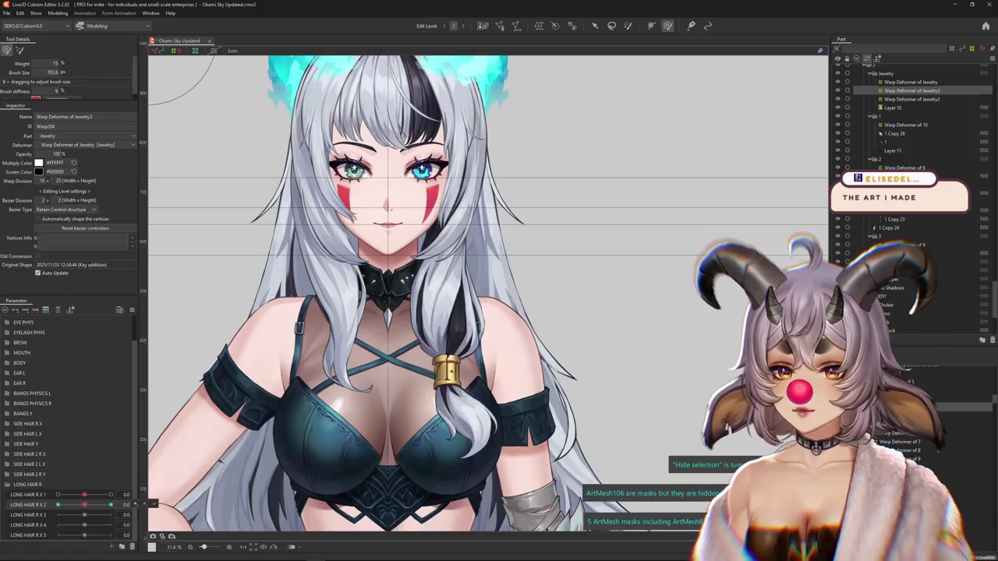
- Push the long hair strand outward to the right at the LONG HAIR R X 2 1.0 key
{"action": "scroll", "coordinate": [466, 374], "scroll_direction": "up", "scroll_amount": 1}
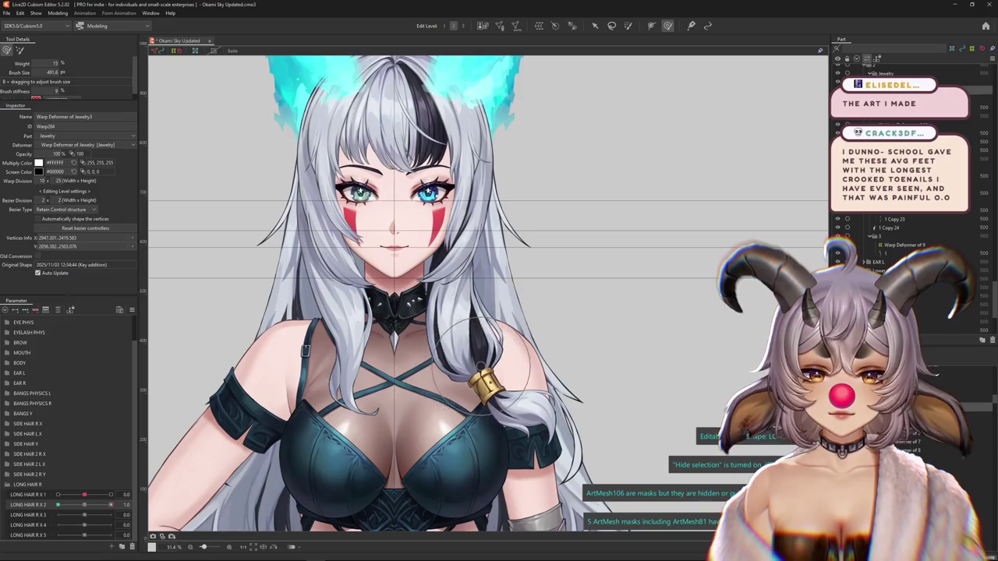
{"action": "left_click_drag", "start_coordinate": [467, 374], "coordinate": [498, 367]}
{"action": "scroll", "coordinate": [488, 293], "scroll_direction": "down", "scroll_amount": 1}
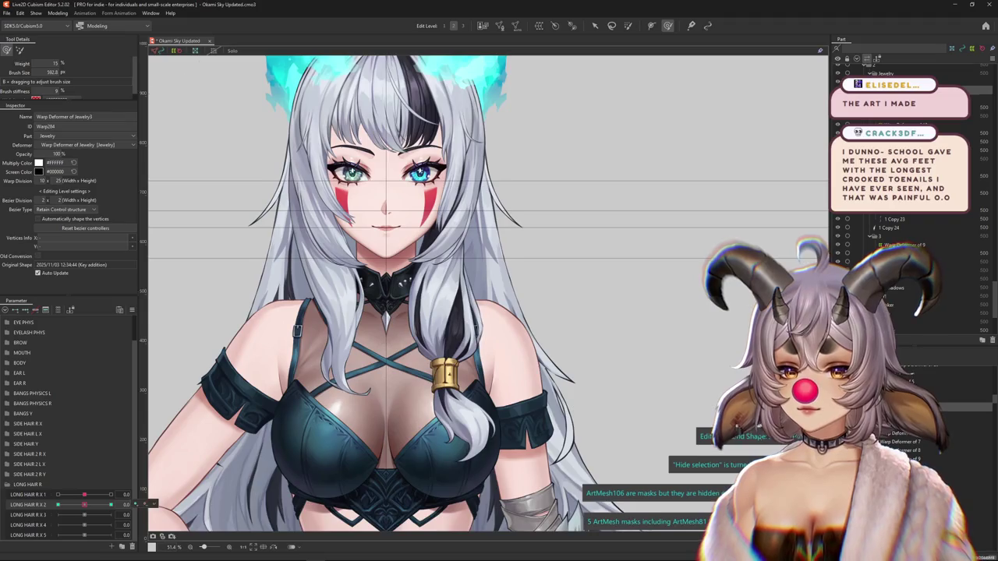
{"action": "scroll", "coordinate": [485, 293], "scroll_direction": "up", "scroll_amount": 2}
- Paint deformation weight over the face region, then move LONG HAIR R X 2 to -1.0
{"action": "key", "text": "g"}
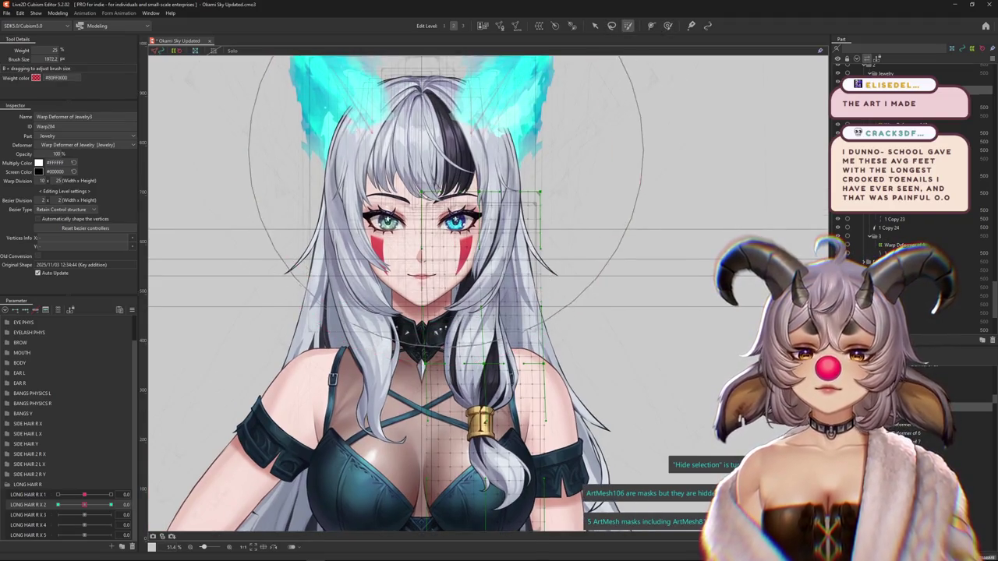
{"action": "left_click", "coordinate": [463, 176]}
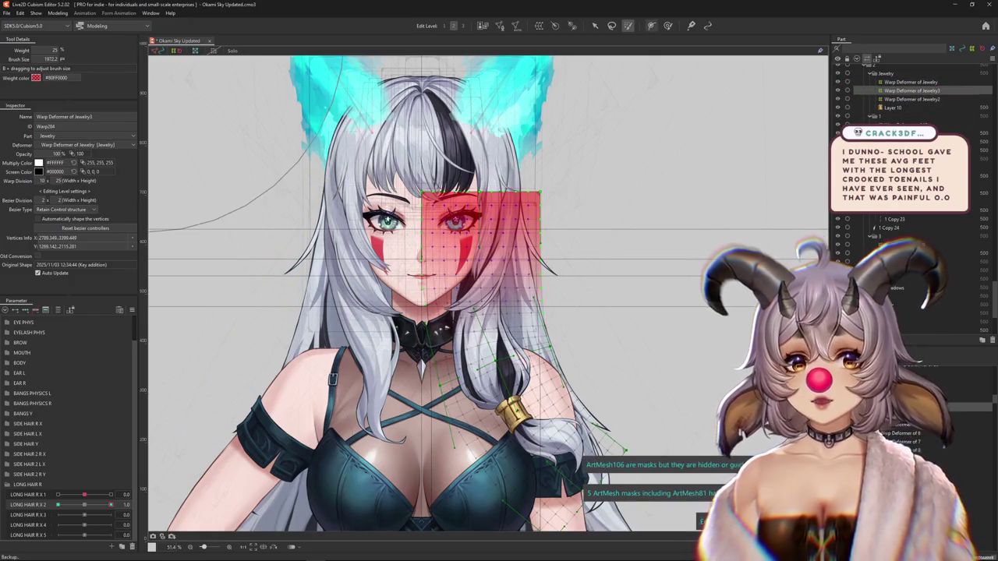
{"action": "key", "text": "b"}
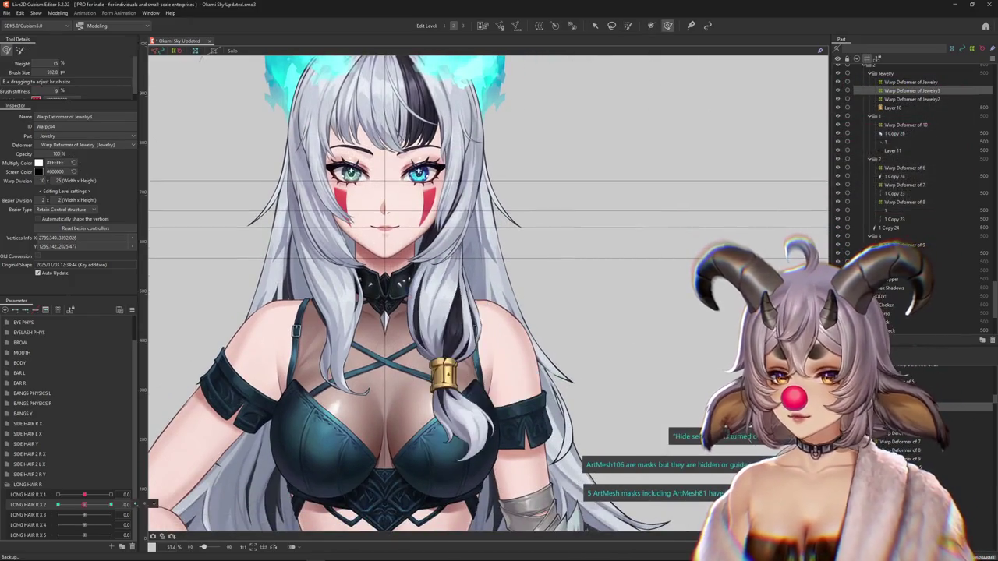
{"action": "left_click_drag", "start_coordinate": [111, 504], "coordinate": [58, 505]}
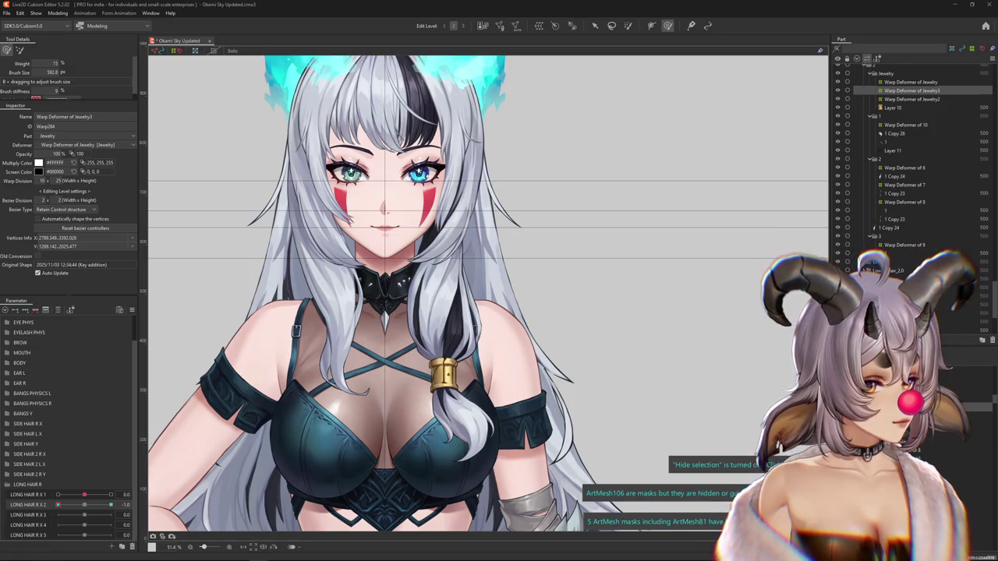
- Refine the strand's swing across the chest at the 1.0 key, then return LONG HAIR R X 2 to 0.0
{"action": "scroll", "coordinate": [690, 289], "scroll_direction": "down", "scroll_amount": 2}
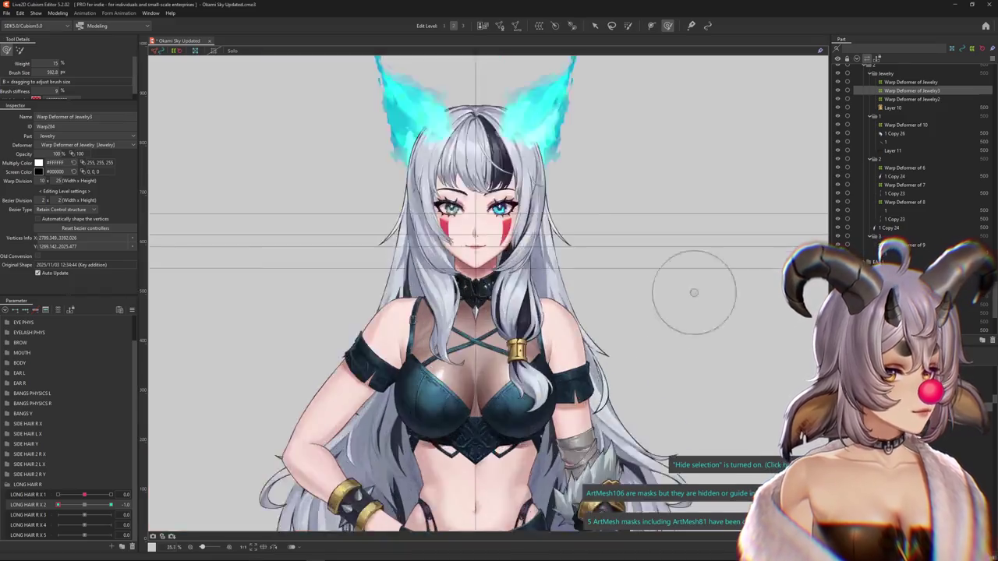
{"action": "scroll", "coordinate": [570, 303], "scroll_direction": "down", "scroll_amount": 2}
{"action": "scroll", "coordinate": [570, 303], "scroll_direction": "up", "scroll_amount": 2}
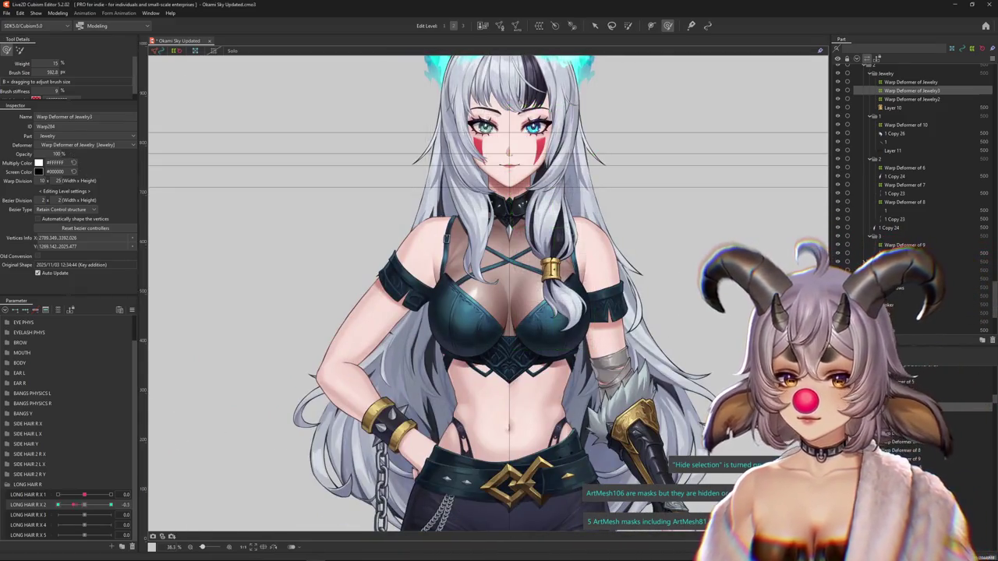
{"action": "left_click_drag", "start_coordinate": [576, 249], "coordinate": [506, 354]}
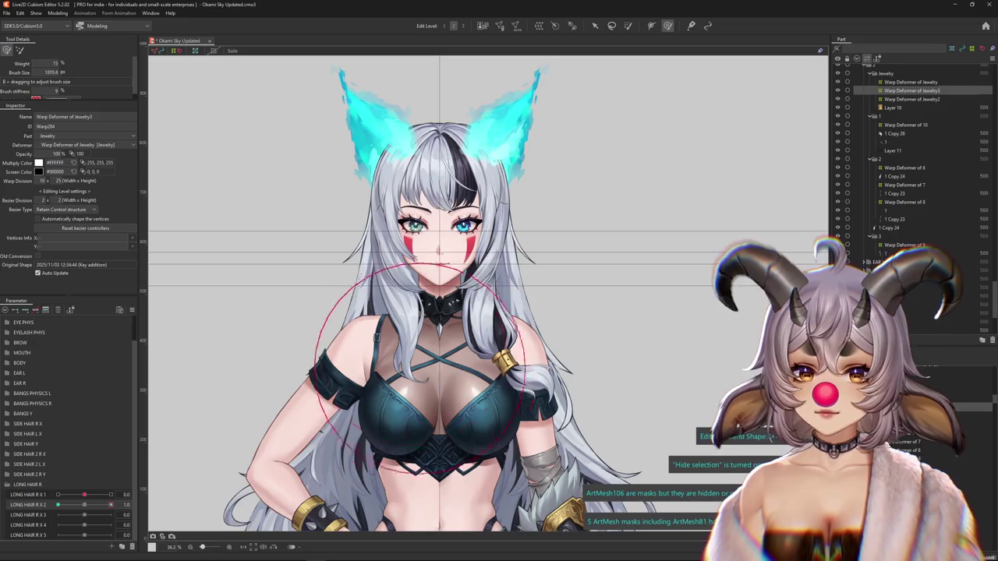
{"action": "left_click_drag", "start_coordinate": [159, 466], "coordinate": [581, 471]}
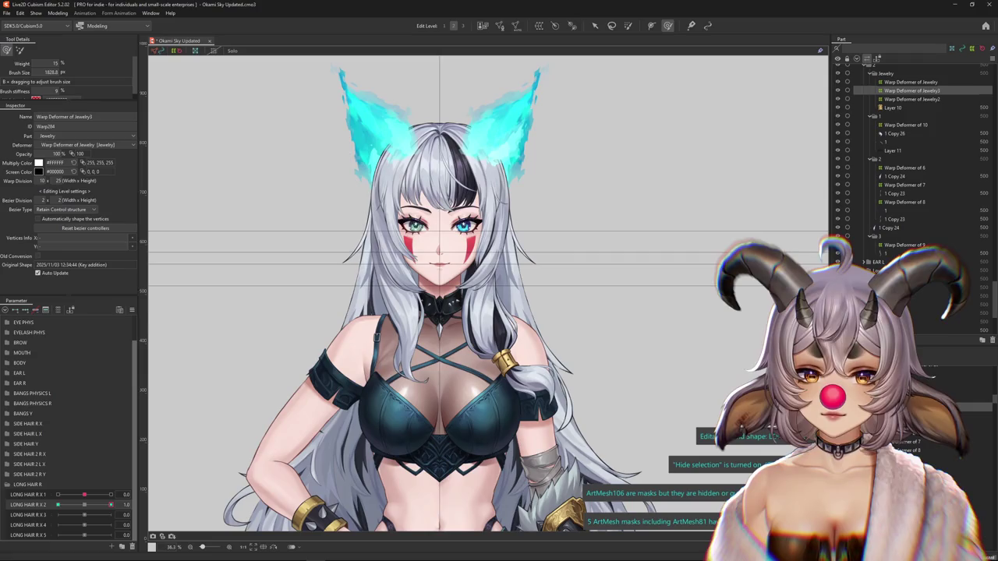
{"action": "left_click_drag", "start_coordinate": [111, 504], "coordinate": [57, 504]}
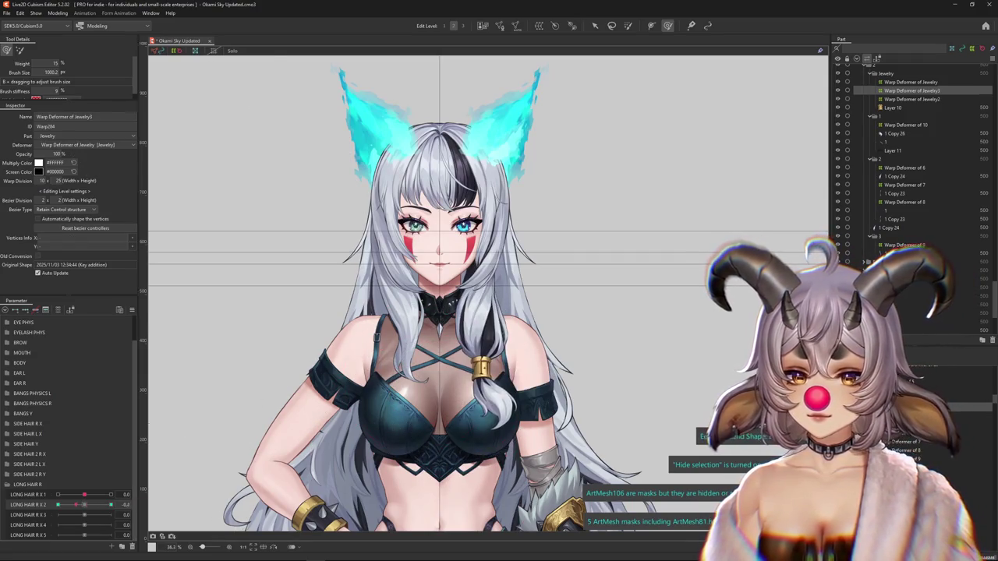
- Bend the hair warp deformer along a path running from the right ear down the strand
{"action": "key", "text": "v"}
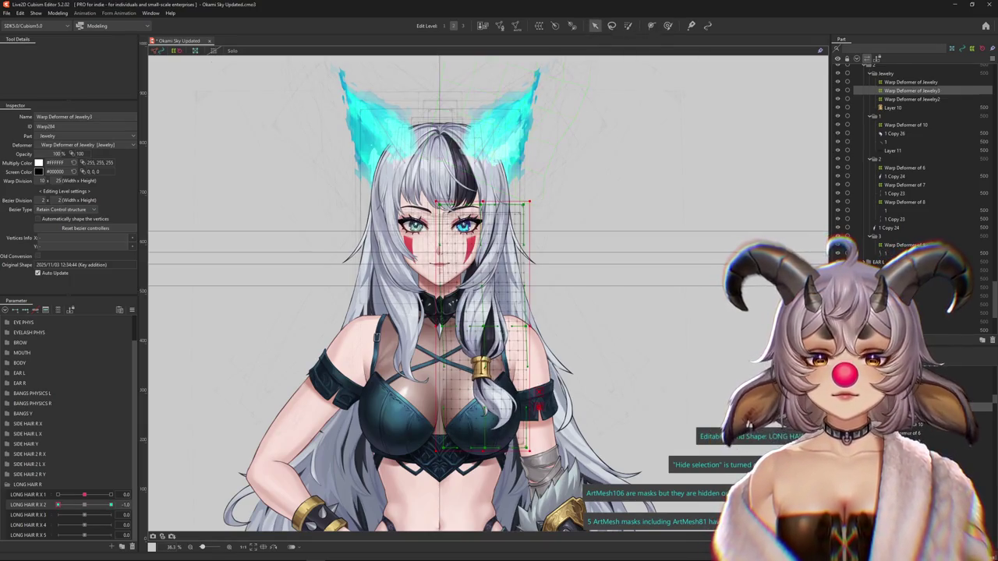
{"action": "left_click", "coordinate": [69, 50]}
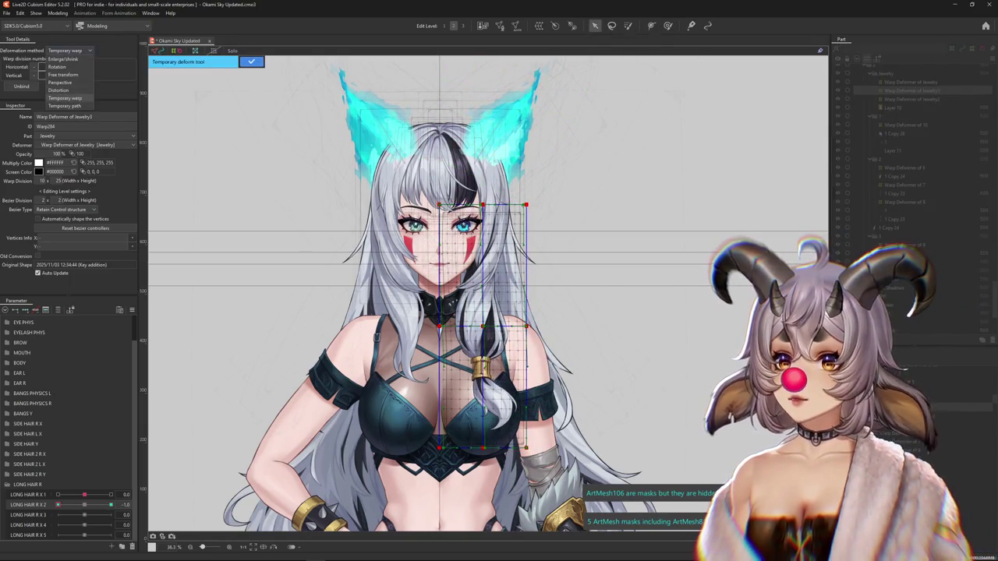
{"action": "left_click", "coordinate": [69, 98]}
{"action": "left_click", "coordinate": [491, 166]}
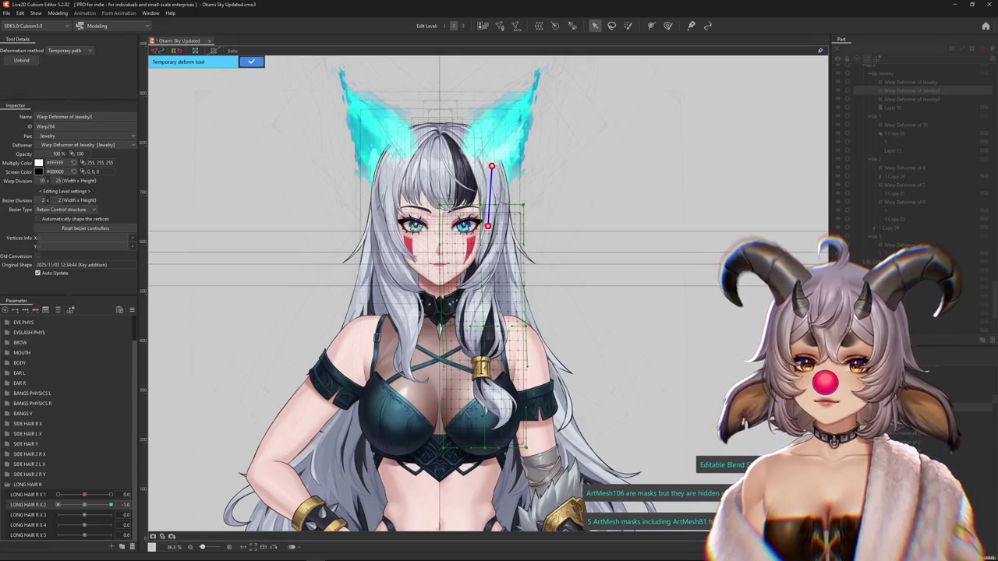
{"action": "left_click_drag", "start_coordinate": [502, 477], "coordinate": [410, 488]}
{"action": "left_click_drag", "start_coordinate": [464, 346], "coordinate": [468, 347]}
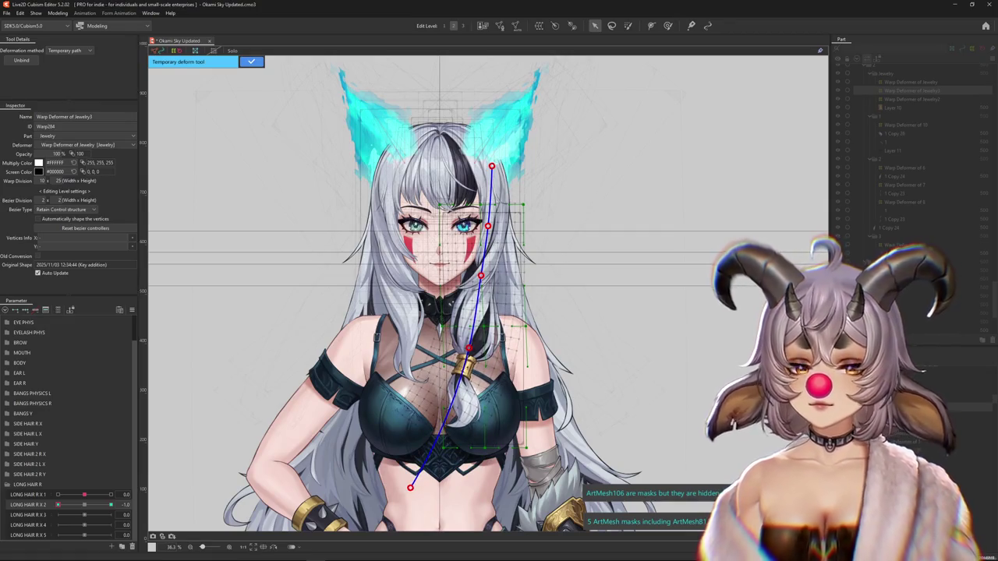
{"action": "key", "text": "Return"}
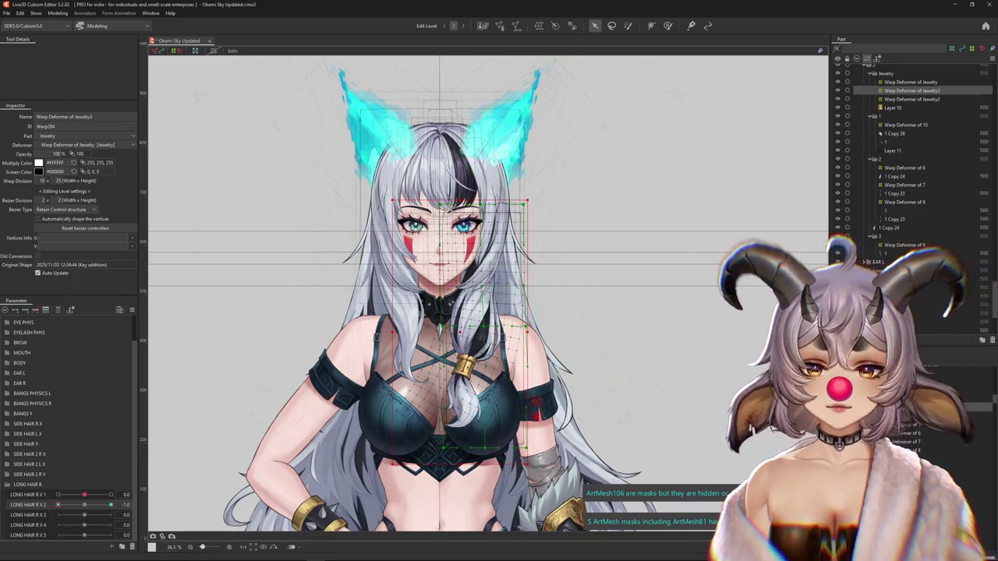
- At the -1 key, curve the long braid over the chest with a smaller deform brush
{"action": "key", "text": "ctrl+z"}
{"action": "key", "text": "ctrl+y"}
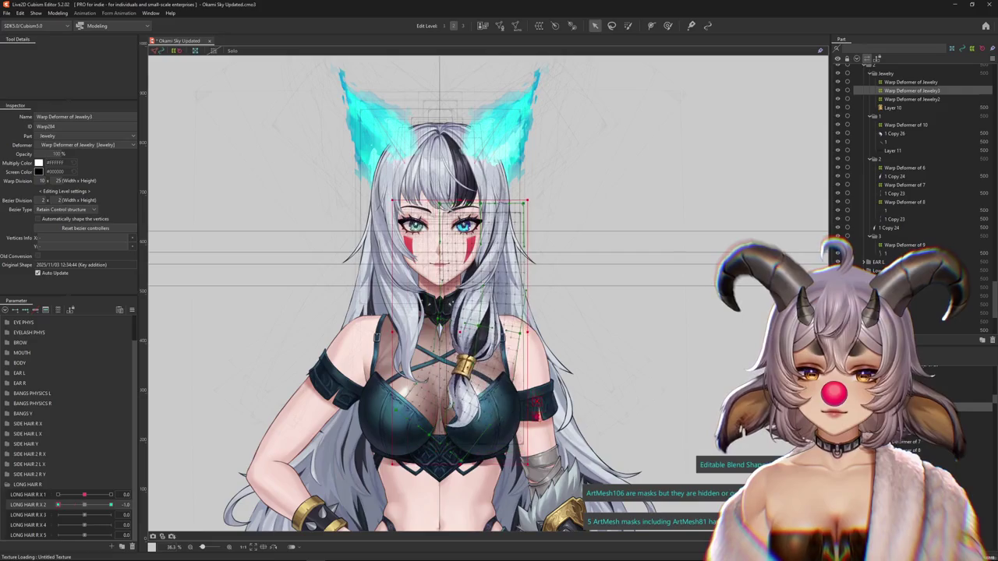
{"action": "key", "text": "b"}
{"action": "scroll", "coordinate": [536, 382], "scroll_direction": "down", "scroll_amount": 4}
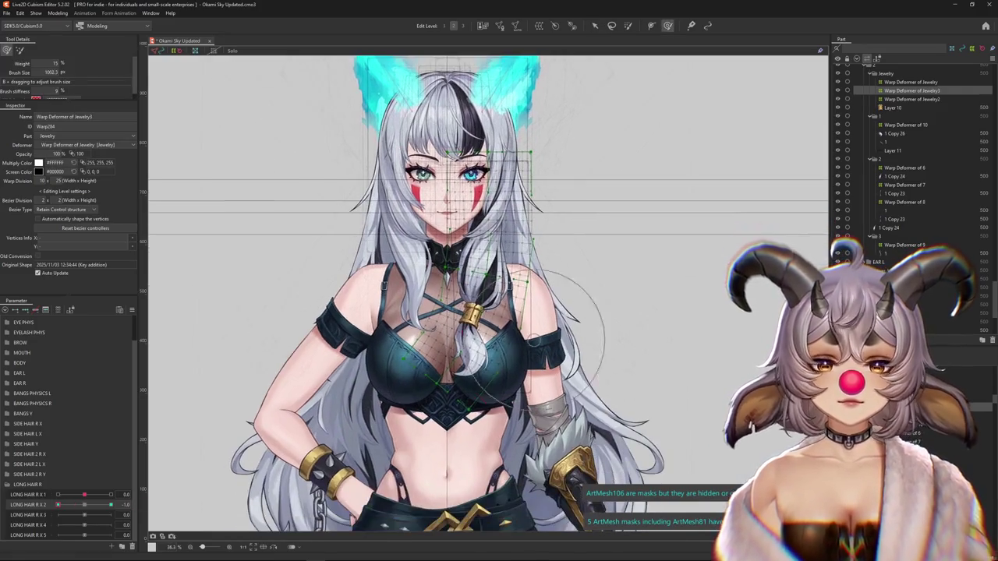
{"action": "left_click_drag", "start_coordinate": [536, 382], "coordinate": [499, 382]}
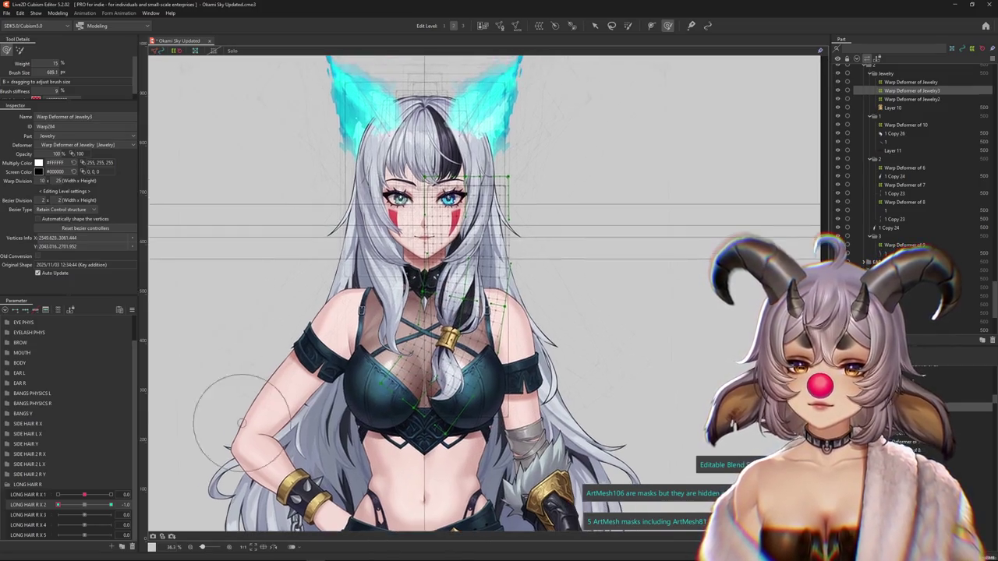
{"action": "key", "text": "ctrl+h"}
{"action": "left_click_drag", "start_coordinate": [468, 328], "coordinate": [515, 335]}
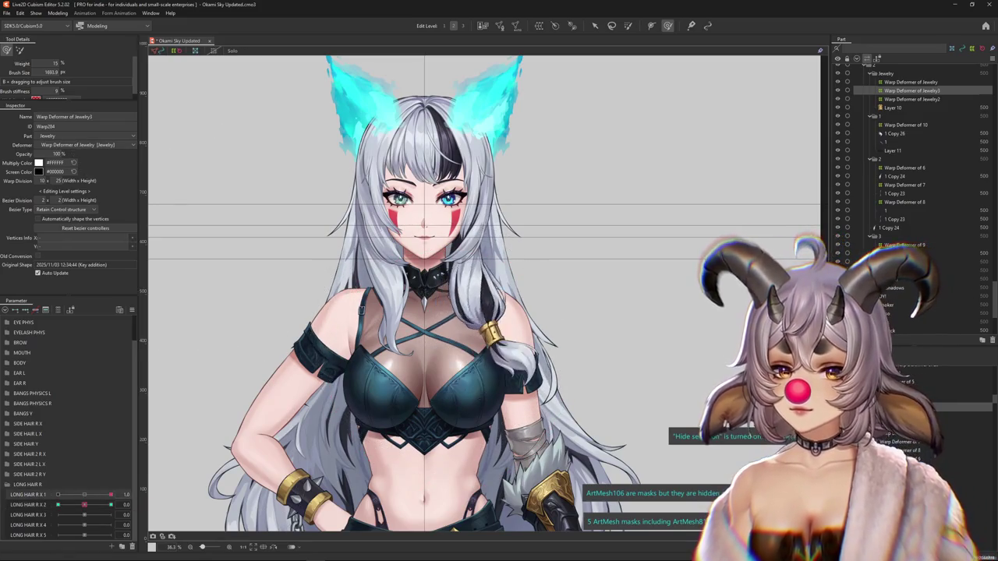
- Make LONG HAIR R X 2 the edited parameter and paint weight over the deformer's face area
{"action": "left_click", "coordinate": [148, 504]}
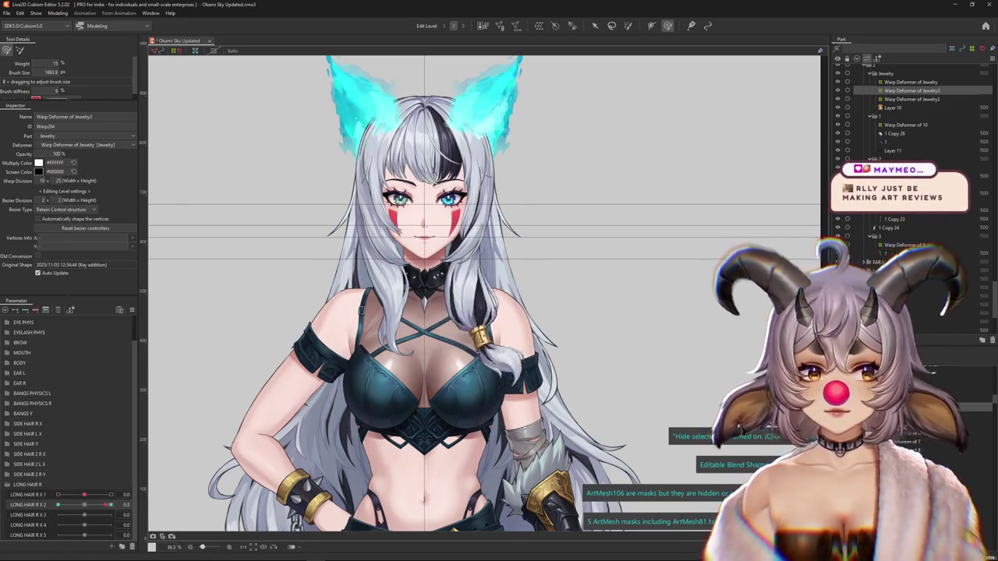
{"action": "scroll", "coordinate": [397, 245], "scroll_direction": "up", "scroll_amount": 2}
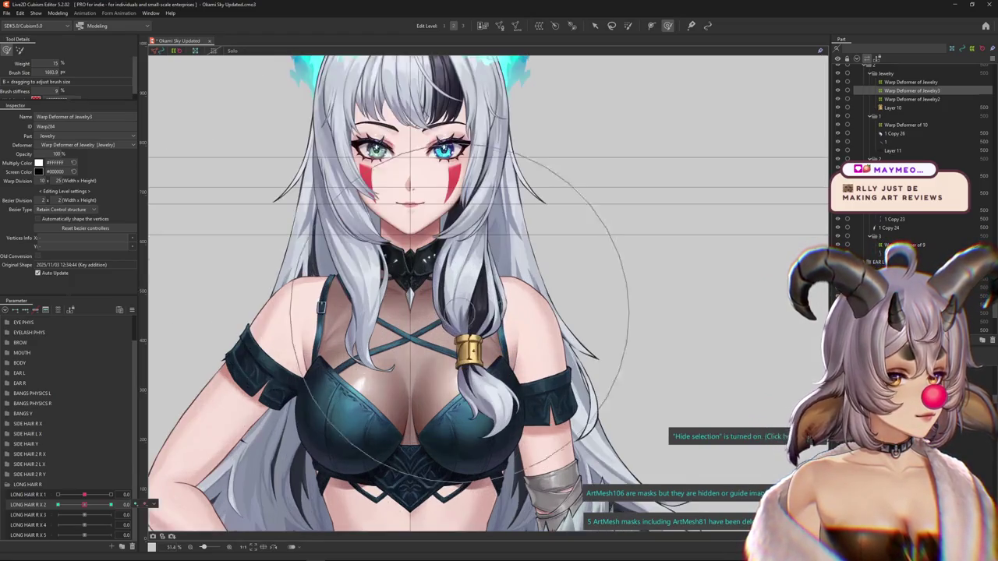
{"action": "key", "text": "g"}
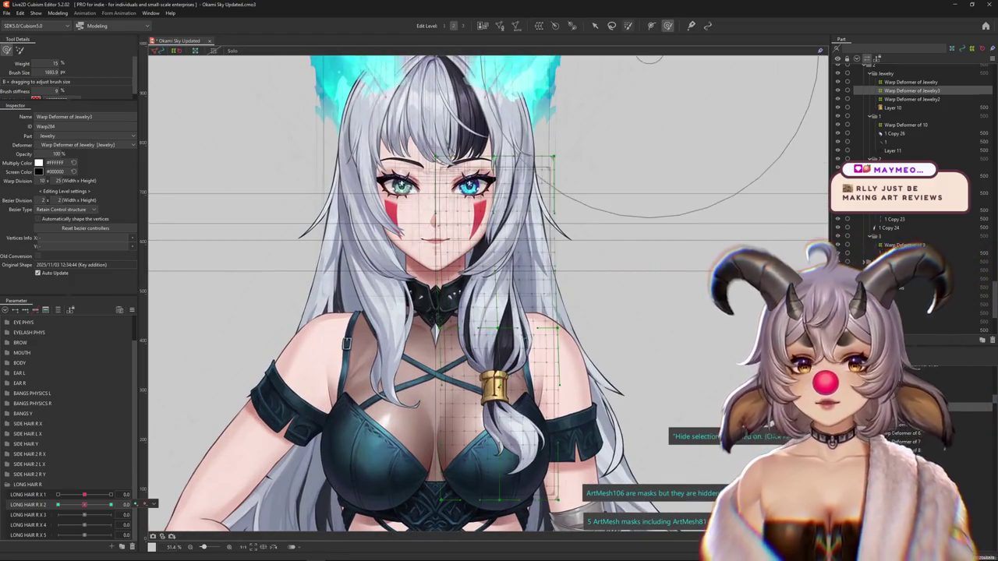
{"action": "left_click_drag", "start_coordinate": [499, 136], "coordinate": [491, 195]}
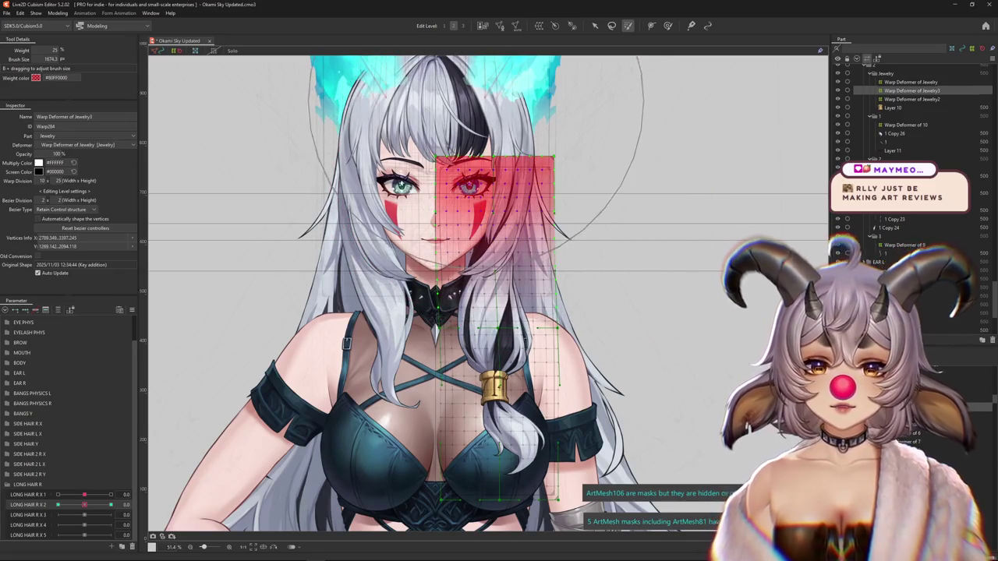
- Paint deeper face-area weight while stepping LONG HAIR R X 2 through 1.0, 0.0 and -1.0
{"action": "left_click", "coordinate": [109, 504]}
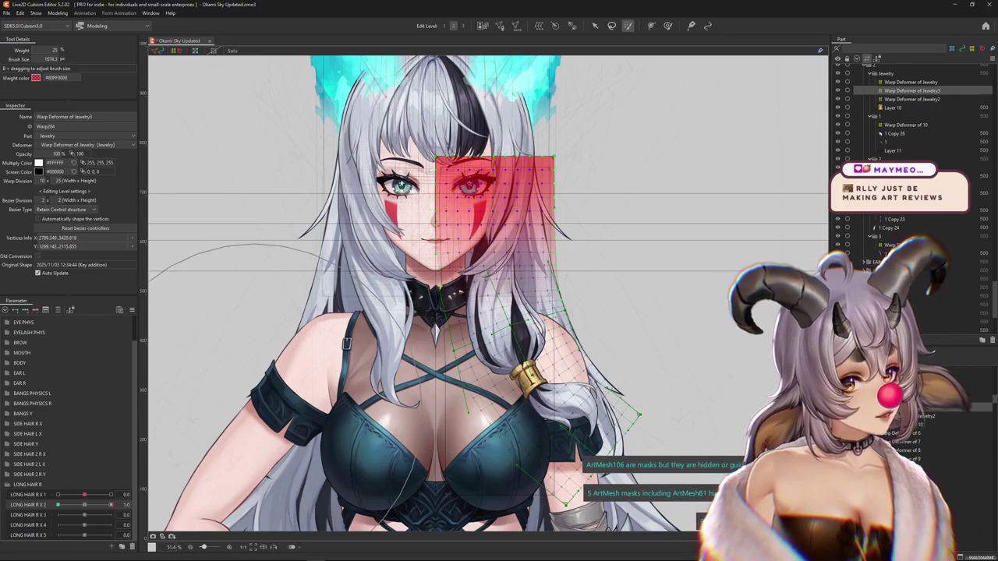
{"action": "left_click", "coordinate": [84, 504]}
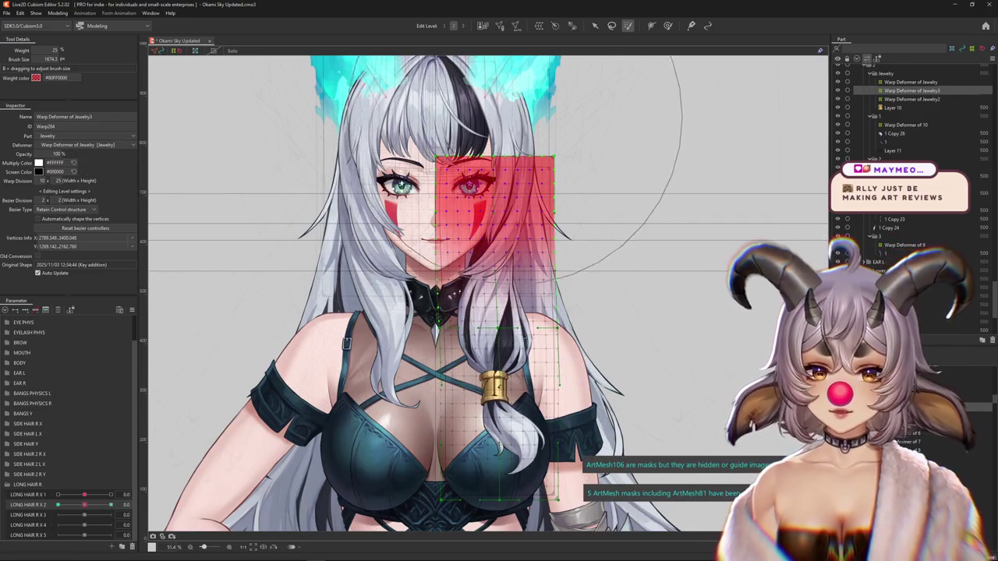
{"action": "left_click_drag", "start_coordinate": [499, 191], "coordinate": [487, 179]}
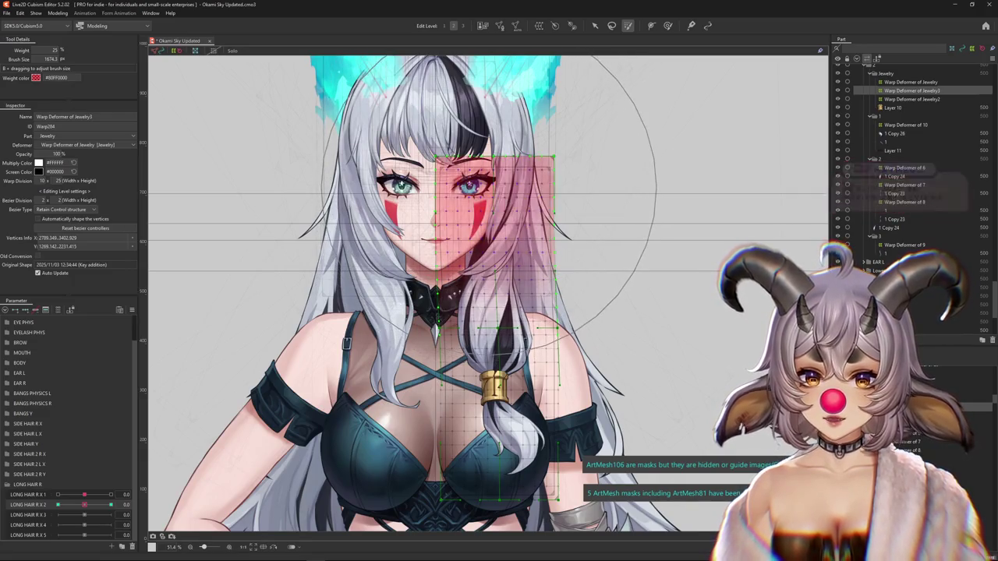
{"action": "left_click", "coordinate": [58, 504]}
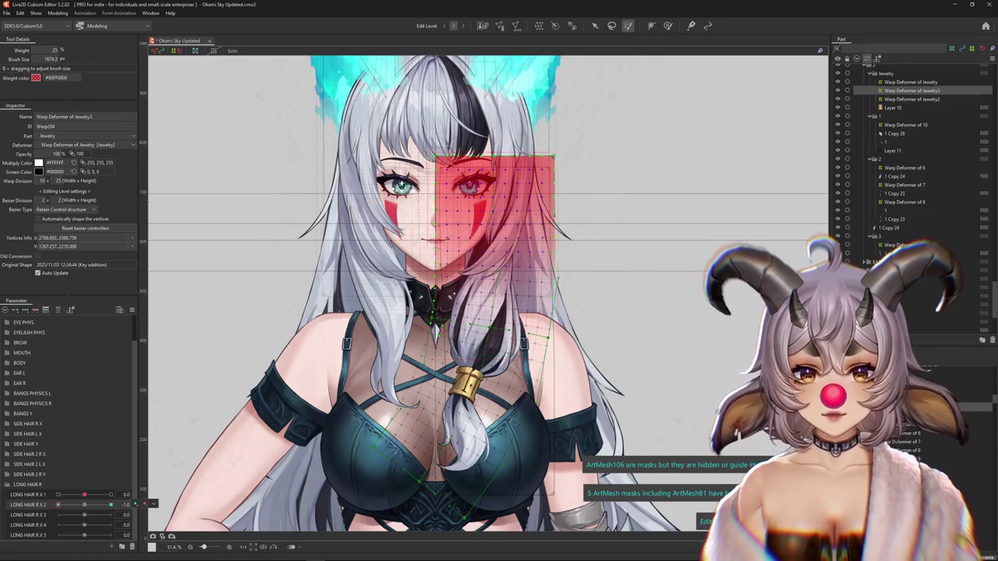
- Hide the selection overlays to preview the long hair strand over the chest
{"action": "key", "text": "Escape"}
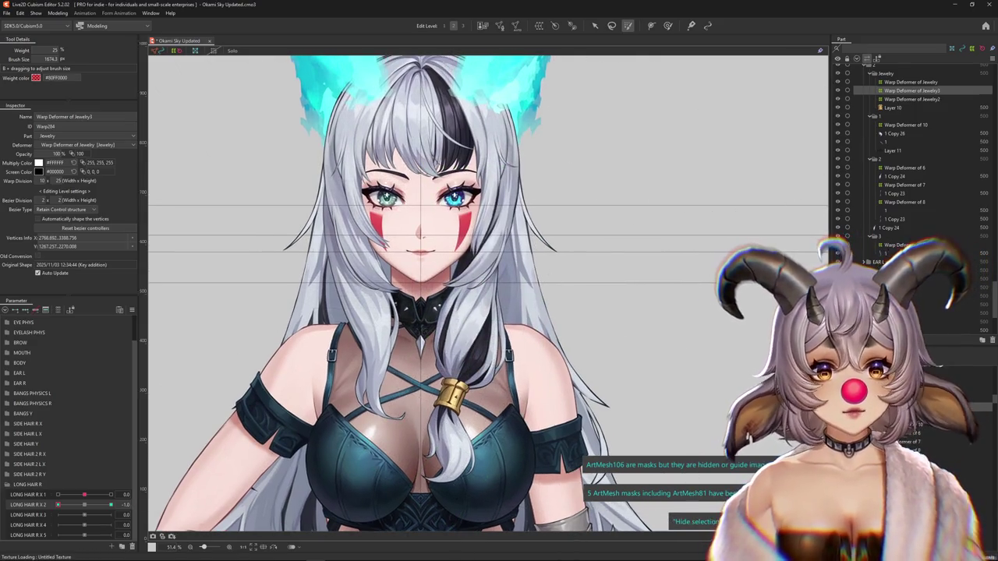
{"action": "key", "text": "b"}
{"action": "scroll", "coordinate": [647, 370], "scroll_direction": "down", "scroll_amount": 2}
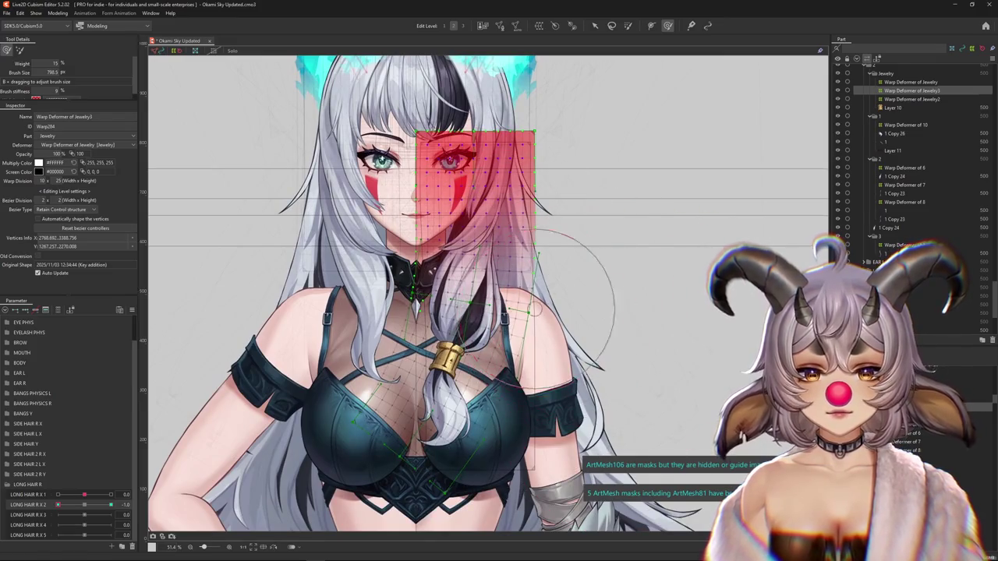
{"action": "scroll", "coordinate": [536, 308], "scroll_direction": "up", "scroll_amount": 2}
{"action": "scroll", "coordinate": [574, 355], "scroll_direction": "up", "scroll_amount": 1}
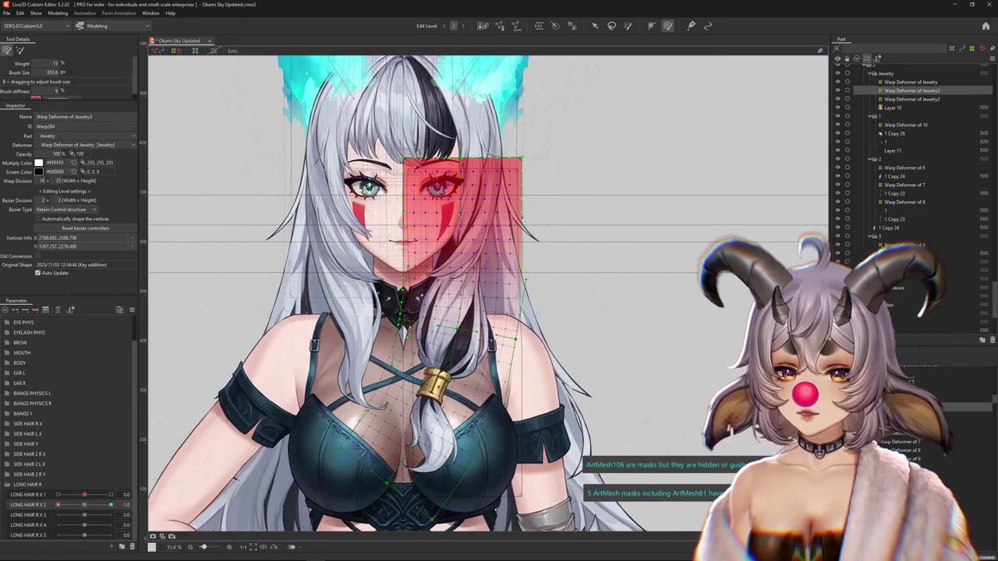
{"action": "key", "text": "Escape"}
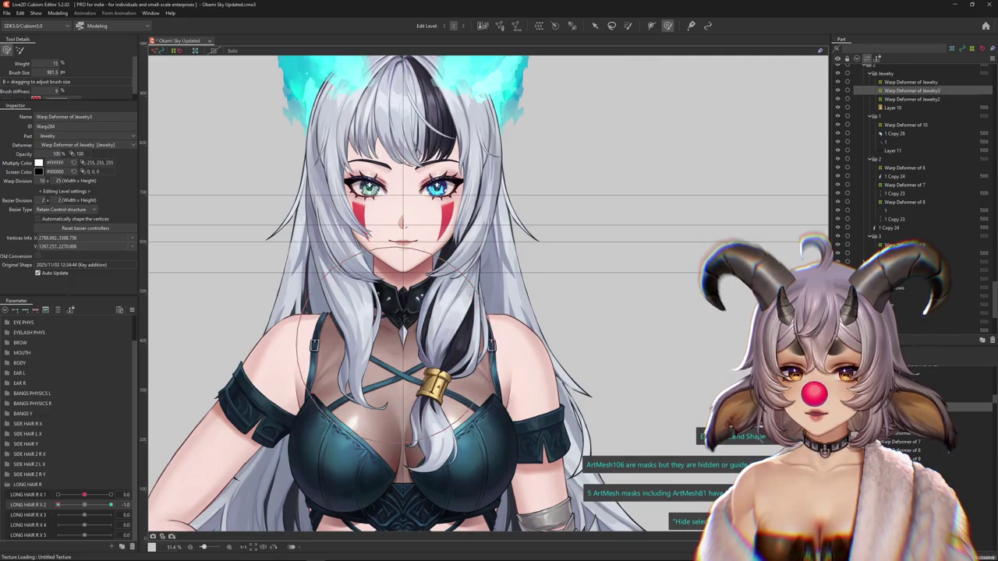
{"action": "scroll", "coordinate": [405, 335], "scroll_direction": "up", "scroll_amount": 2}
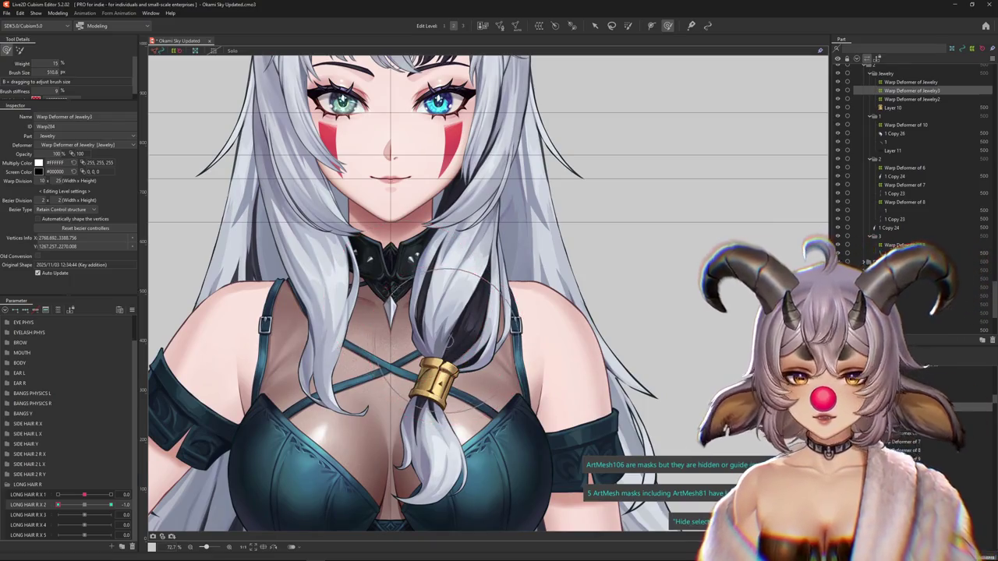
{"action": "left_click_drag", "start_coordinate": [437, 343], "coordinate": [449, 362]}
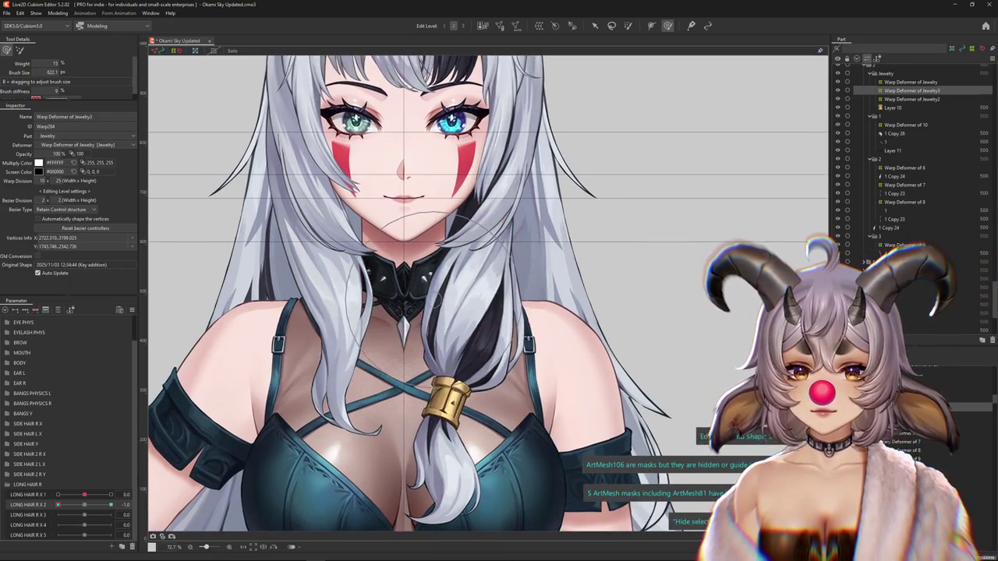
{"action": "scroll", "coordinate": [429, 343], "scroll_direction": "down", "scroll_amount": 4}
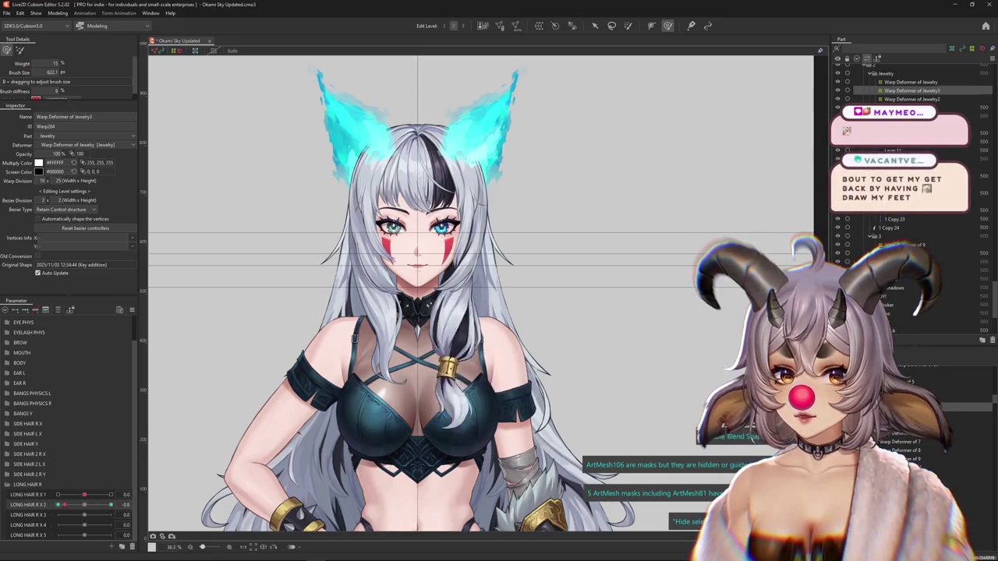
{"action": "scroll", "coordinate": [382, 332], "scroll_direction": "up", "scroll_amount": 2}
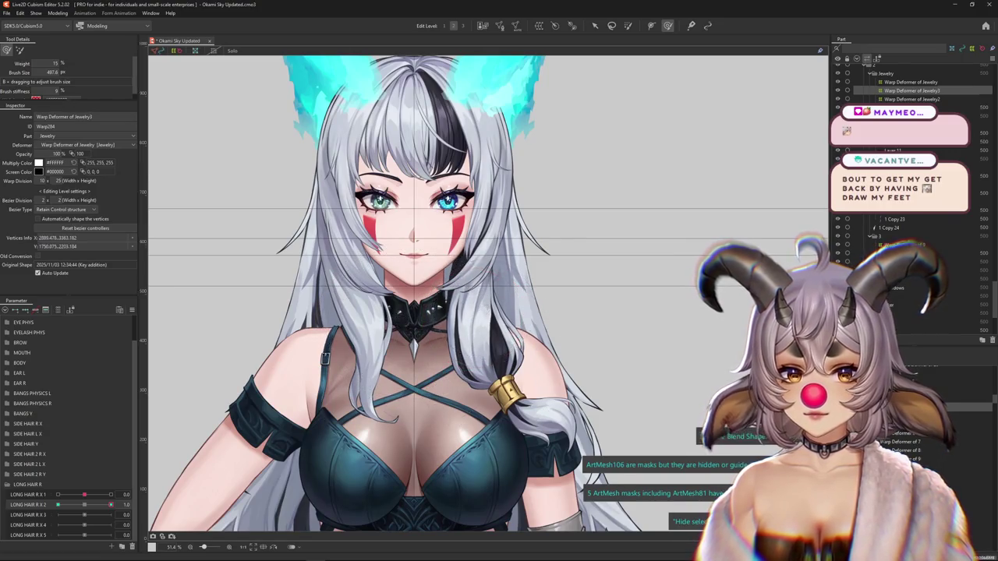
- Set the weight brush to weight 15 and stiffness 9
{"action": "left_click_drag", "start_coordinate": [471, 347], "coordinate": [437, 288]}
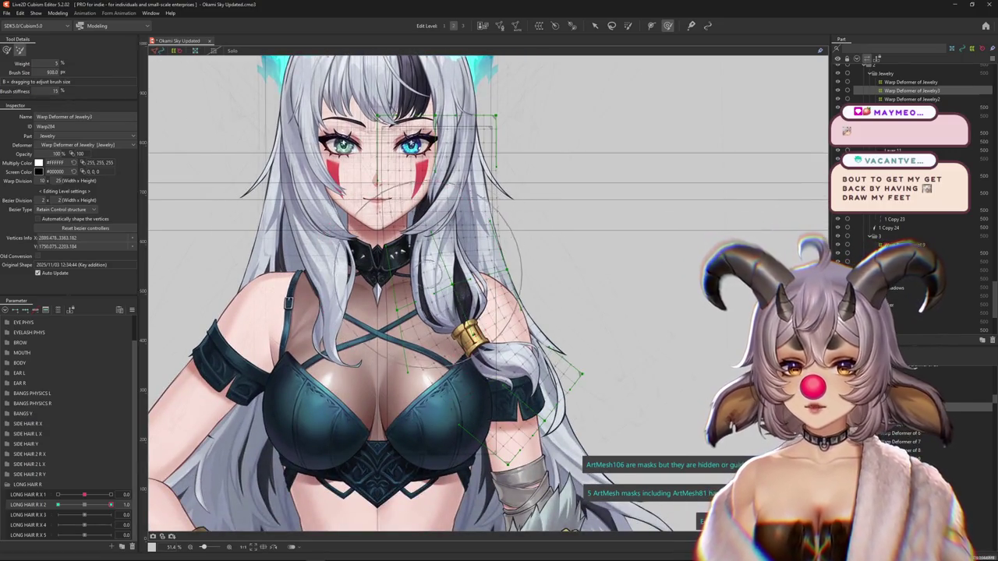
{"action": "scroll", "coordinate": [488, 293], "scroll_direction": "up", "scroll_amount": 2}
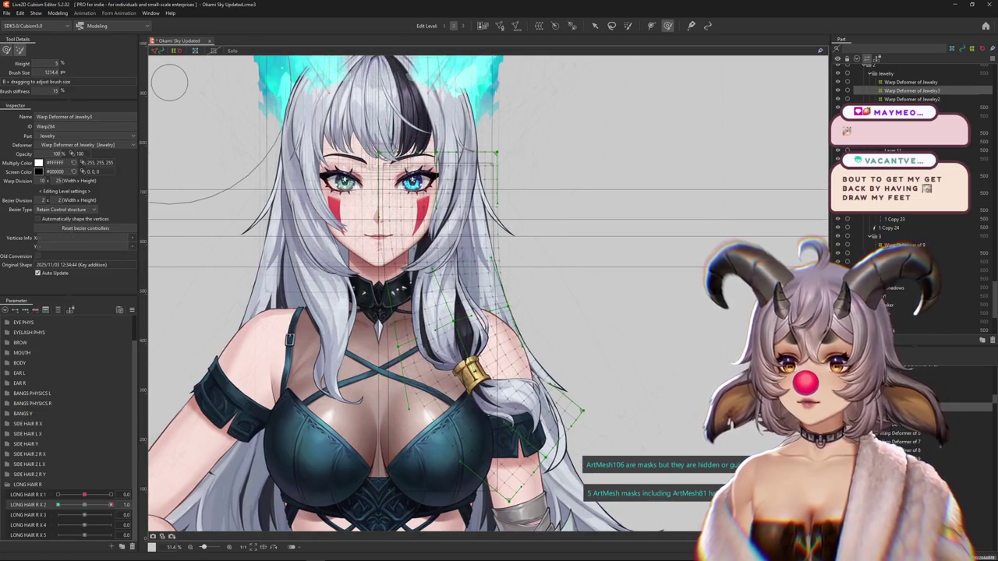
{"action": "left_click_drag", "start_coordinate": [56, 90], "coordinate": [35, 98]}
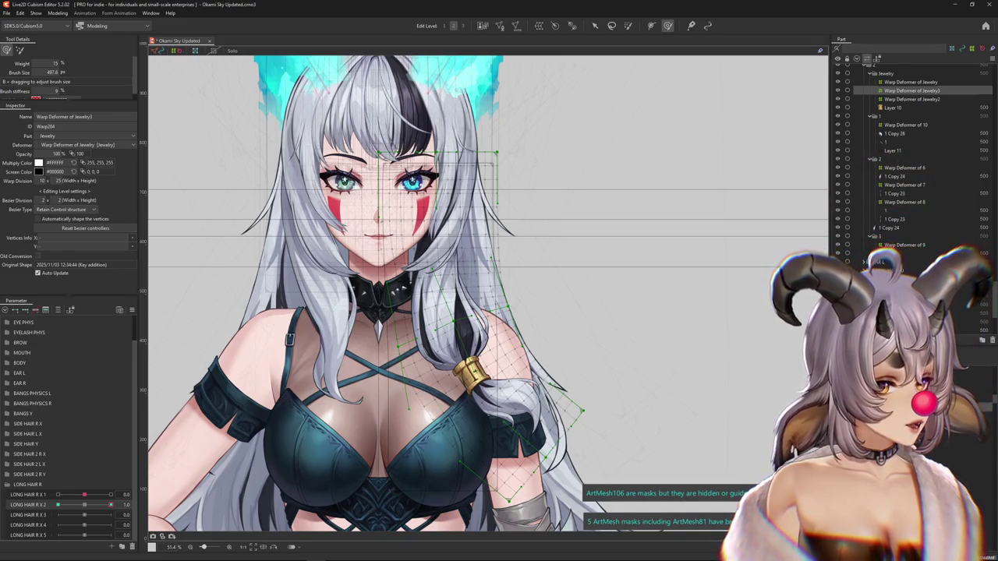
- At LONG HAIR R X 2 -1.0, select the strand's vertices and enlarge the weight brush
{"action": "left_click", "coordinate": [57, 504]}
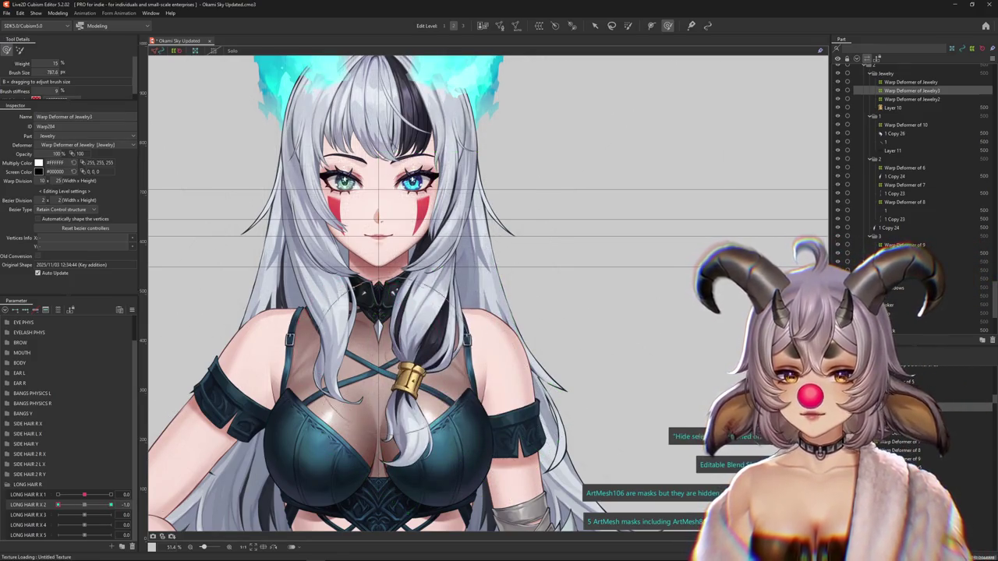
{"action": "left_click", "coordinate": [437, 351]}
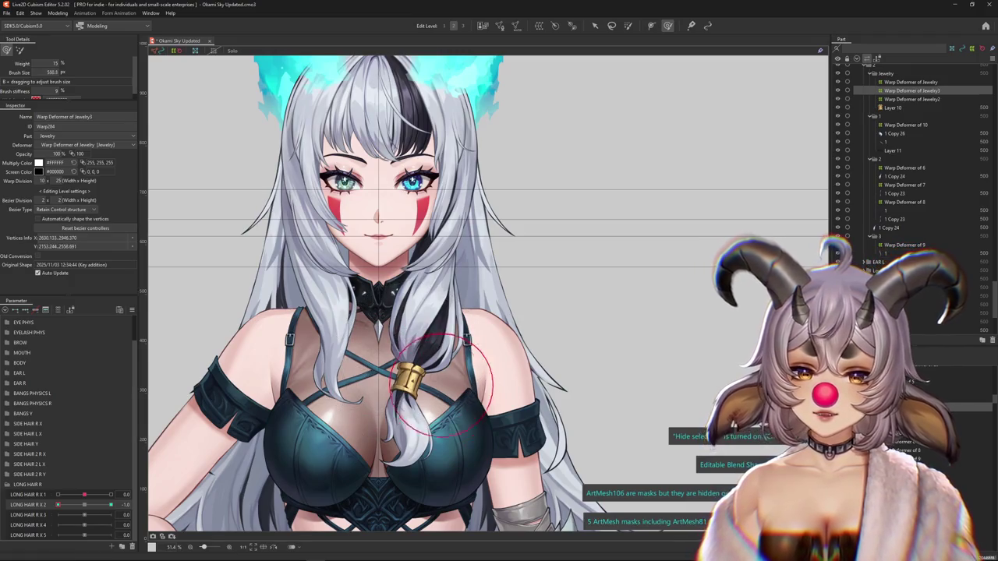
{"action": "left_click_drag", "start_coordinate": [437, 382], "coordinate": [488, 308]}
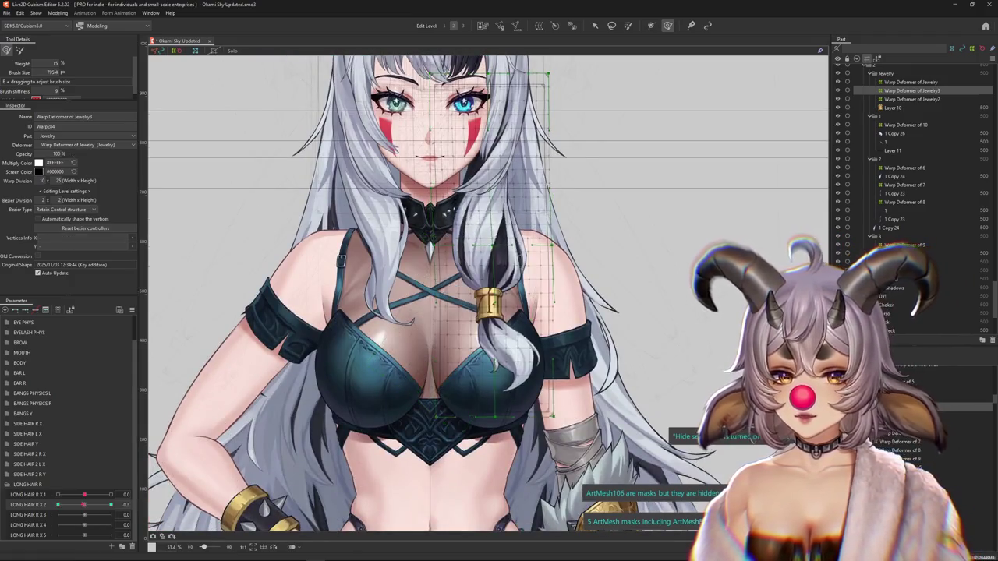
{"action": "left_click_drag", "start_coordinate": [424, 319], "coordinate": [423, 305]}
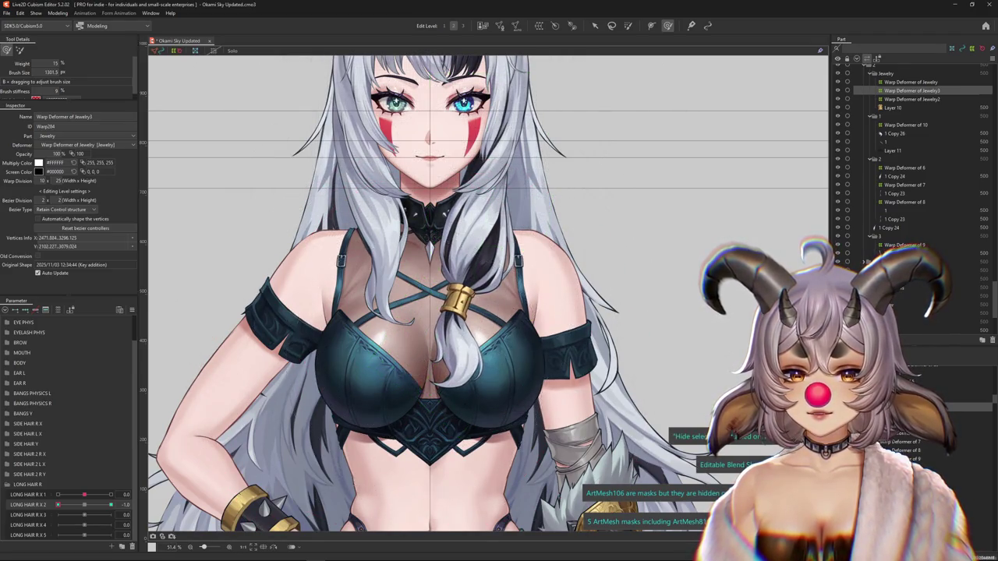
{"action": "scroll", "coordinate": [488, 294], "scroll_direction": "down", "scroll_amount": 2}
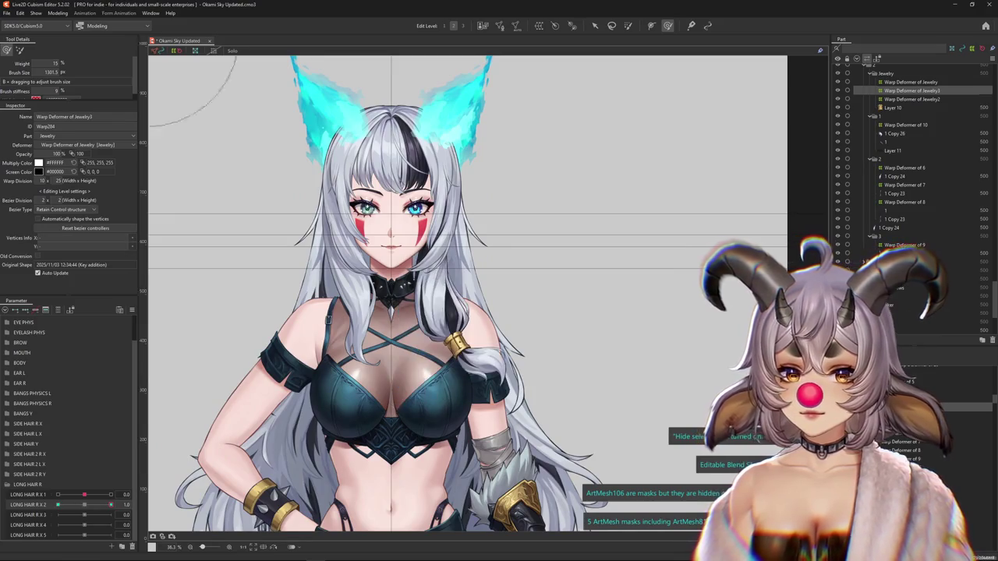
{"action": "left_click", "coordinate": [467, 327]}
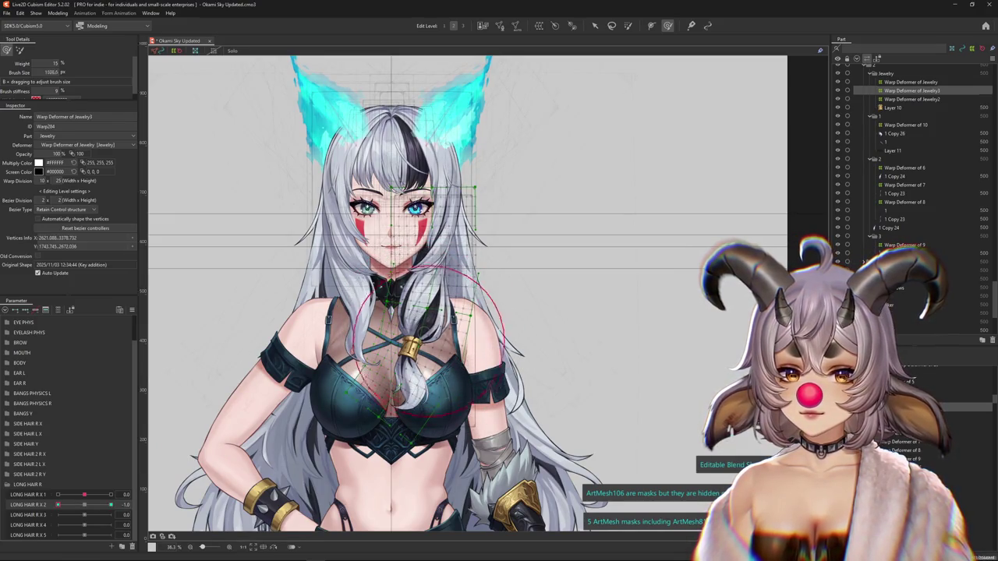
- Enlarge the weight brush to about 1780 and toggle the deformer grid to preview the hair
{"action": "left_click_drag", "start_coordinate": [429, 335], "coordinate": [392, 386]}
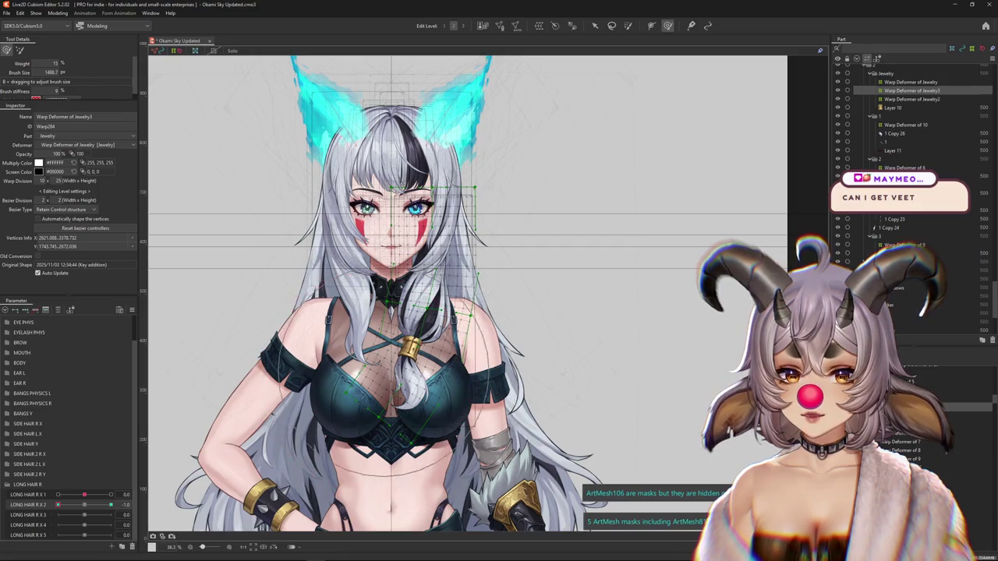
{"action": "left_click", "coordinate": [429, 464]}
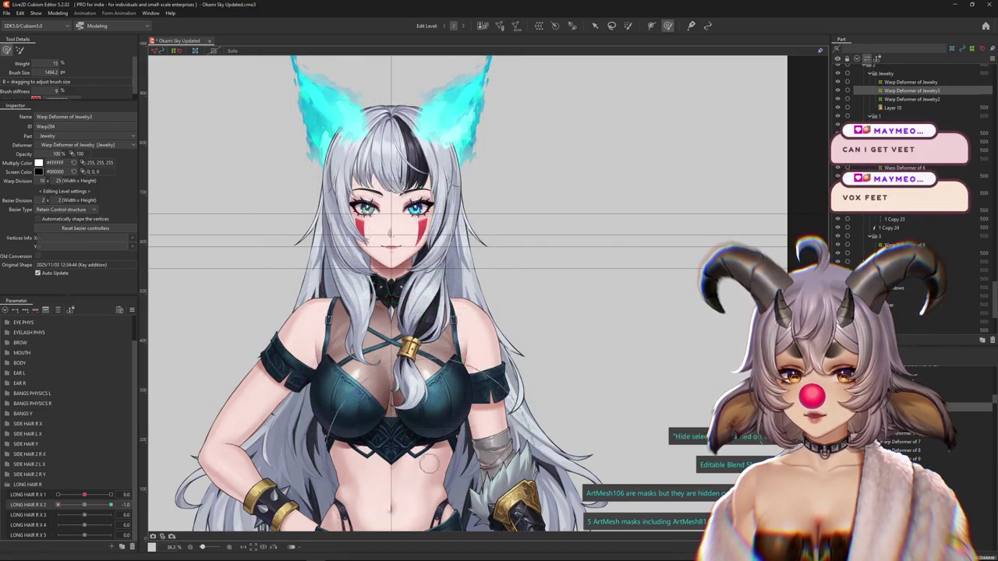
{"action": "left_click", "coordinate": [372, 469]}
{"action": "scroll", "coordinate": [467, 296], "scroll_direction": "down", "scroll_amount": 1}
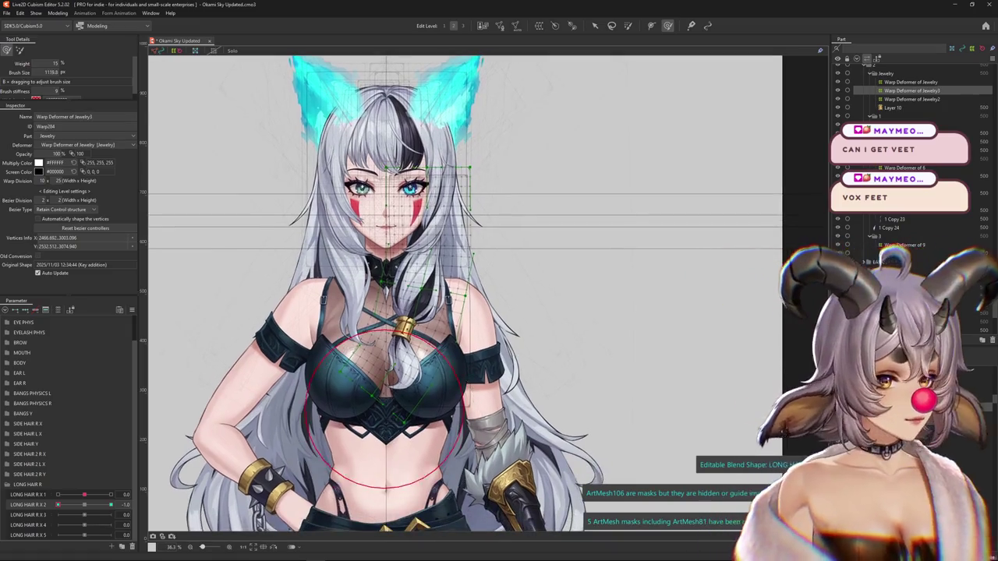
{"action": "scroll", "coordinate": [431, 276], "scroll_direction": "up", "scroll_amount": 1}
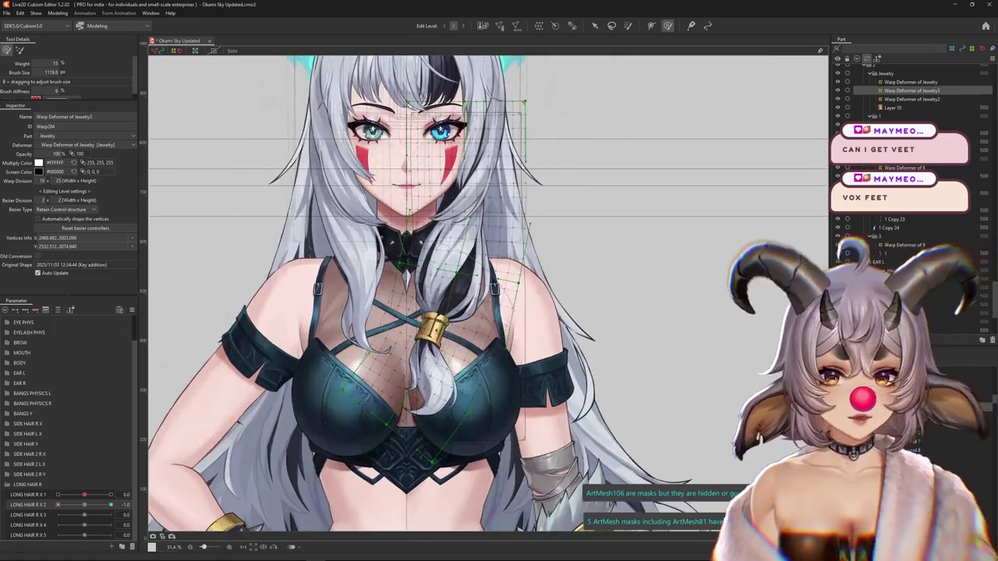
{"action": "scroll", "coordinate": [432, 277], "scroll_direction": "up", "scroll_amount": 1}
- Bend the strand's warp deformer outward to the right for the 1.0 key
{"action": "left_click_drag", "start_coordinate": [431, 276], "coordinate": [468, 323]}
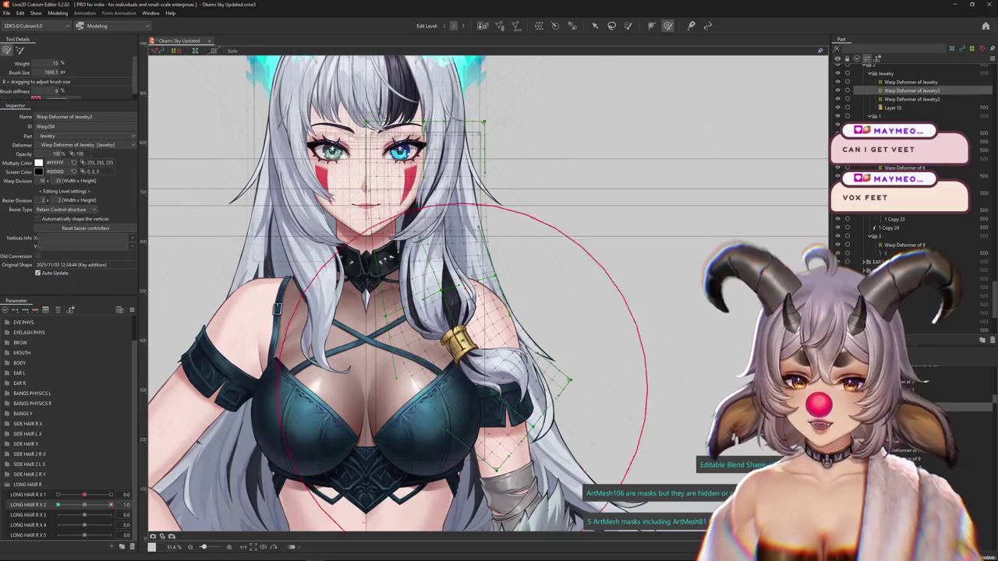
{"action": "scroll", "coordinate": [396, 395], "scroll_direction": "down", "scroll_amount": 1}
{"action": "scroll", "coordinate": [396, 395], "scroll_direction": "down", "scroll_amount": 1}
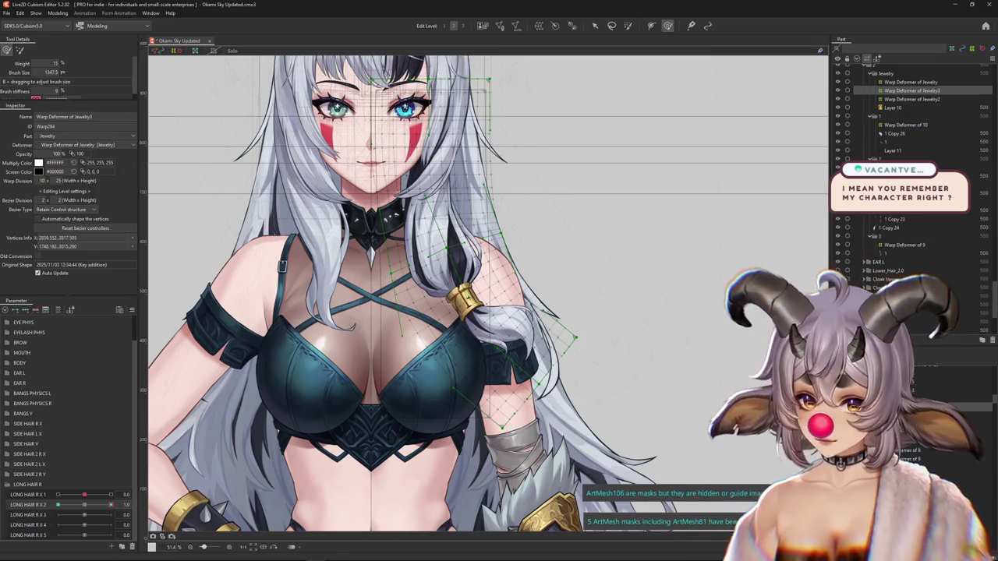
{"action": "key", "text": "ctrl+h"}
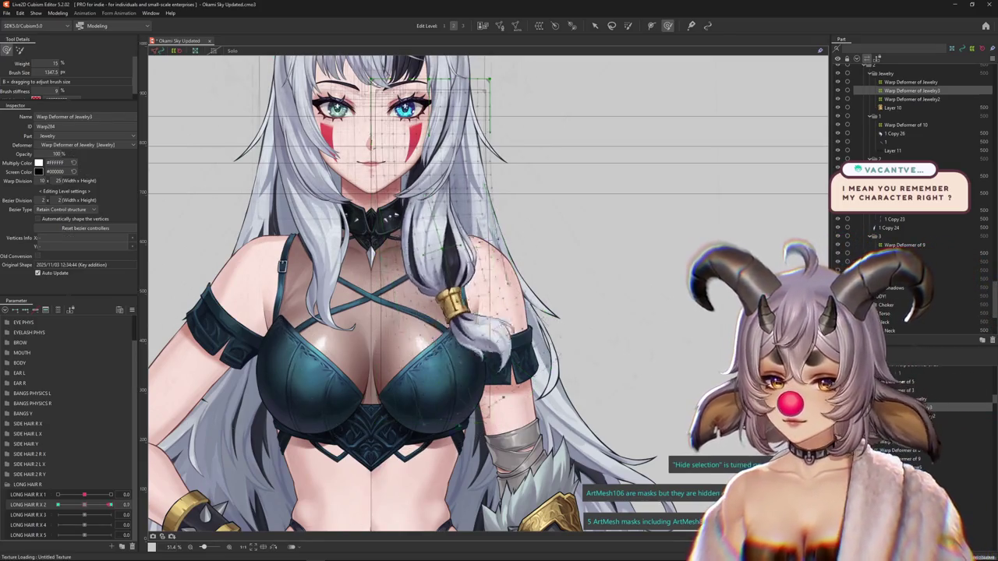
- Curve the hair strand at LONG HAIR R X 2 -1.0 and save the model
{"action": "mouse_move", "coordinate": [468, 234]}
{"action": "left_mouse_down"}
{"action": "mouse_move", "coordinate": [432, 234]}
{"action": "mouse_move", "coordinate": [374, 265]}
{"action": "left_mouse_up"}
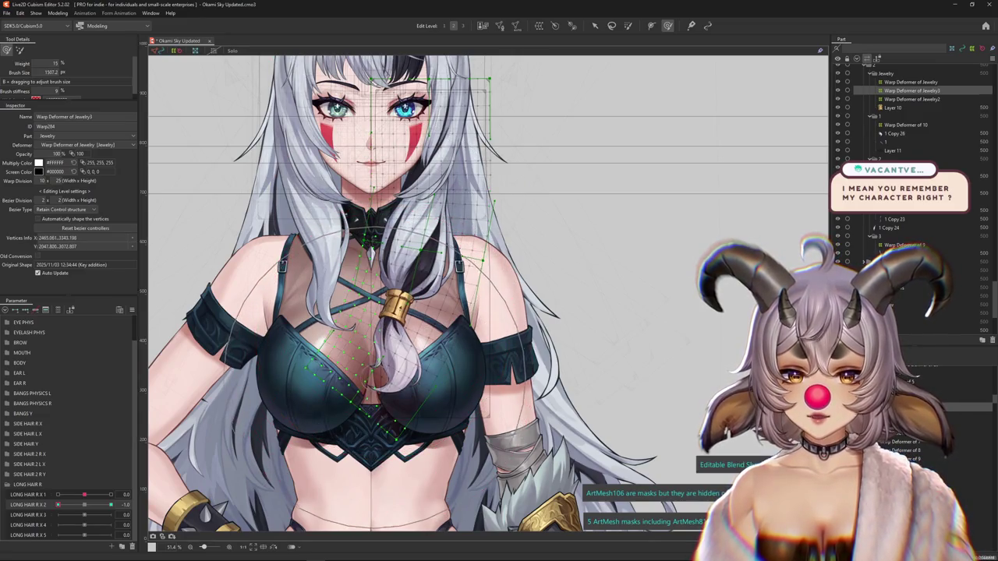
{"action": "left_click_drag", "start_coordinate": [483, 312], "coordinate": [498, 343]}
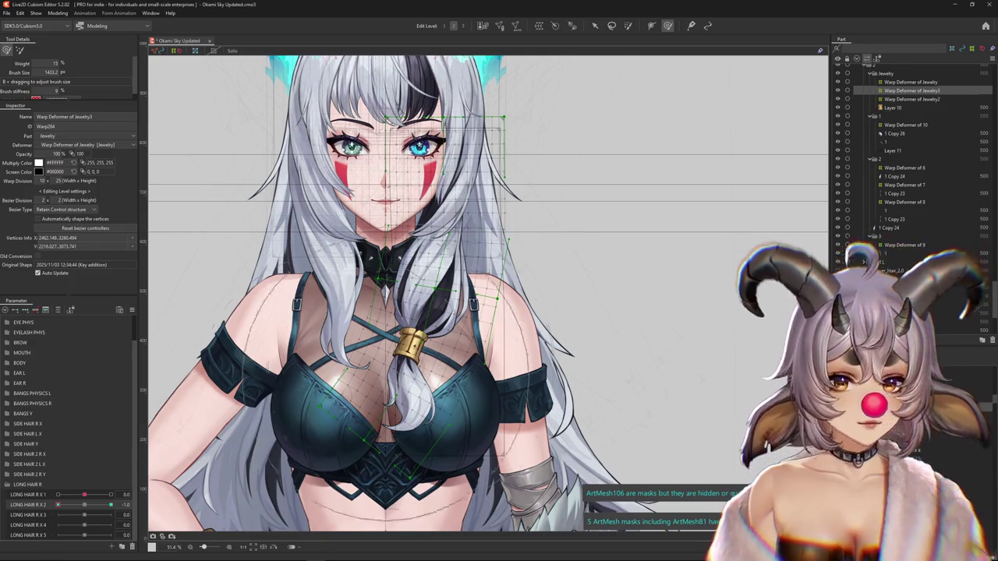
{"action": "key", "text": "ctrl+s"}
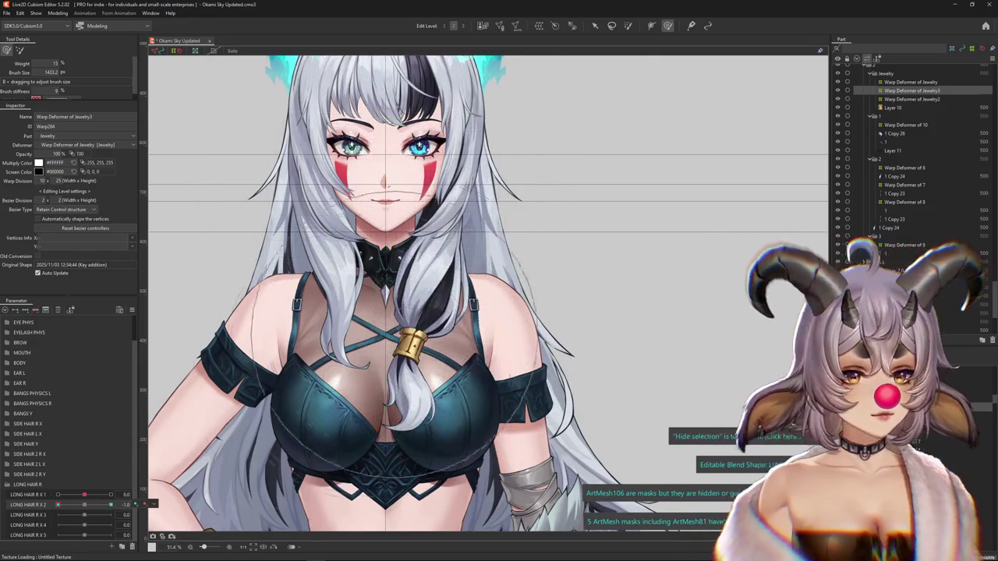
- Open Physics Settings from the Modeling menu
{"action": "left_click_drag", "start_coordinate": [545, 312], "coordinate": [562, 311]}
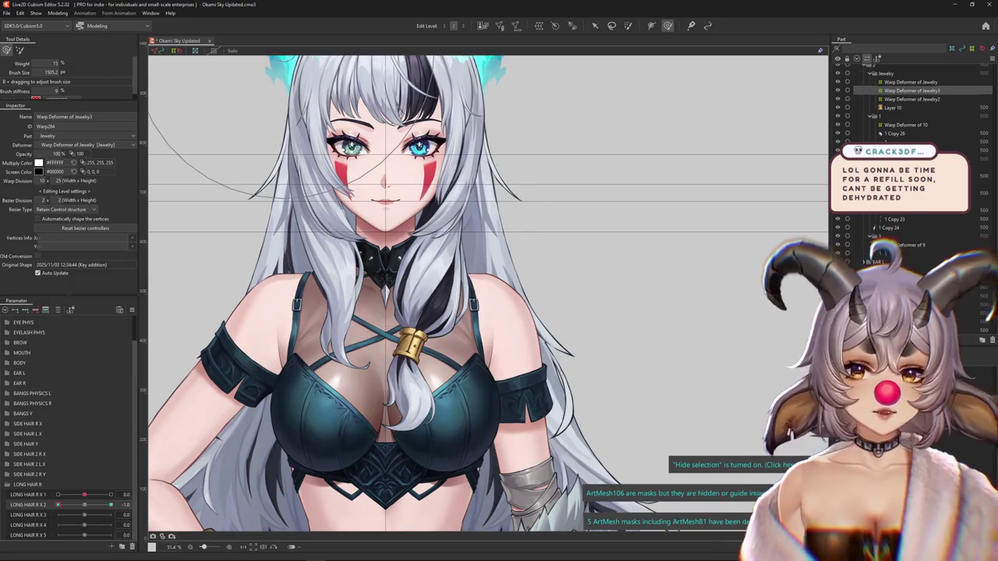
{"action": "left_click", "coordinate": [57, 12]}
{"action": "left_click", "coordinate": [78, 148]}
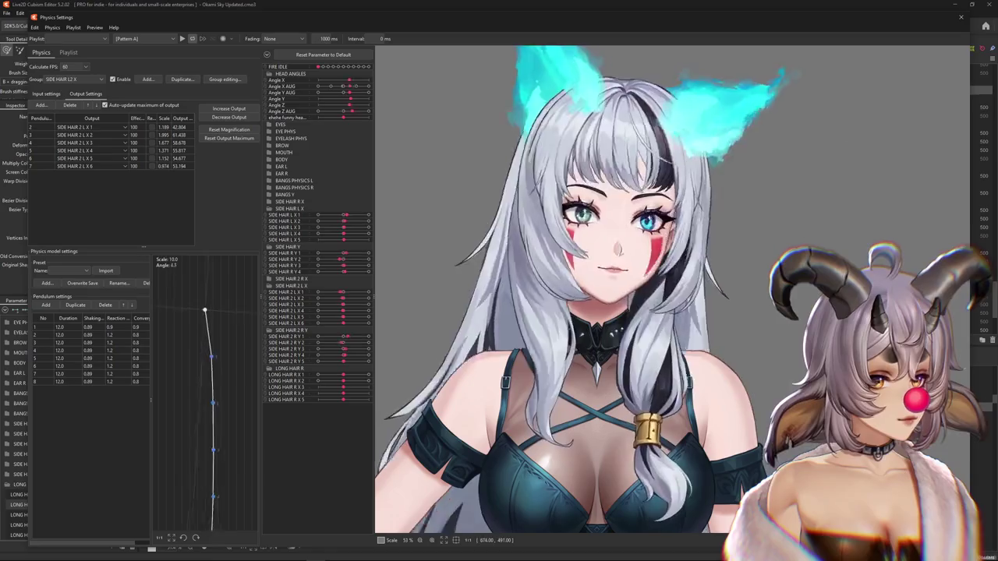
- Zoom the physics preview and play the simulation to test the hair sway
{"action": "scroll", "coordinate": [562, 289], "scroll_direction": "down", "scroll_amount": 3}
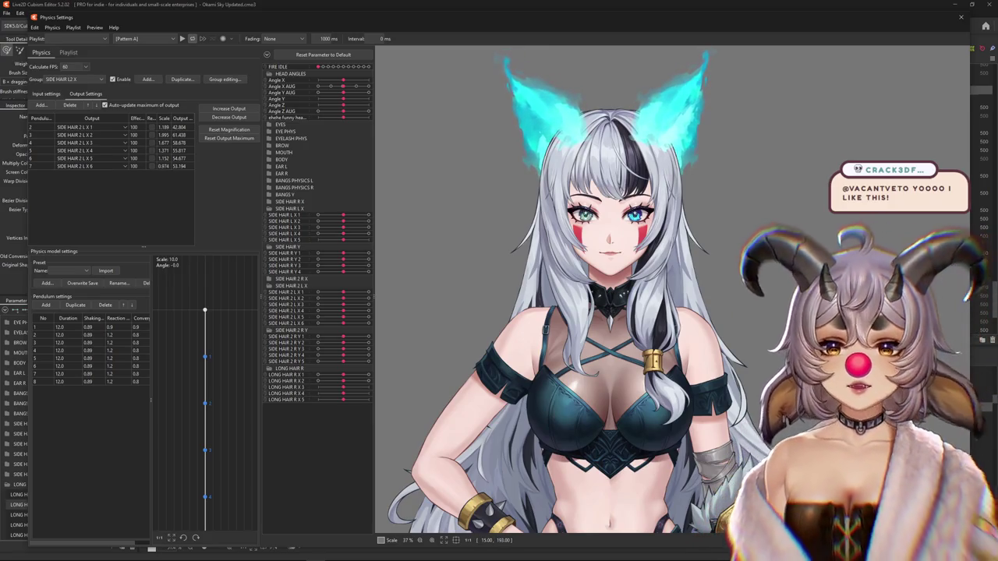
{"action": "left_click", "coordinate": [182, 38]}
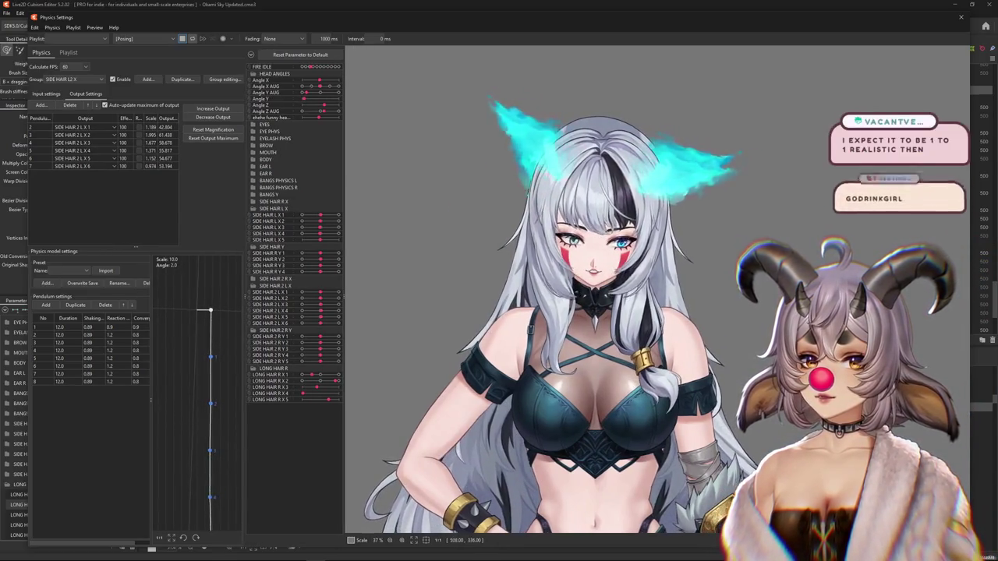
{"action": "scroll", "coordinate": [561, 281], "scroll_direction": "up", "scroll_amount": 3}
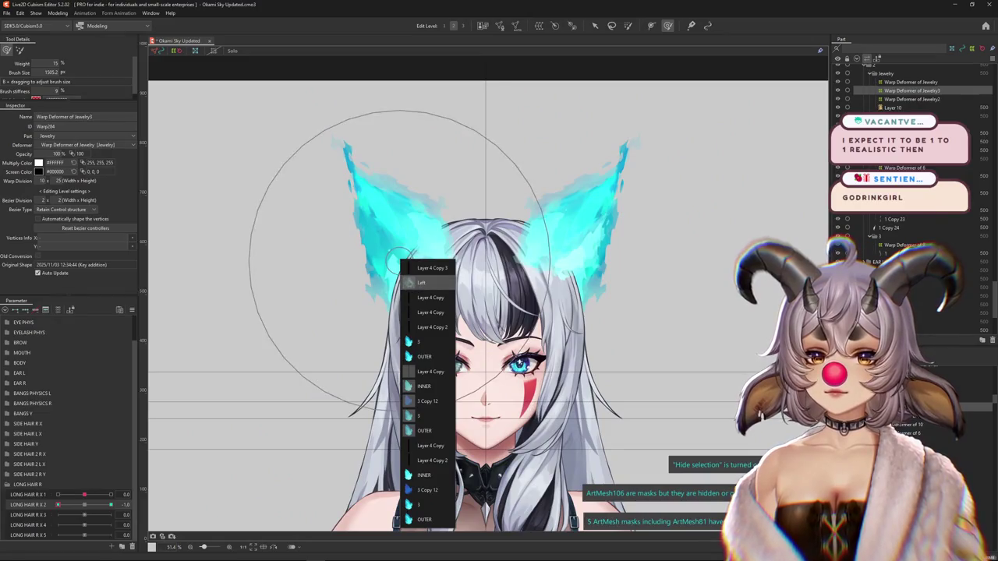
- Select the hidden INNER ear mesh, confirming the hidden-object prompt
{"action": "left_click", "coordinate": [423, 386]}
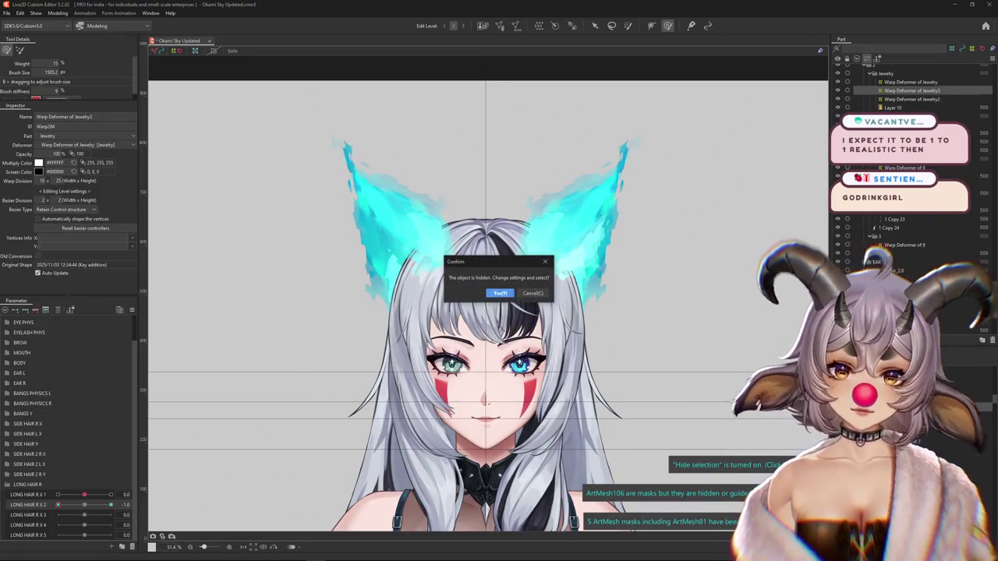
{"action": "left_click", "coordinate": [499, 291]}
{"action": "scroll", "coordinate": [904, 195], "scroll_direction": "down", "scroll_amount": 3}
{"action": "scroll", "coordinate": [904, 195], "scroll_direction": "down", "scroll_amount": 2}
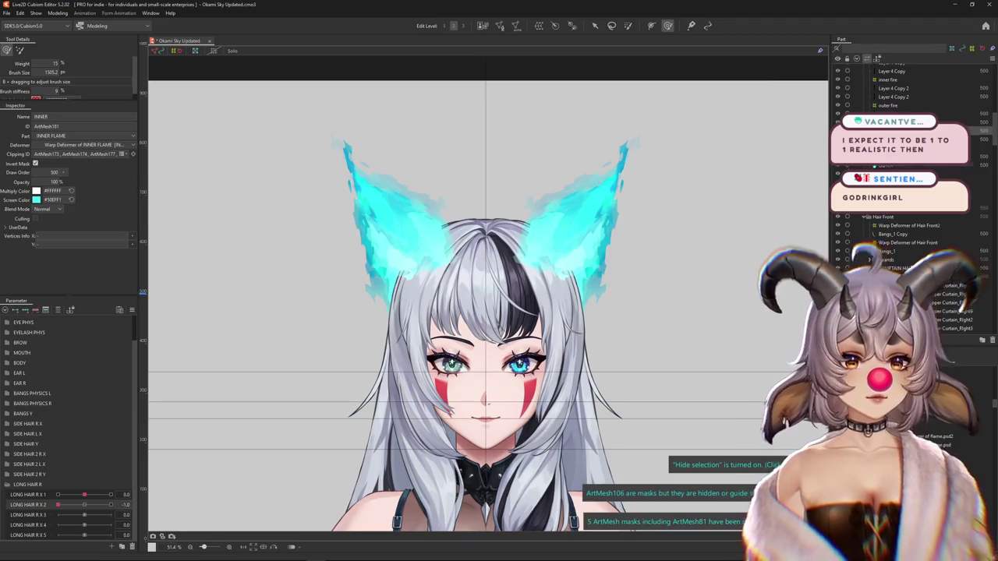
{"action": "scroll", "coordinate": [904, 195], "scroll_direction": "down", "scroll_amount": 4}
- Reopen Physics Settings from the Modeling menu
{"action": "right_click", "coordinate": [406, 438]}
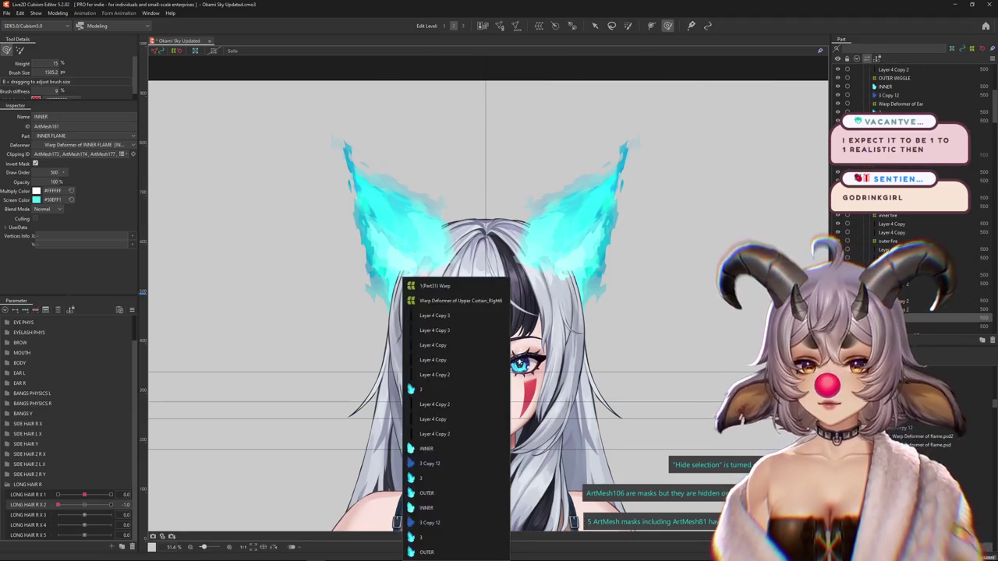
{"action": "left_click", "coordinate": [58, 13]}
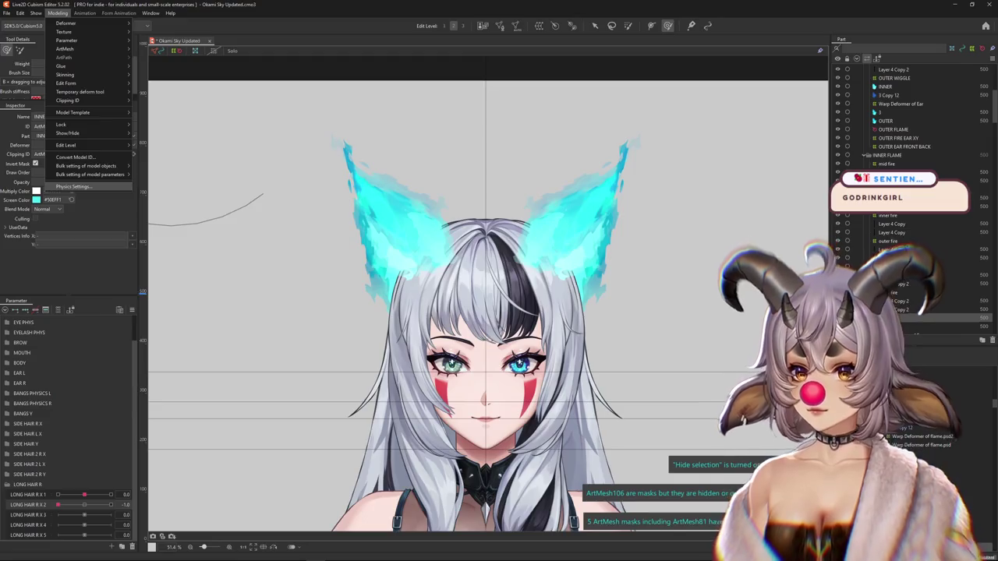
{"action": "left_click", "coordinate": [74, 186]}
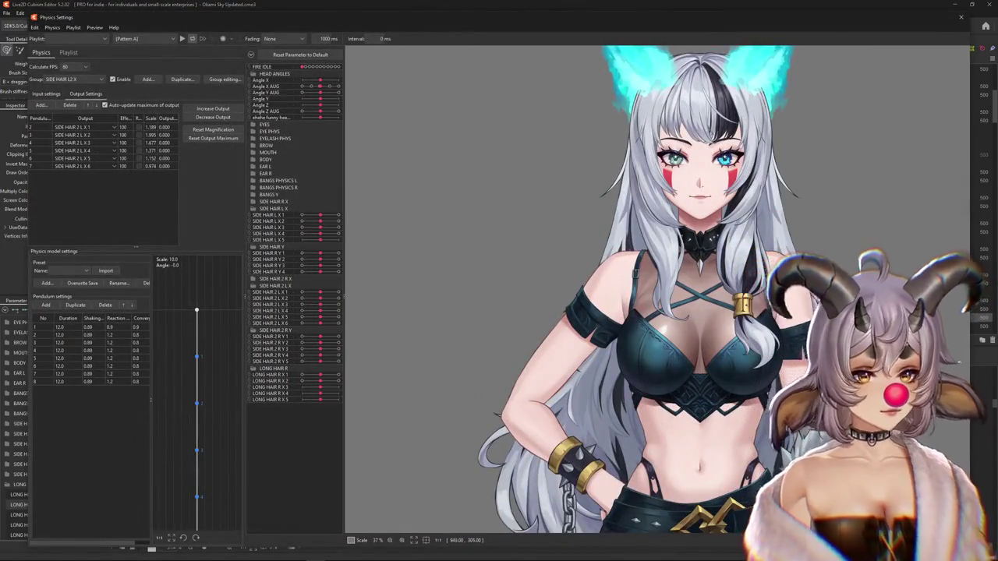
- Zoom in the physics preview, switch it to [Posing] and play the simulation
{"action": "scroll", "coordinate": [670, 289], "scroll_direction": "up", "scroll_amount": 1}
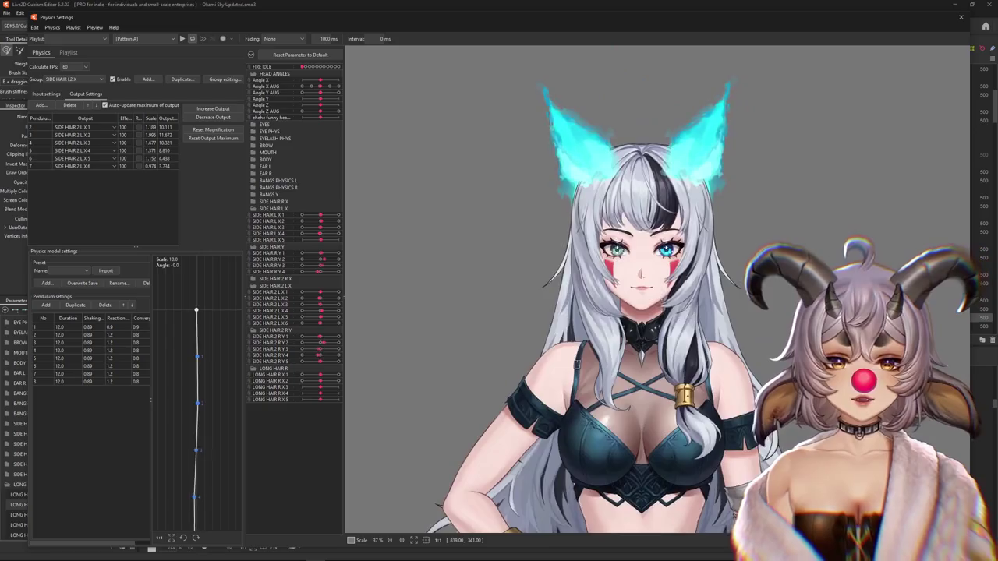
{"action": "scroll", "coordinate": [671, 288], "scroll_direction": "up", "scroll_amount": 1}
{"action": "scroll", "coordinate": [670, 288], "scroll_direction": "up", "scroll_amount": 1}
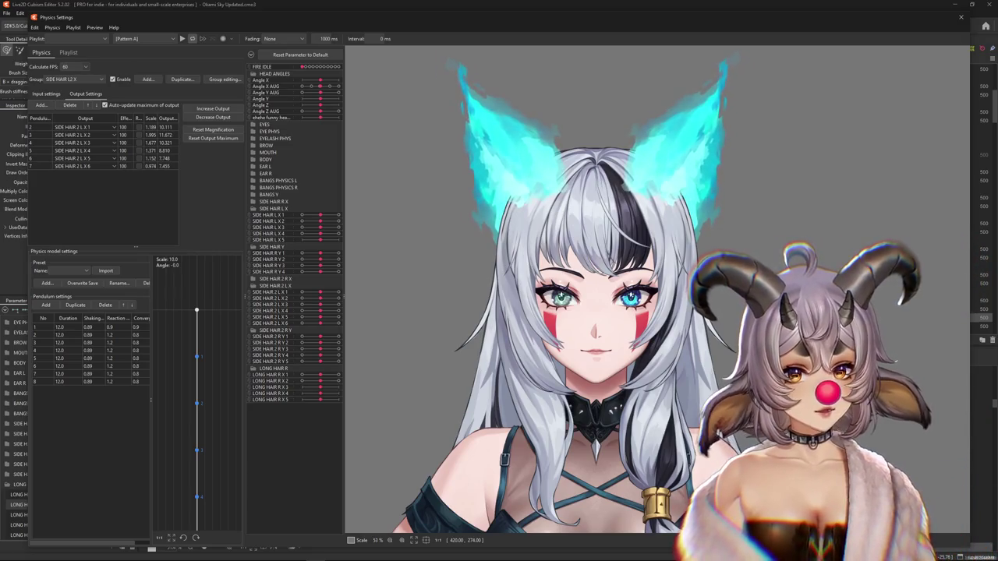
{"action": "left_click", "coordinate": [148, 38]}
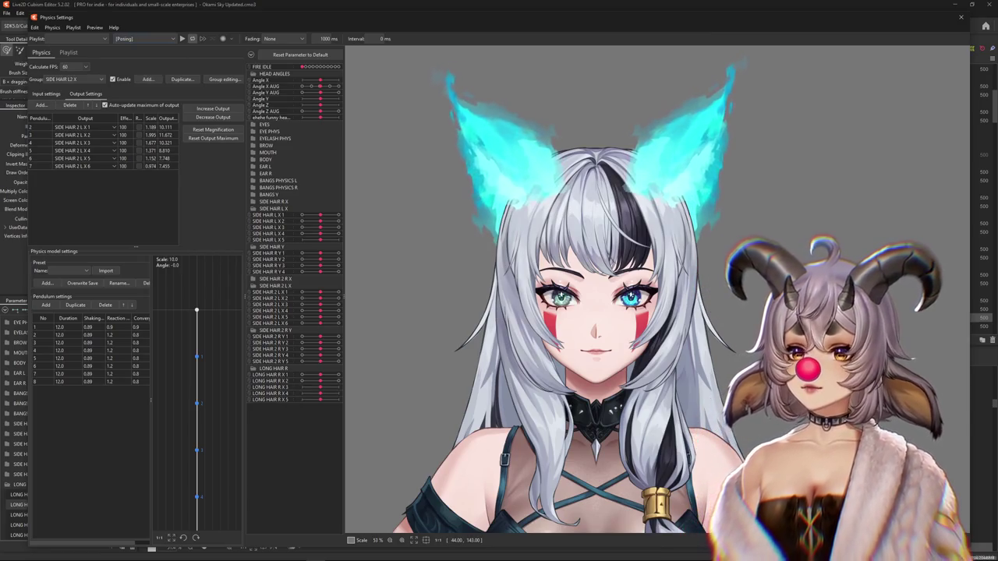
{"action": "left_click", "coordinate": [181, 38]}
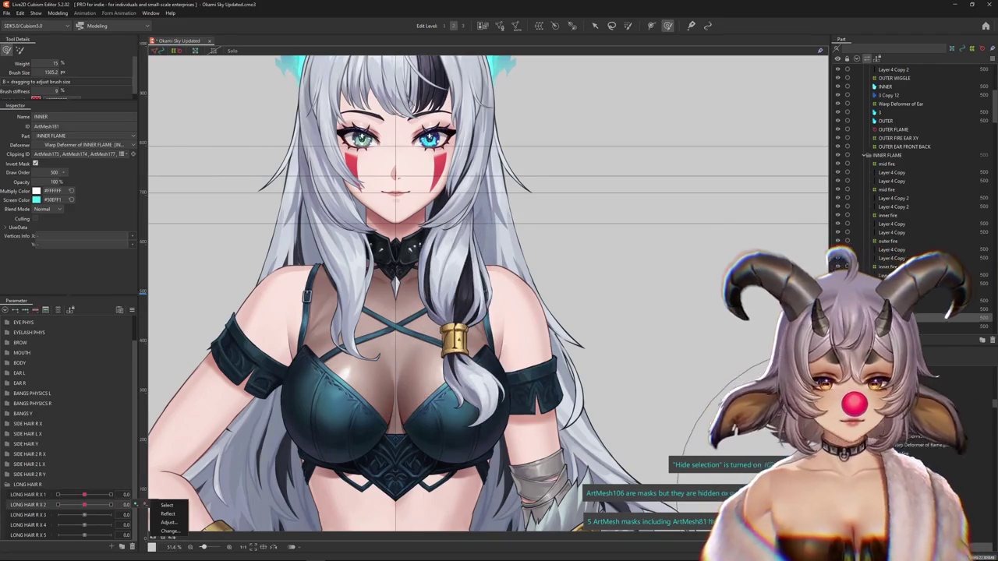
- Pick the 1 Copy 24 mesh and confirm creating Warp Deformer of Jewelry4 under Jewelry3
{"action": "right_click", "coordinate": [460, 304]}
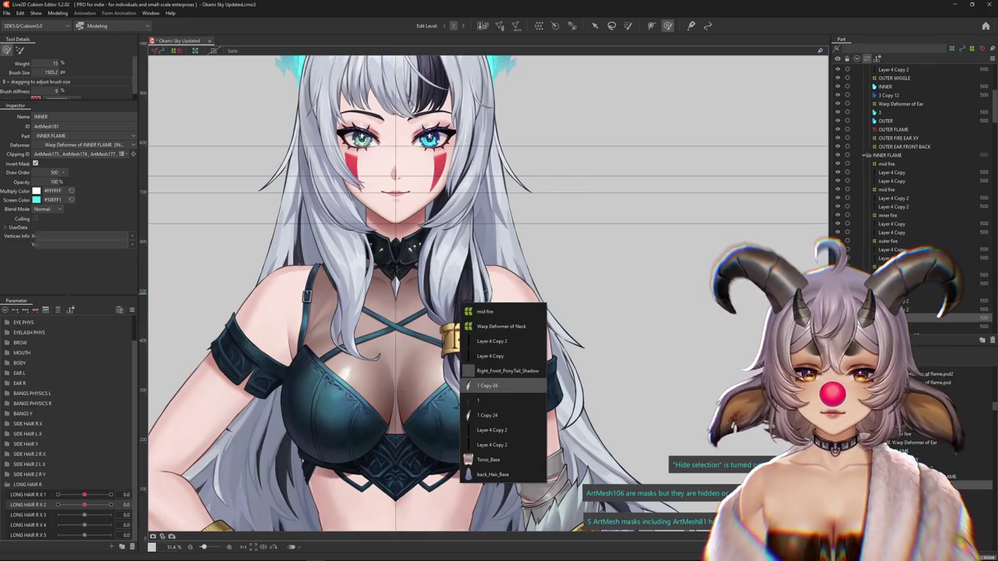
{"action": "left_click", "coordinate": [487, 385]}
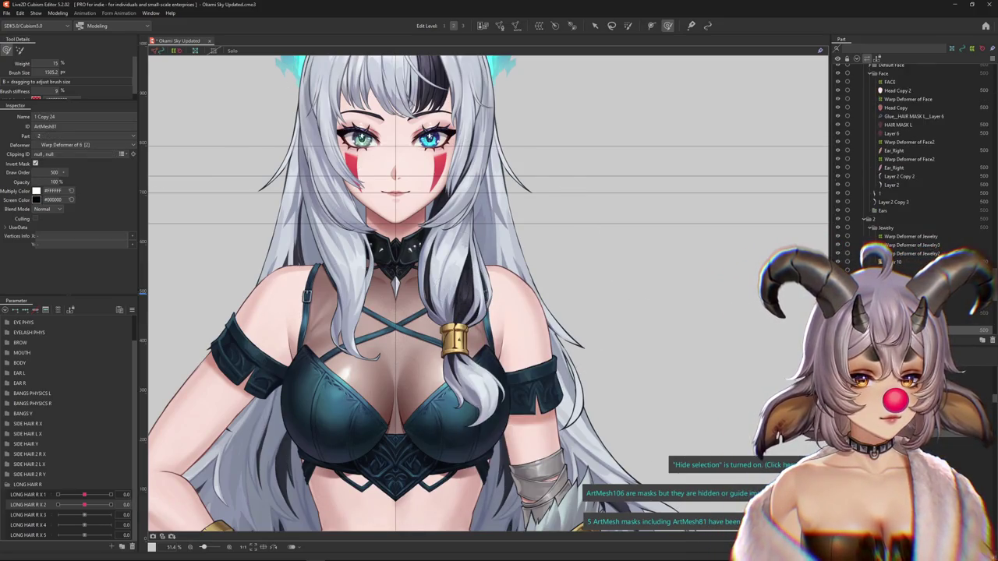
{"action": "left_click", "coordinate": [912, 254]}
{"action": "scroll", "coordinate": [912, 194], "scroll_direction": "down", "scroll_amount": 3}
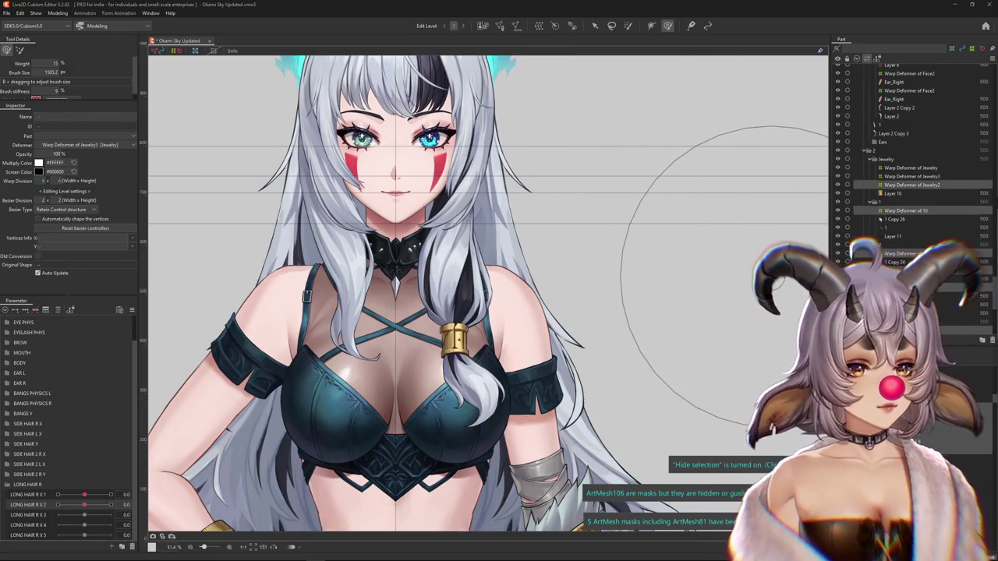
{"action": "key", "text": "ctrl+d"}
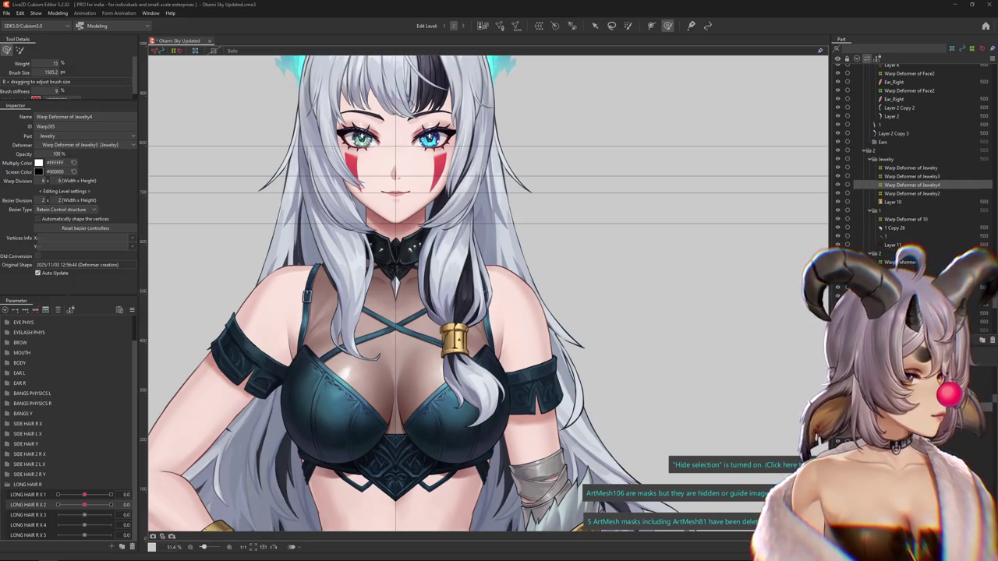
{"action": "key", "text": "alt+Tab"}
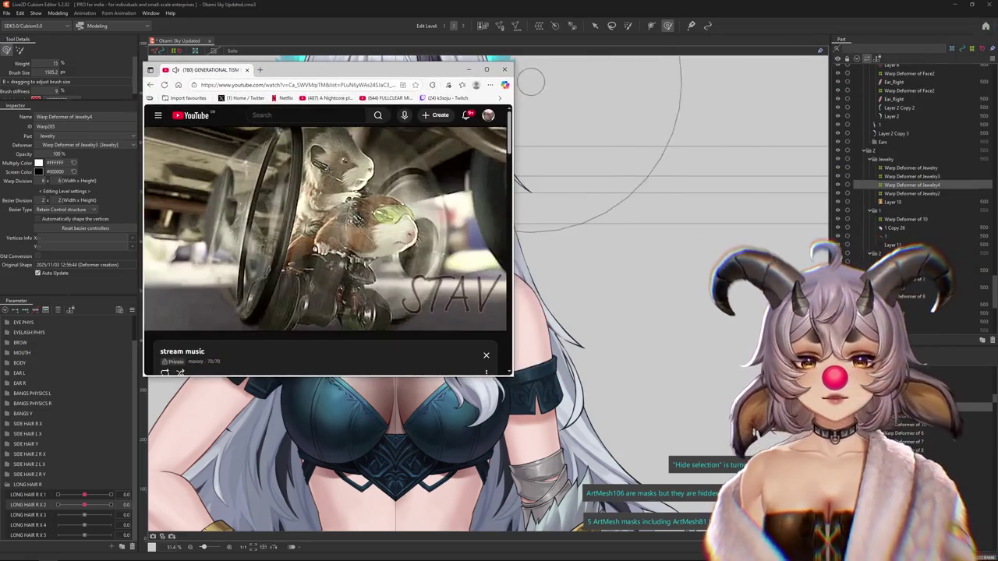
{"action": "key", "text": "super+Up"}
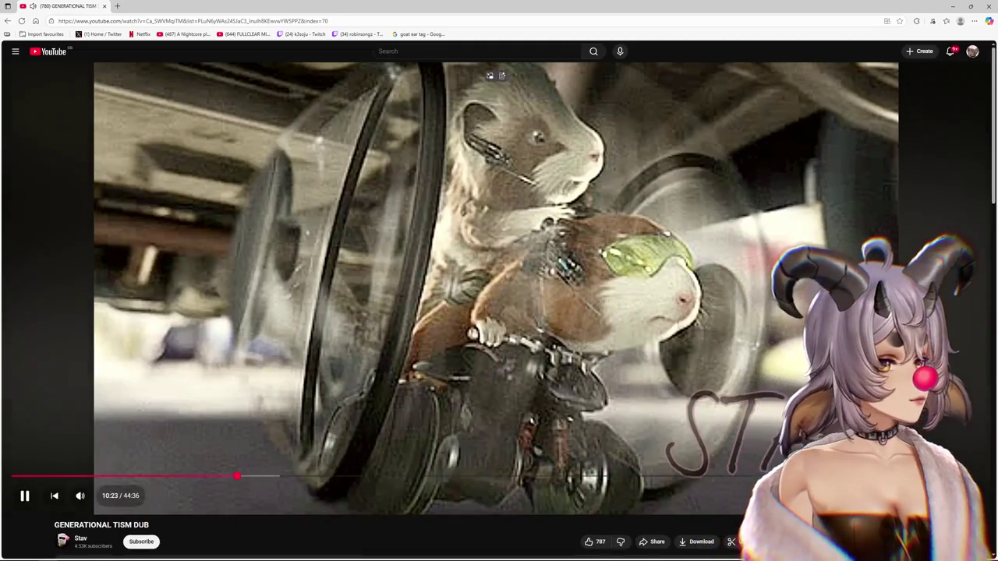
{"action": "key", "text": "super+Down"}
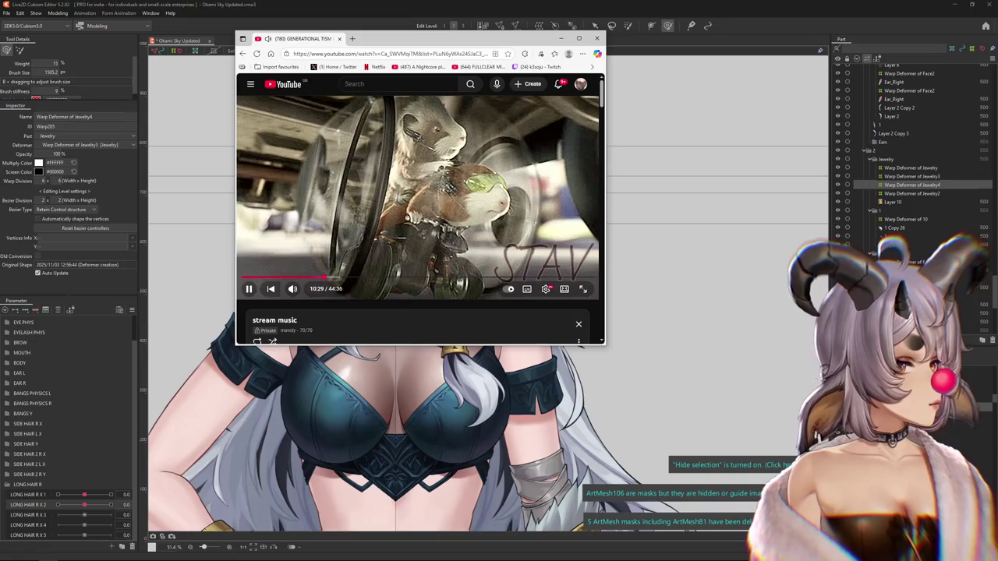
{"action": "left_click_drag", "start_coordinate": [421, 38], "coordinate": [664, 28]}
{"action": "key", "text": "alt+Tab"}
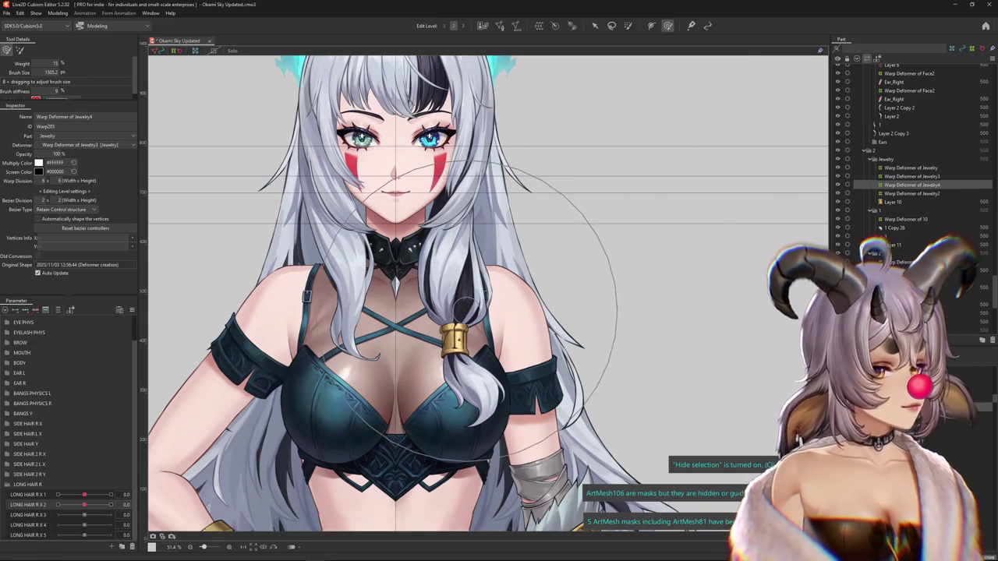
- Zoom the canvas and begin a temporary path deform on Warp Deformer of Jewelry4
{"action": "scroll", "coordinate": [518, 313], "scroll_direction": "down", "scroll_amount": 2}
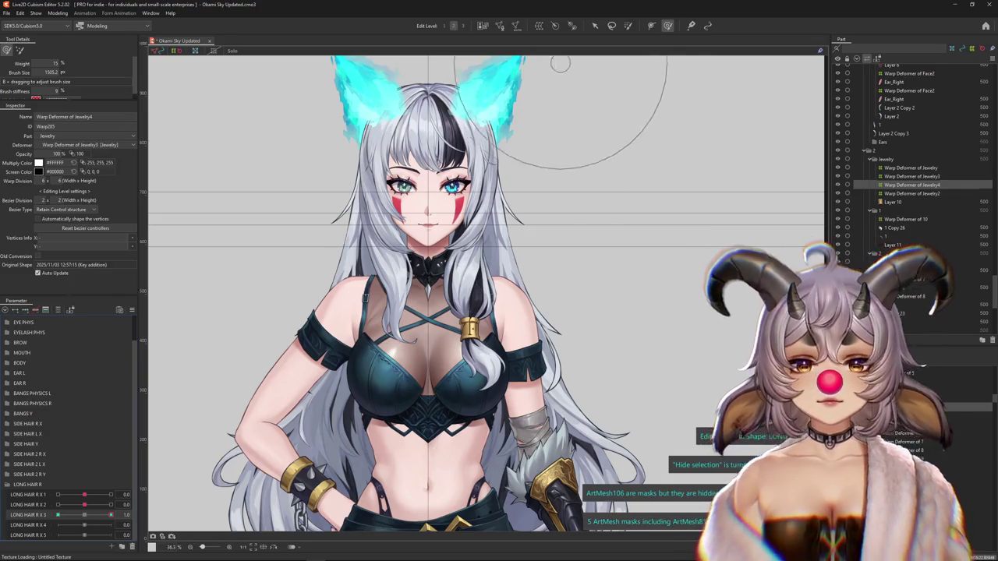
{"action": "scroll", "coordinate": [485, 299], "scroll_direction": "up", "scroll_amount": 2}
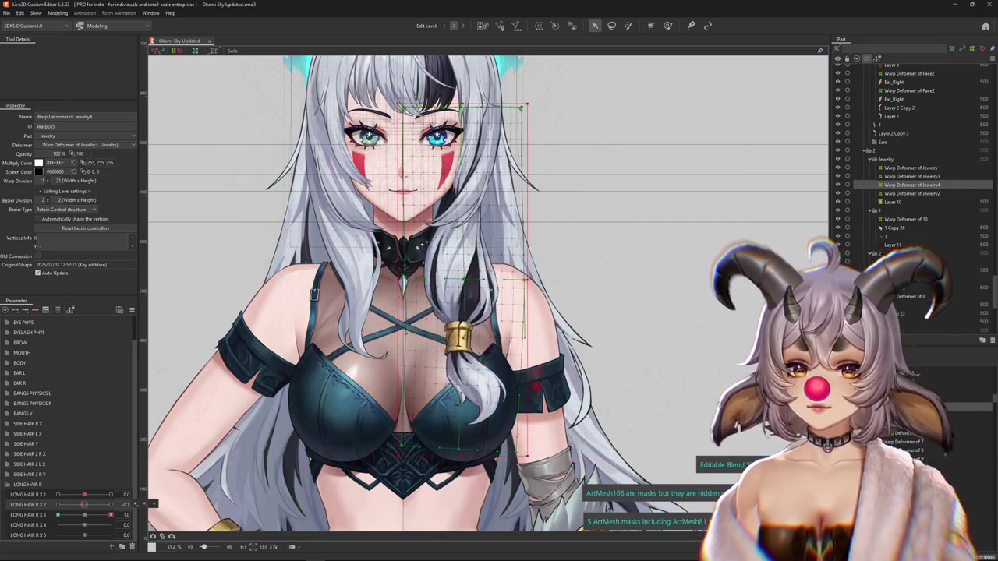
{"action": "key", "text": "t"}
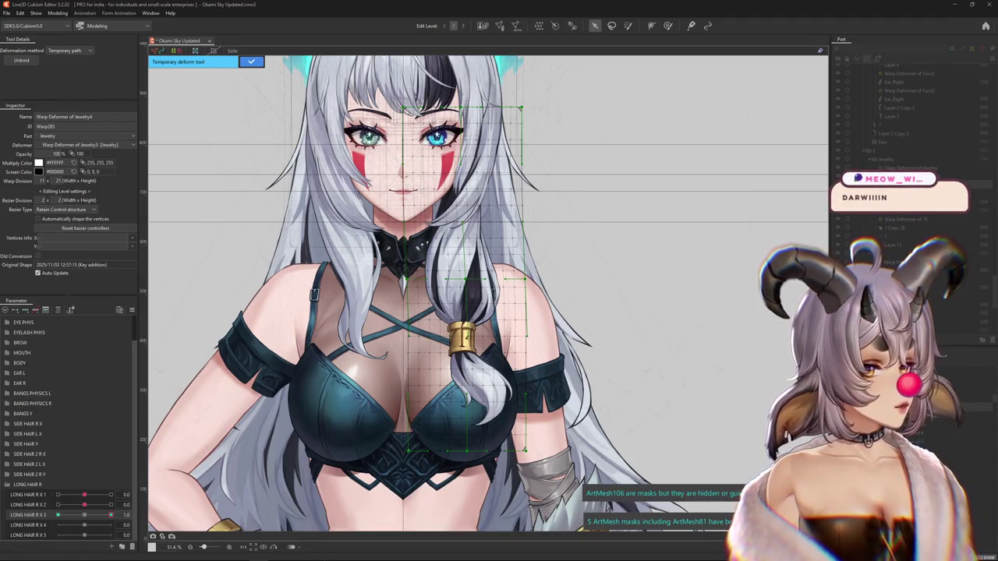
{"action": "mouse_move", "coordinate": [504, 330]}
{"action": "left_mouse_down"}
{"action": "mouse_move", "coordinate": [487, 412]}
{"action": "mouse_move", "coordinate": [483, 332]}
{"action": "mouse_move", "coordinate": [482, 357]}
{"action": "left_mouse_up"}
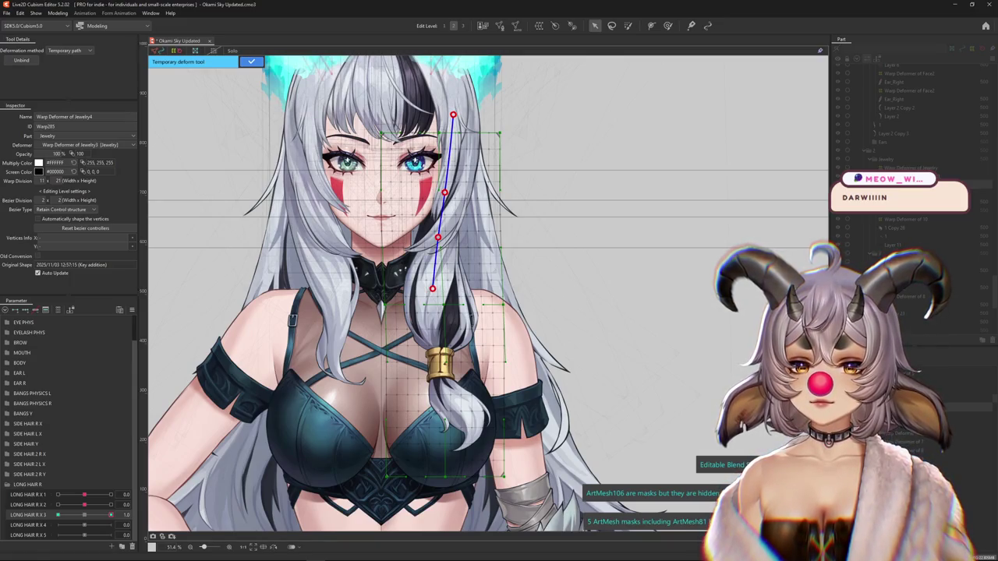
- Bend the strand's lower end outward along the path, apply it, and shrink the Deform Brush
{"action": "left_click_drag", "start_coordinate": [482, 357], "coordinate": [479, 234]}
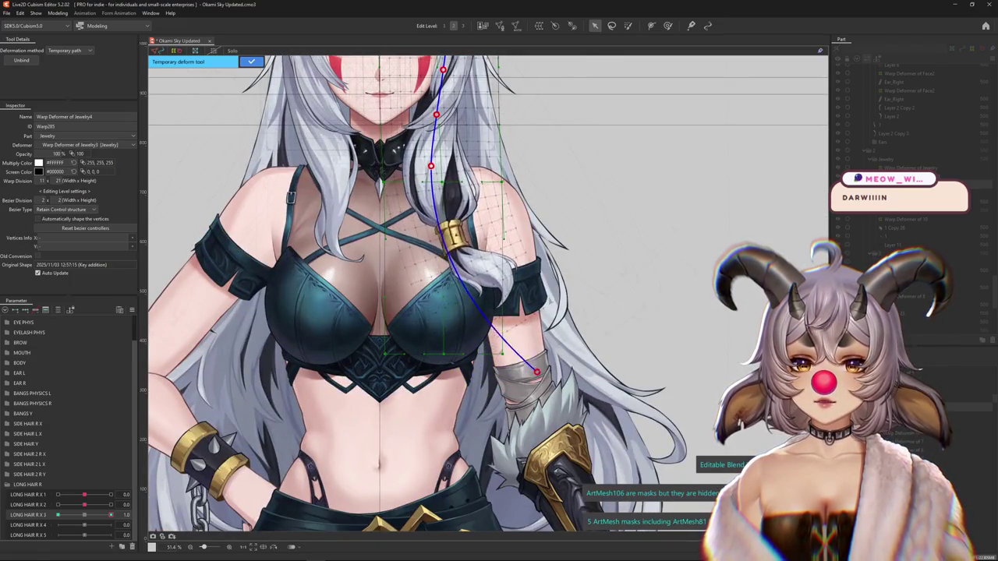
{"action": "left_click_drag", "start_coordinate": [453, 401], "coordinate": [567, 358]}
{"action": "left_click_drag", "start_coordinate": [566, 359], "coordinate": [540, 417]}
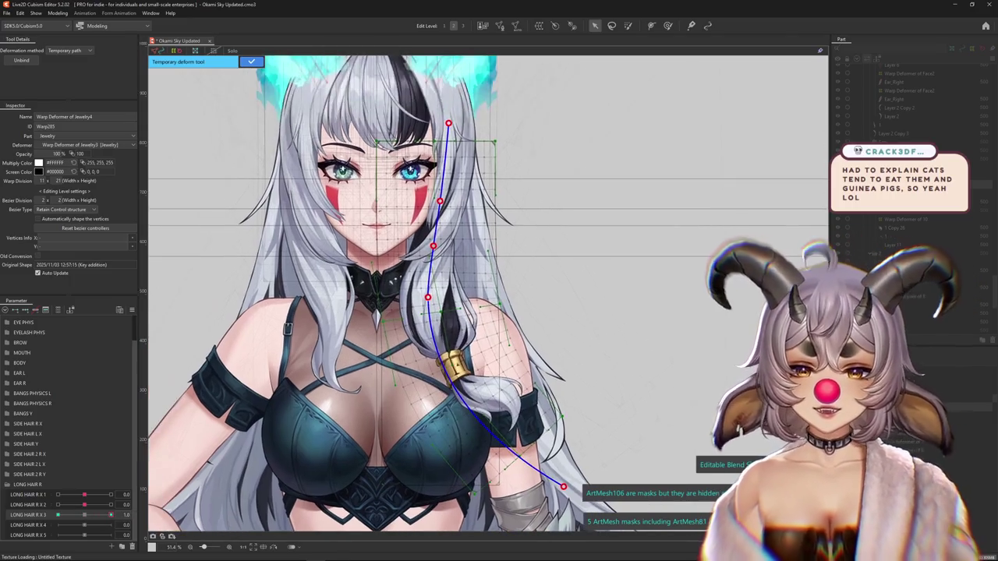
{"action": "left_click", "coordinate": [667, 25]}
{"action": "left_click_drag", "start_coordinate": [483, 300], "coordinate": [459, 300]}
- Smooth the bent braid deformer with the Deform Brush, checking the hair with the grid hidden
{"action": "mouse_move", "coordinate": [373, 211]}
{"action": "left_mouse_down"}
{"action": "mouse_move", "coordinate": [413, 230]}
{"action": "mouse_move", "coordinate": [411, 284]}
{"action": "mouse_move", "coordinate": [391, 302]}
{"action": "left_mouse_up"}
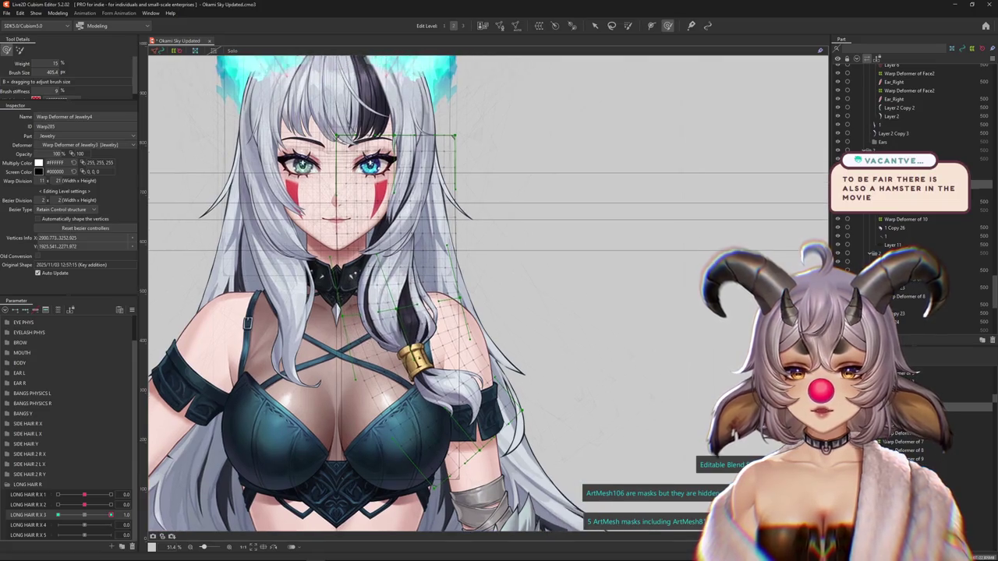
{"action": "mouse_move", "coordinate": [461, 312]}
{"action": "left_mouse_down"}
{"action": "mouse_move", "coordinate": [489, 334]}
{"action": "mouse_move", "coordinate": [483, 367]}
{"action": "mouse_move", "coordinate": [576, 363]}
{"action": "left_mouse_up"}
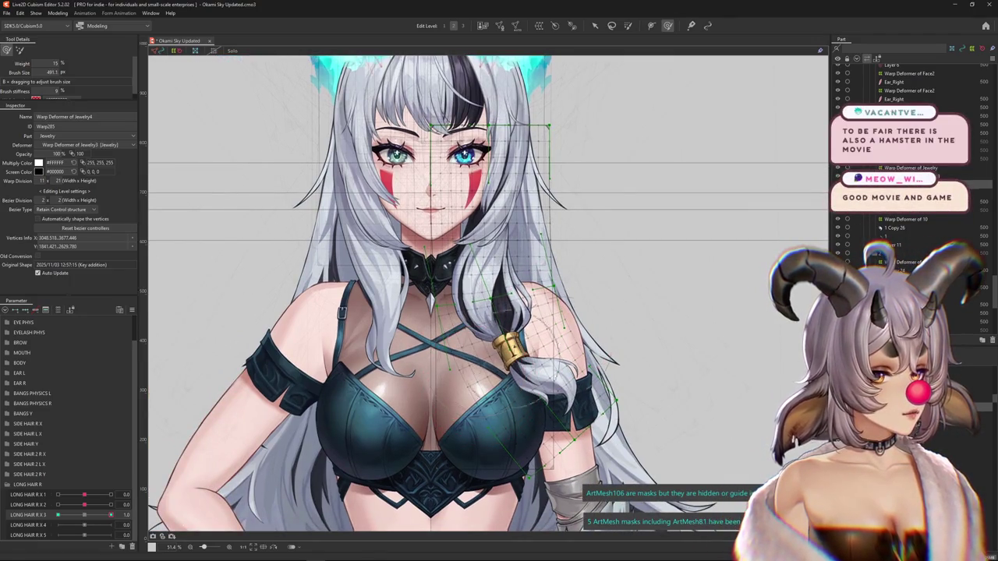
{"action": "left_click_drag", "start_coordinate": [490, 434], "coordinate": [499, 432]}
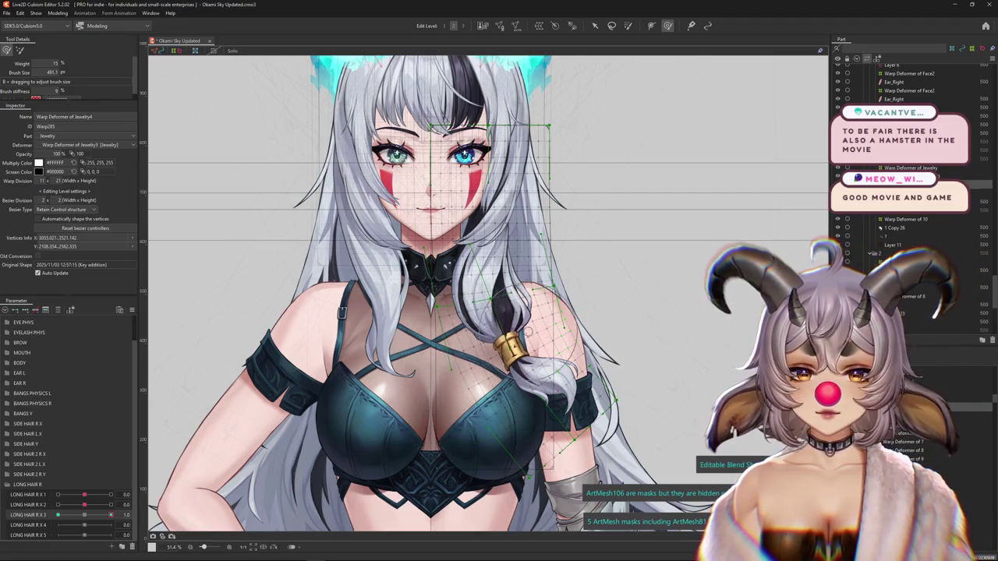
{"action": "key", "text": "ctrl+h"}
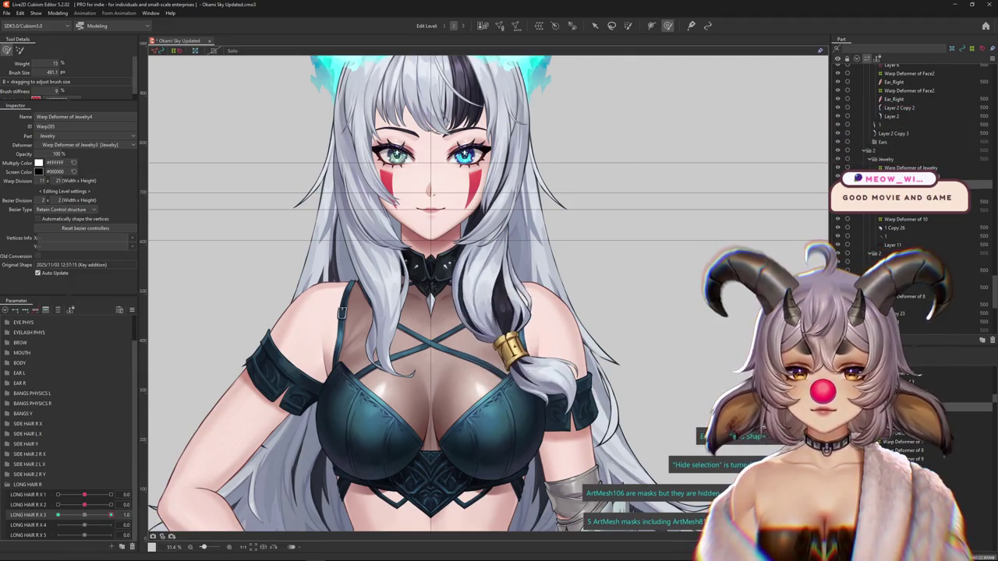
{"action": "left_click_drag", "start_coordinate": [549, 292], "coordinate": [493, 279]}
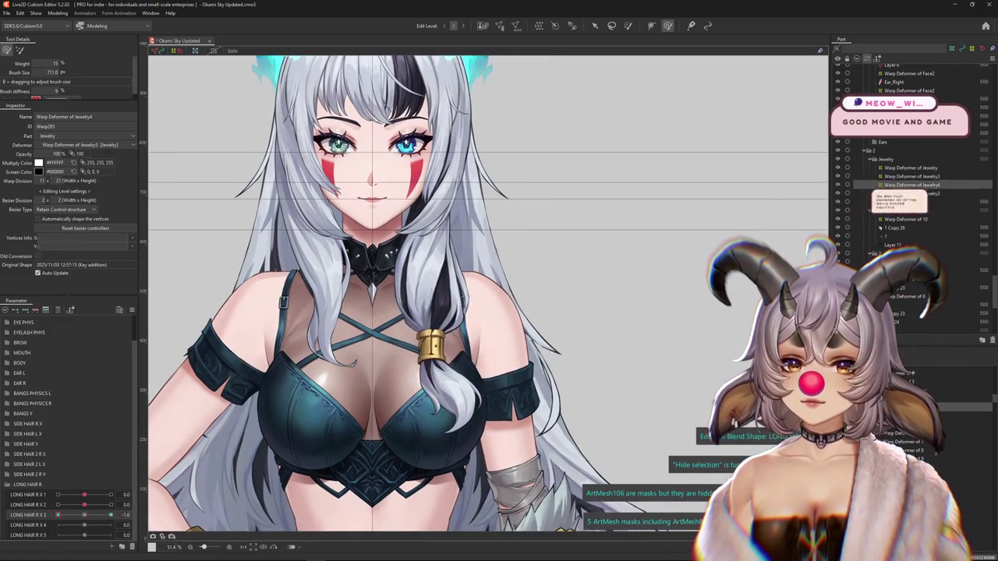
{"action": "key", "text": "ctrl+h"}
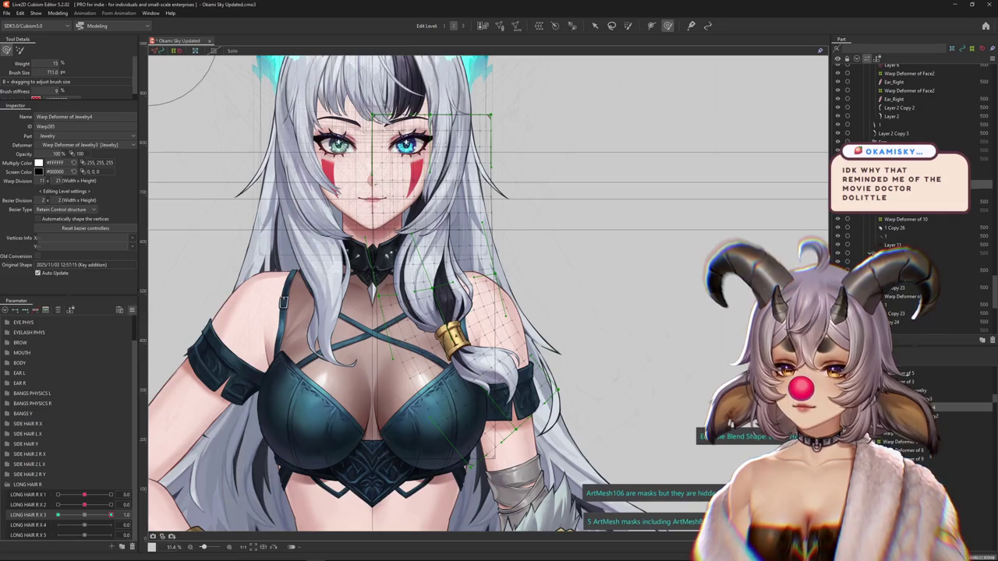
- Add keys on LONG HAIR R X 3, set it to -1.0, and begin a temporary warp
{"action": "right_click", "coordinate": [142, 306]}
{"action": "left_click", "coordinate": [195, 373]}
{"action": "left_click", "coordinate": [483, 360]}
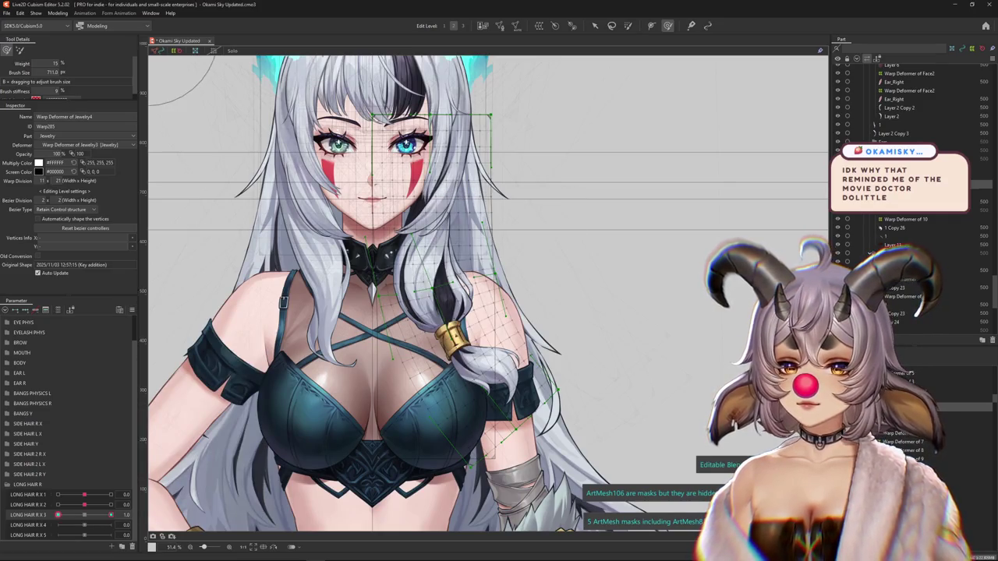
{"action": "left_click", "coordinate": [57, 514]}
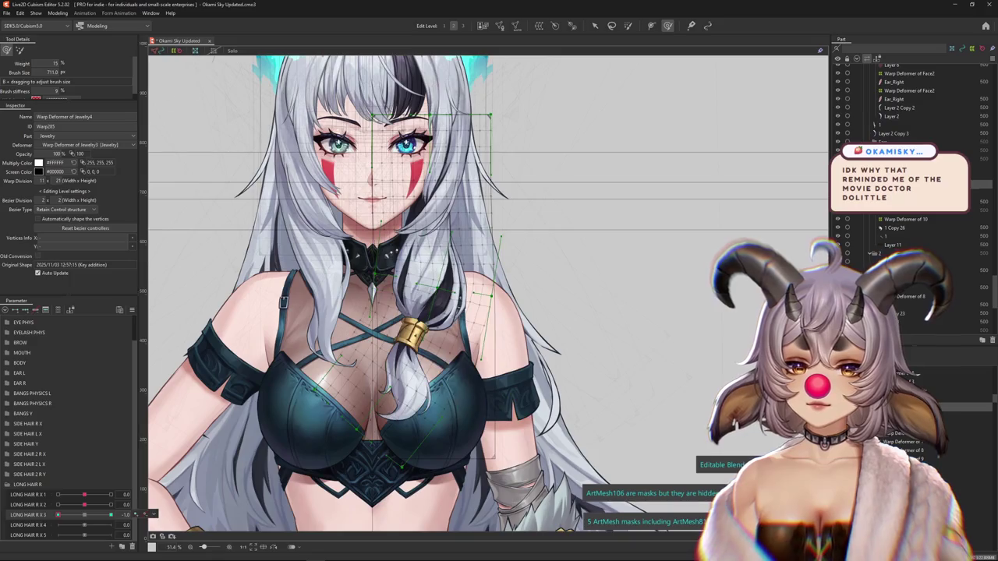
{"action": "left_click", "coordinate": [110, 515]}
{"action": "left_click", "coordinate": [57, 515]}
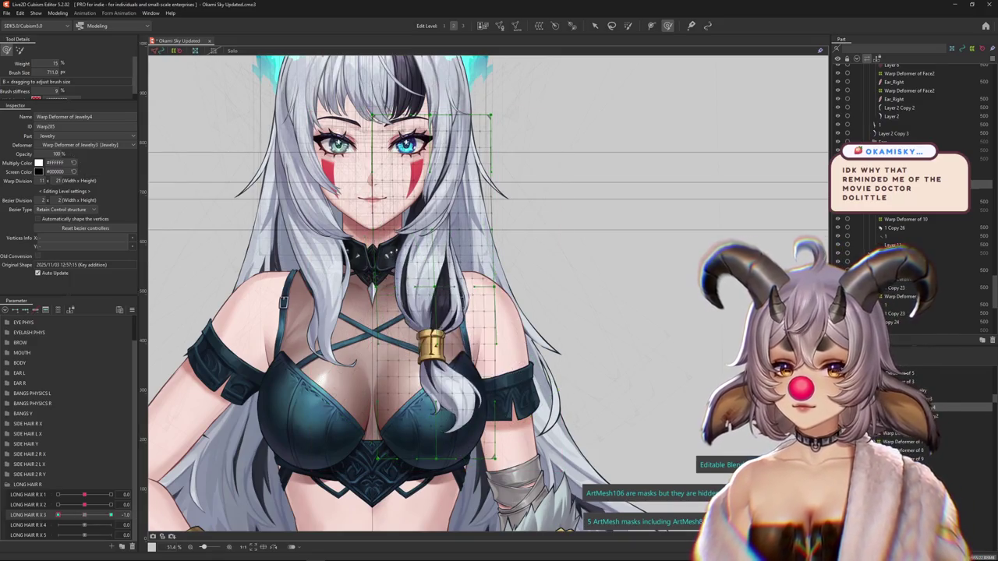
{"action": "key", "text": "v"}
{"action": "key", "text": "ctrl+t"}
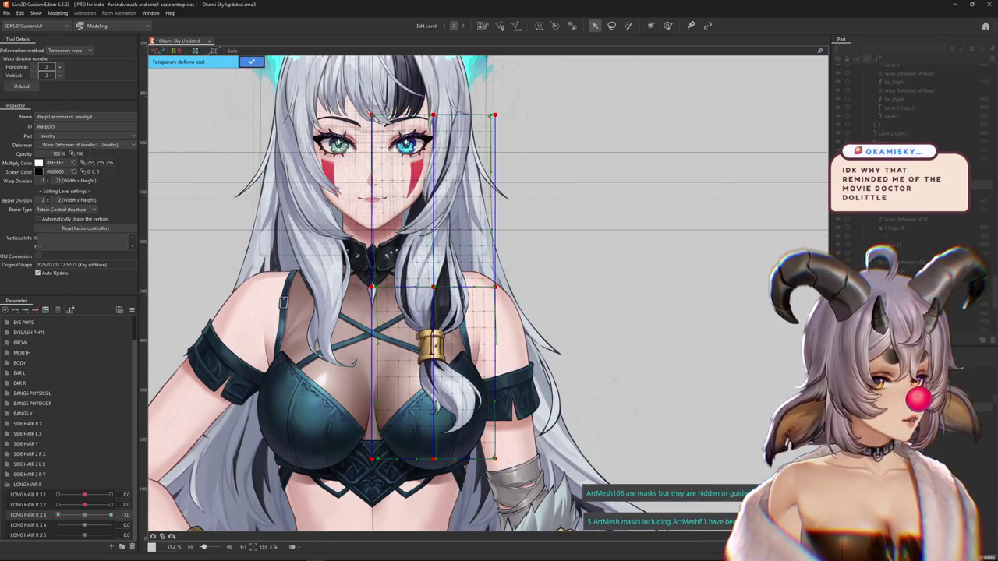
- Bend the hair lock leftward along a temporary path with a new bottom point, then commit
{"action": "left_click", "coordinate": [68, 50]}
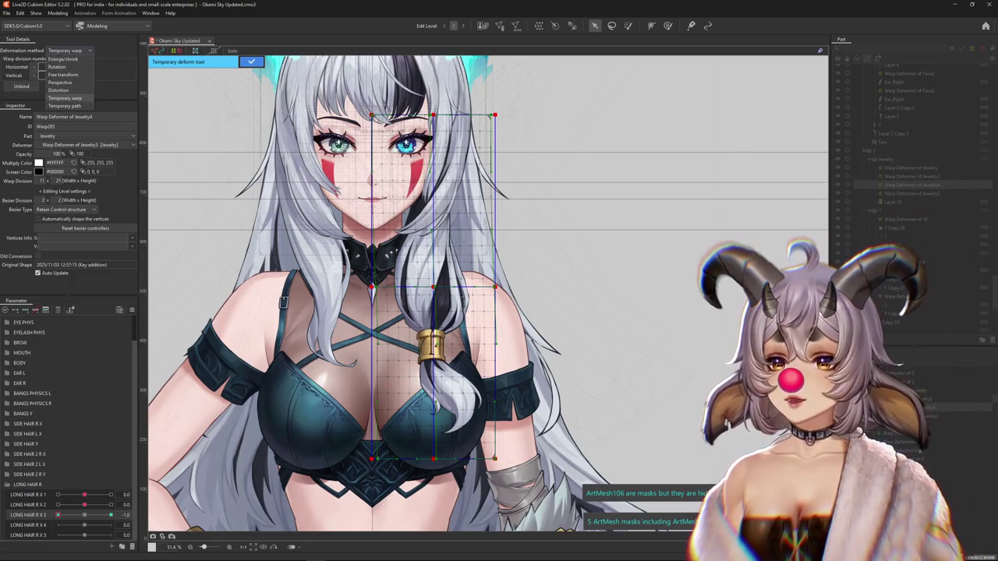
{"action": "left_click", "coordinate": [64, 106]}
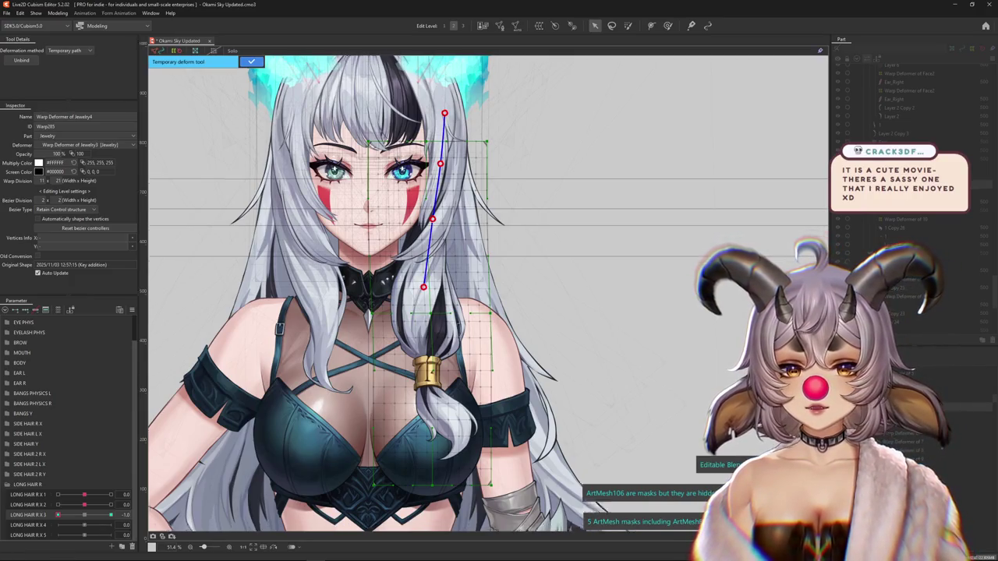
{"action": "left_click_drag", "start_coordinate": [468, 312], "coordinate": [447, 183]}
{"action": "left_click_drag", "start_coordinate": [468, 311], "coordinate": [503, 339]}
{"action": "left_click", "coordinate": [495, 446]}
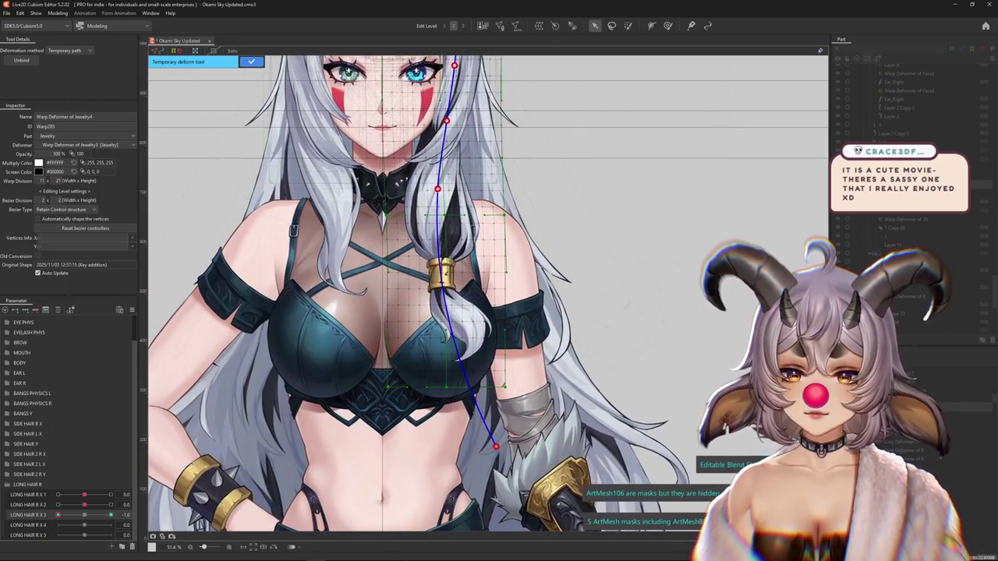
{"action": "left_click_drag", "start_coordinate": [496, 447], "coordinate": [327, 441]}
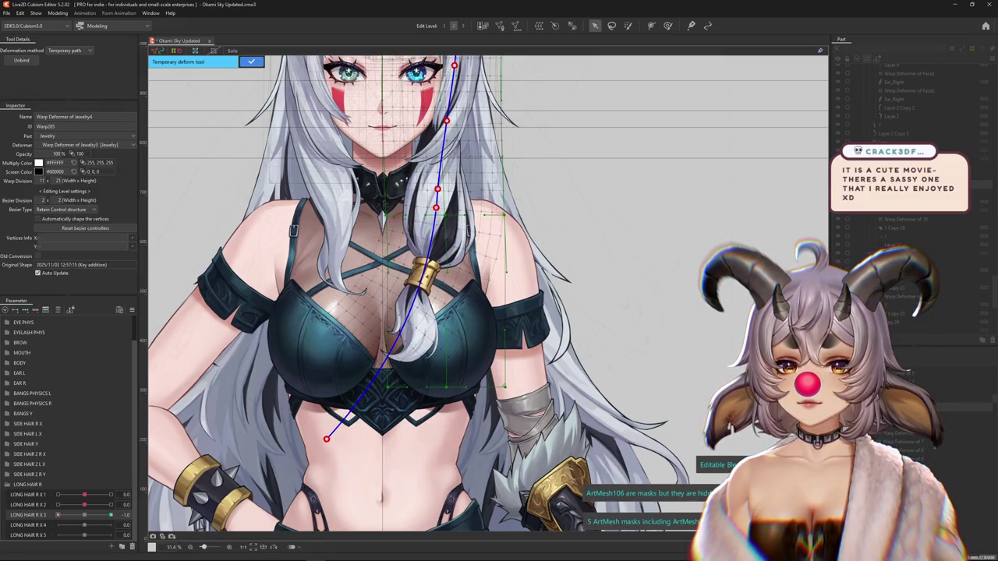
{"action": "left_click_drag", "start_coordinate": [433, 209], "coordinate": [439, 212]}
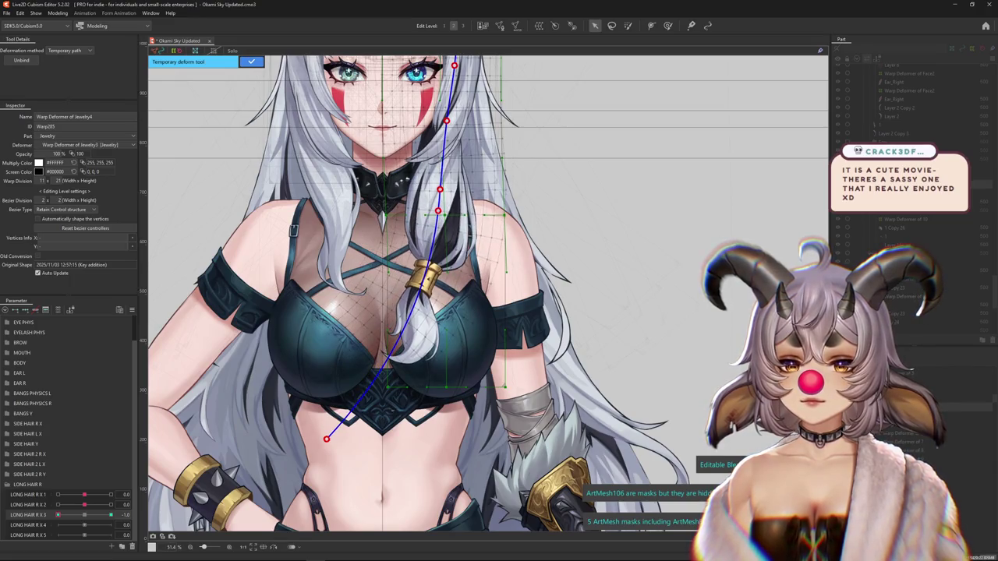
{"action": "left_click_drag", "start_coordinate": [326, 438], "coordinate": [292, 409]}
{"action": "key", "text": "Return"}
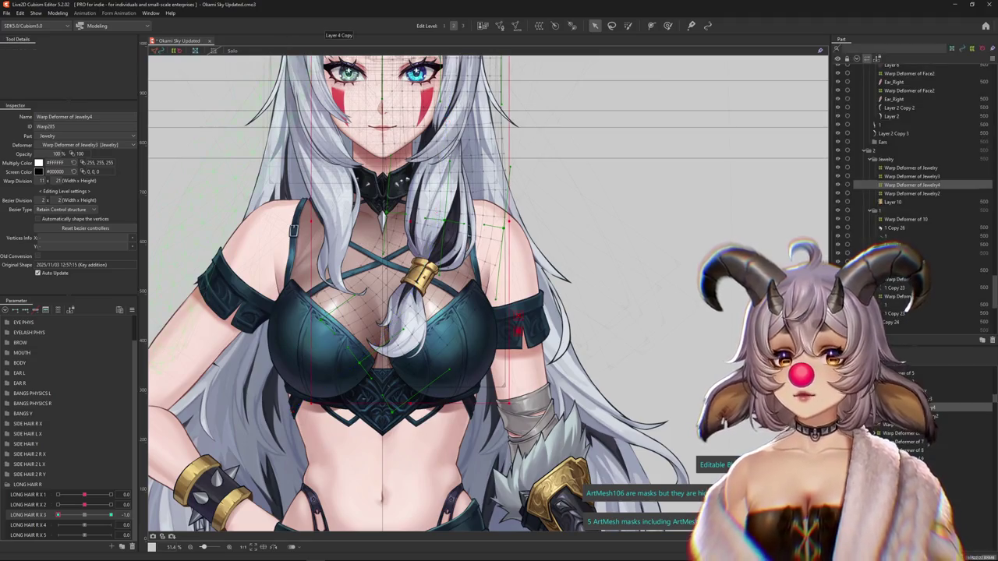
- Paint deform weights over part of the face warp box, then return to the Deform Brush
{"action": "key", "text": "b"}
{"action": "scroll", "coordinate": [529, 361], "scroll_direction": "up", "scroll_amount": 3}
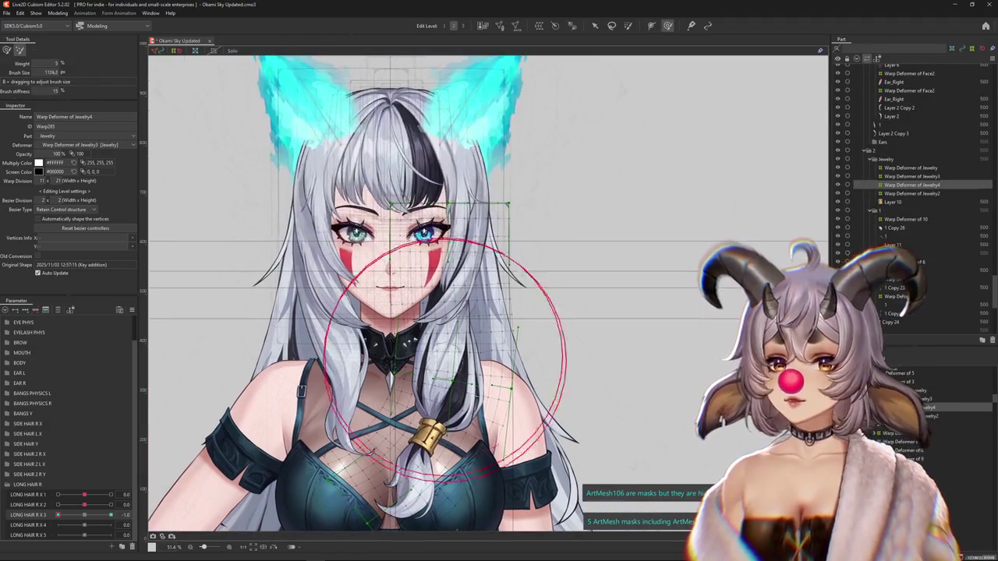
{"action": "scroll", "coordinate": [528, 367], "scroll_direction": "down", "scroll_amount": 1}
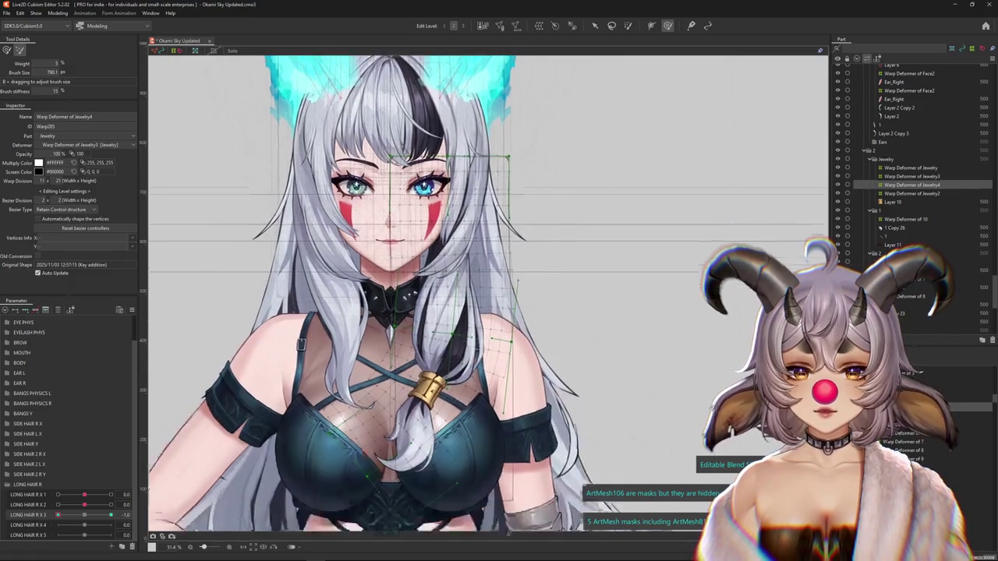
{"action": "scroll", "coordinate": [529, 367], "scroll_direction": "down", "scroll_amount": 1}
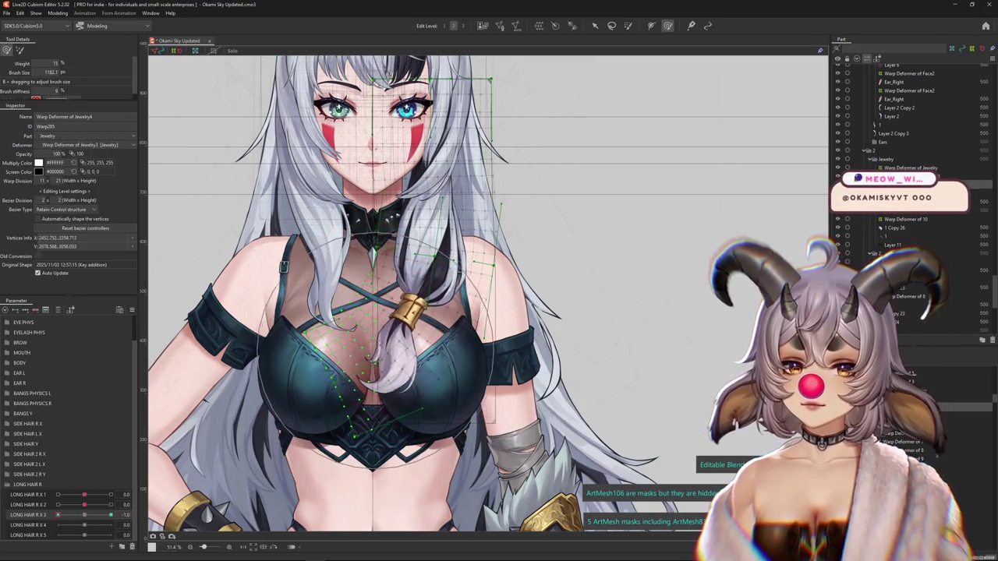
{"action": "scroll", "coordinate": [436, 327], "scroll_direction": "up", "scroll_amount": 1}
{"action": "key", "text": "g"}
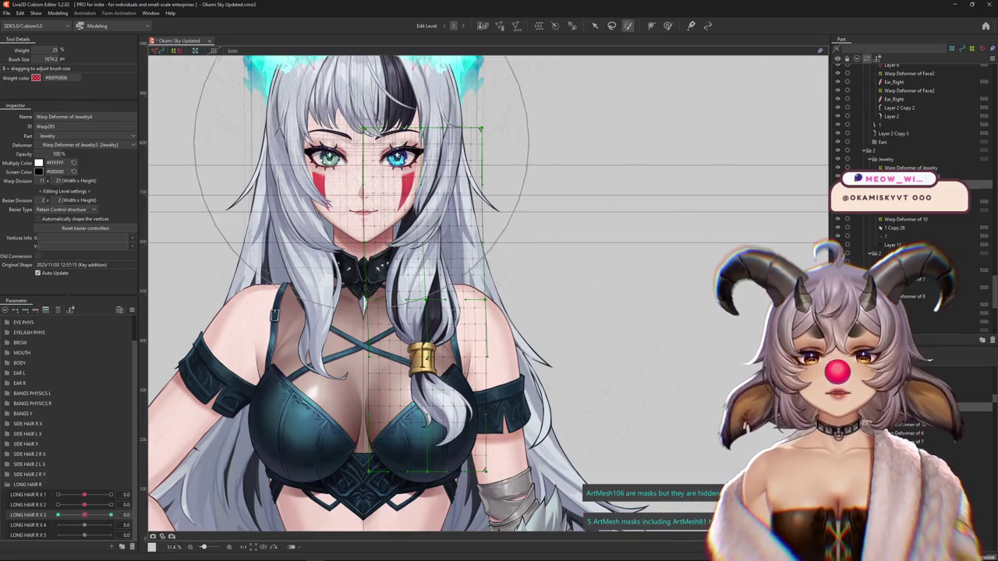
{"action": "left_click_drag", "start_coordinate": [483, 168], "coordinate": [382, 180]}
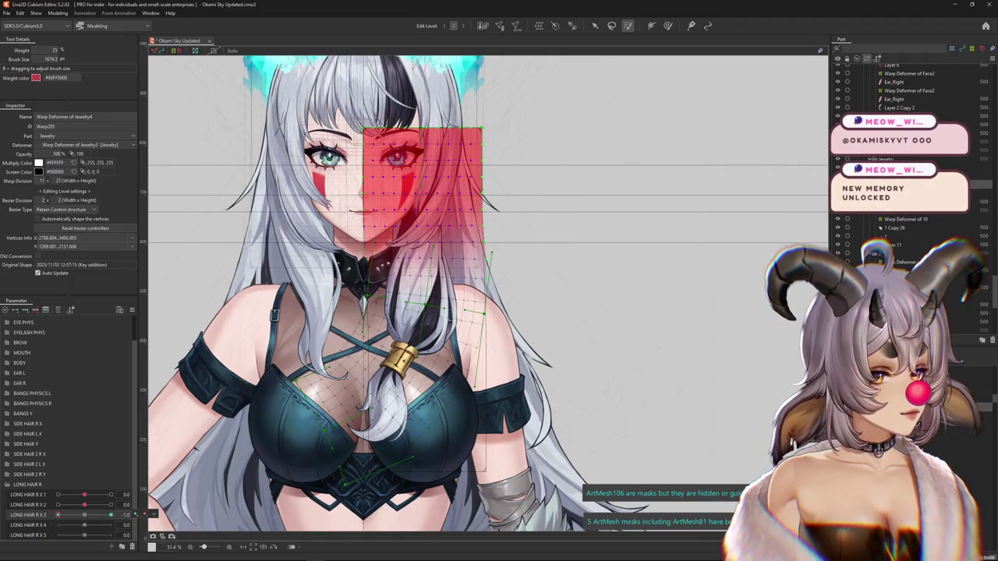
{"action": "key", "text": "b"}
- Push the braid and gold clasp left, undo a rightward overshoot, and enlarge the brush
{"action": "mouse_move", "coordinate": [449, 382]}
{"action": "left_mouse_down"}
{"action": "mouse_move", "coordinate": [427, 381]}
{"action": "mouse_move", "coordinate": [437, 359]}
{"action": "left_mouse_up"}
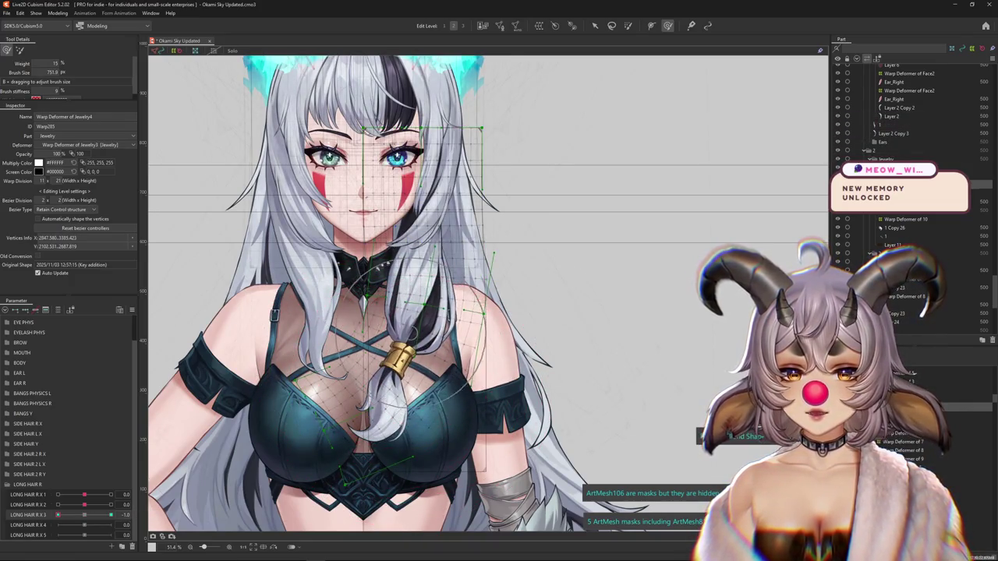
{"action": "key", "text": "b"}
{"action": "left_click_drag", "start_coordinate": [399, 358], "coordinate": [421, 359]}
{"action": "key", "text": "ctrl+z"}
{"action": "key", "text": "b"}
{"action": "left_click_drag", "start_coordinate": [545, 336], "coordinate": [572, 330]}
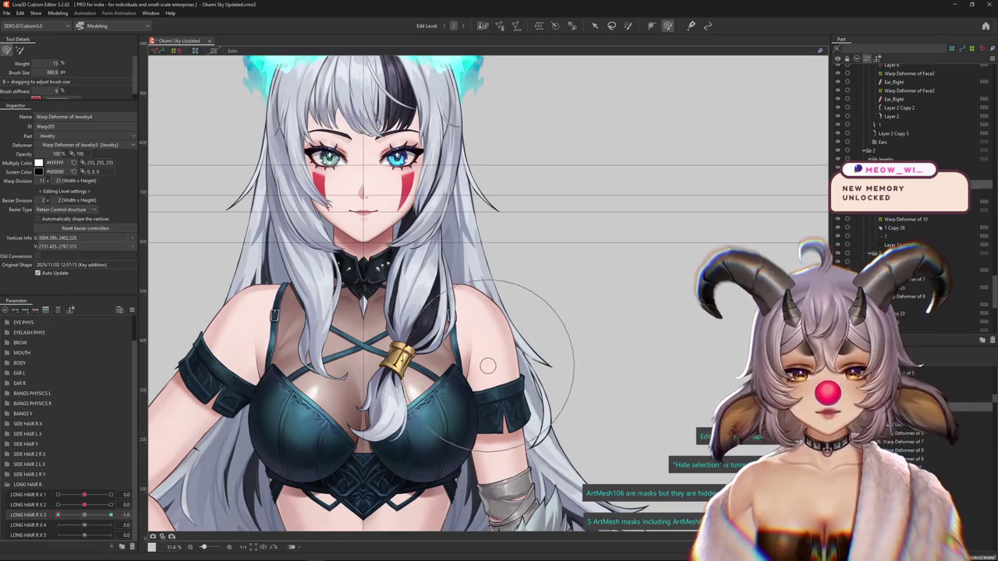
{"action": "left_click_drag", "start_coordinate": [569, 333], "coordinate": [589, 354]}
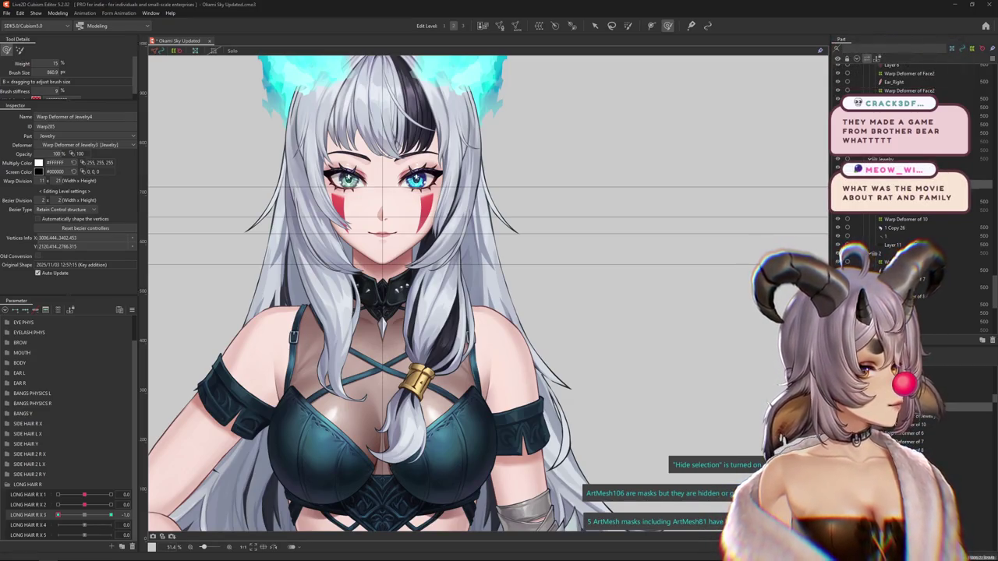
- Maximize and zoom the tiger screenshot in Edge, merge the lion window, then maximize Google Images
{"action": "key", "text": "alt+Tab"}
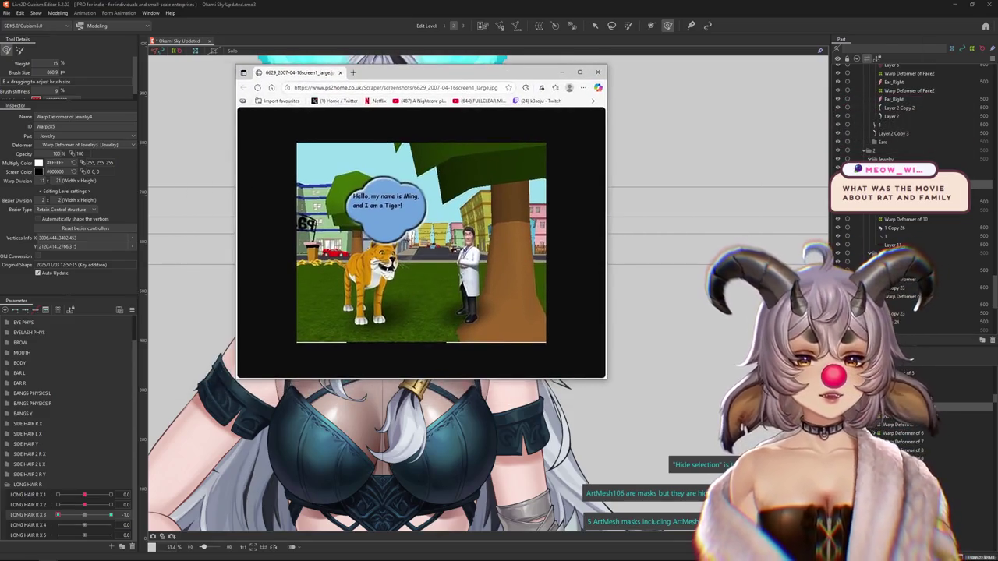
{"action": "key", "text": "super+Up"}
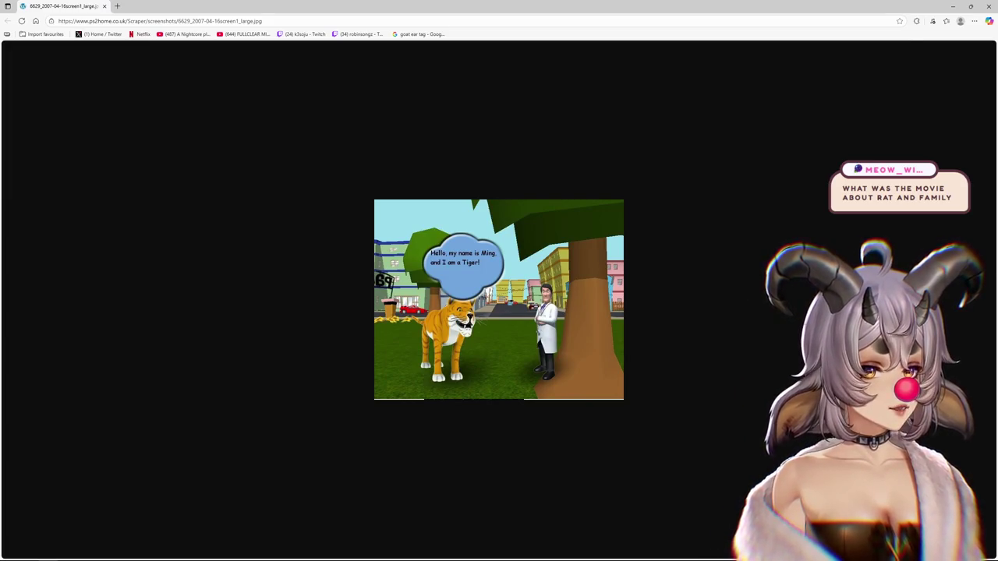
{"action": "key", "text": "ctrl+plus"}
{"action": "key", "text": "ctrl+plus"}
{"action": "key", "text": "ctrl+plus"}
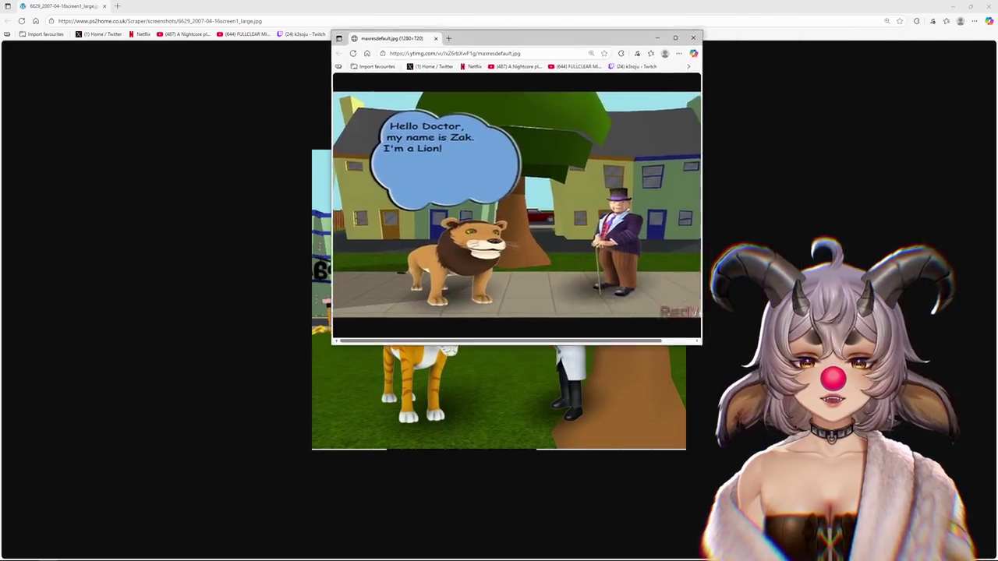
{"action": "left_click_drag", "start_coordinate": [390, 40], "coordinate": [148, 7]}
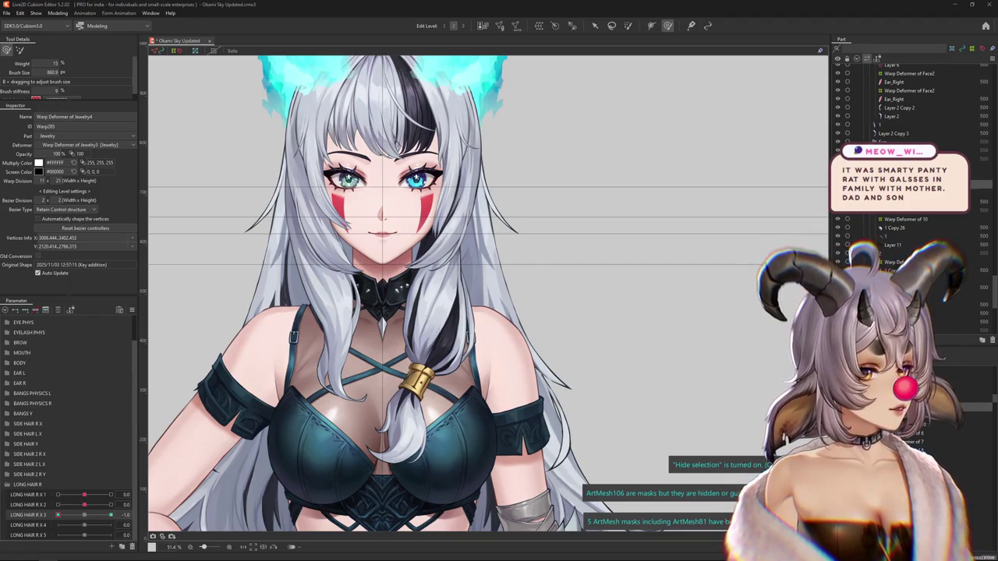
{"action": "key", "text": "alt+Tab"}
{"action": "key", "text": "super+Up"}
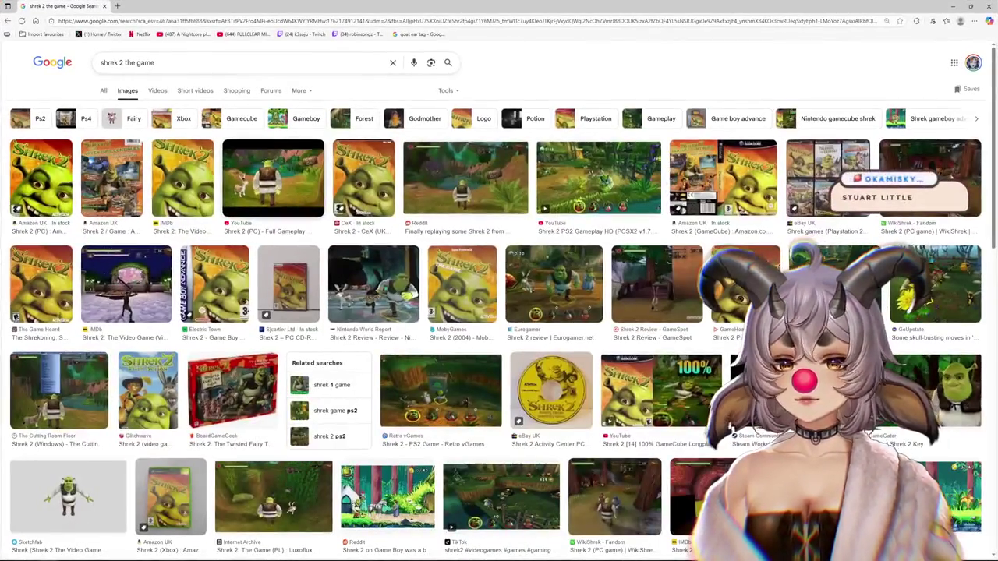
- Preview the Shrek 2 PC gameplay result and step through neighbours like WikiShrek, eBay and Amazon
{"action": "left_click", "coordinate": [272, 177]}
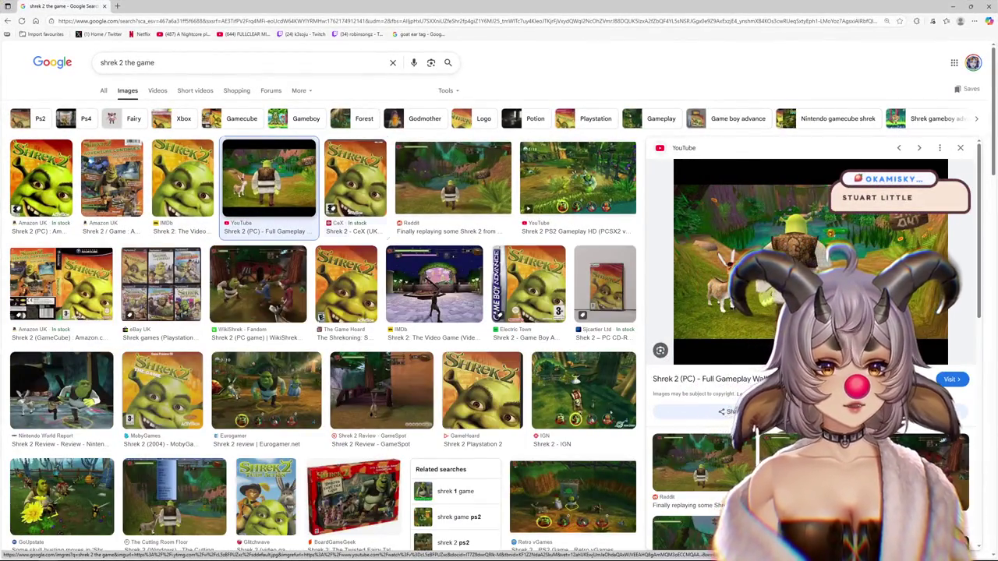
{"action": "key", "text": "Right"}
{"action": "key", "text": "Right"}
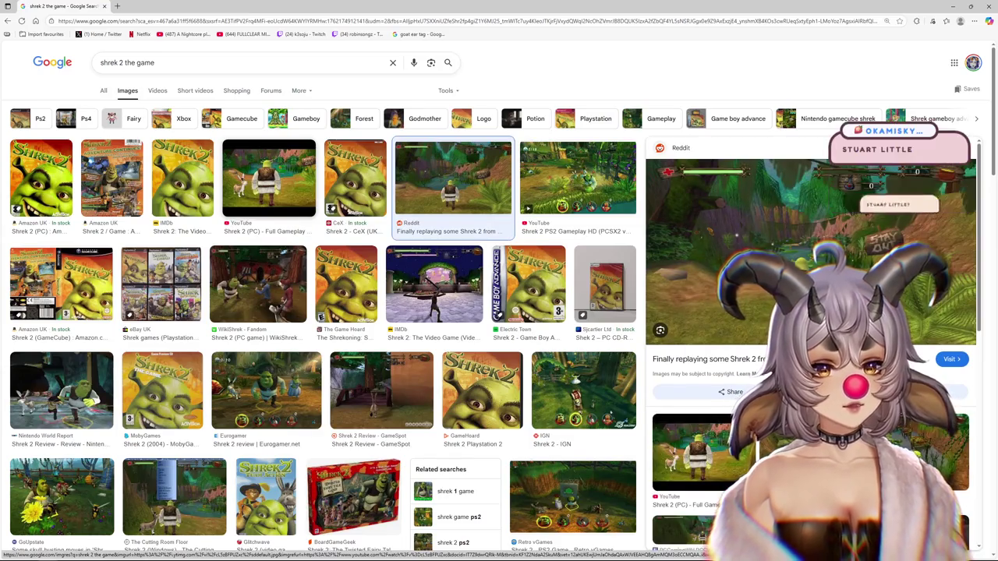
{"action": "key", "text": "Right"}
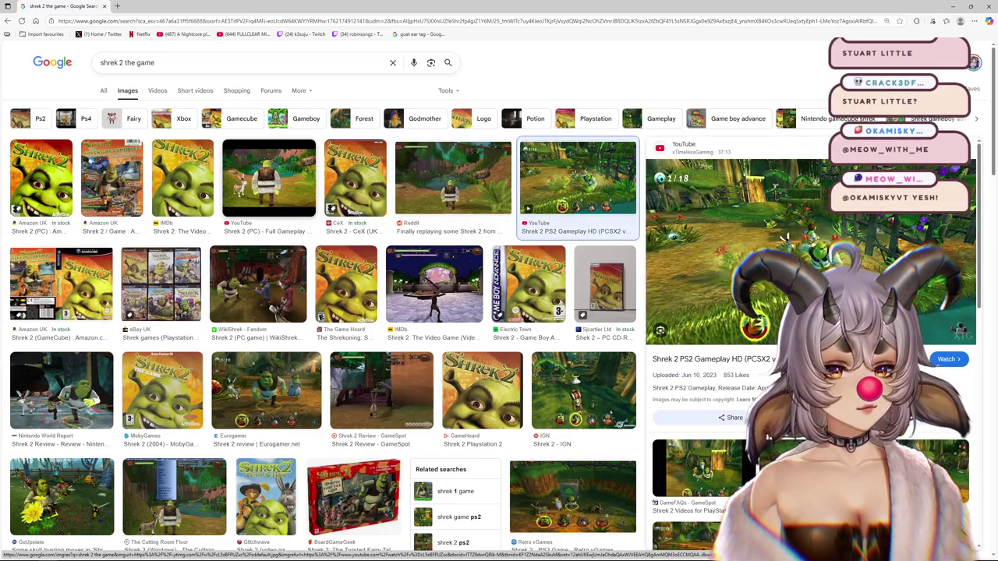
{"action": "key", "text": "Right"}
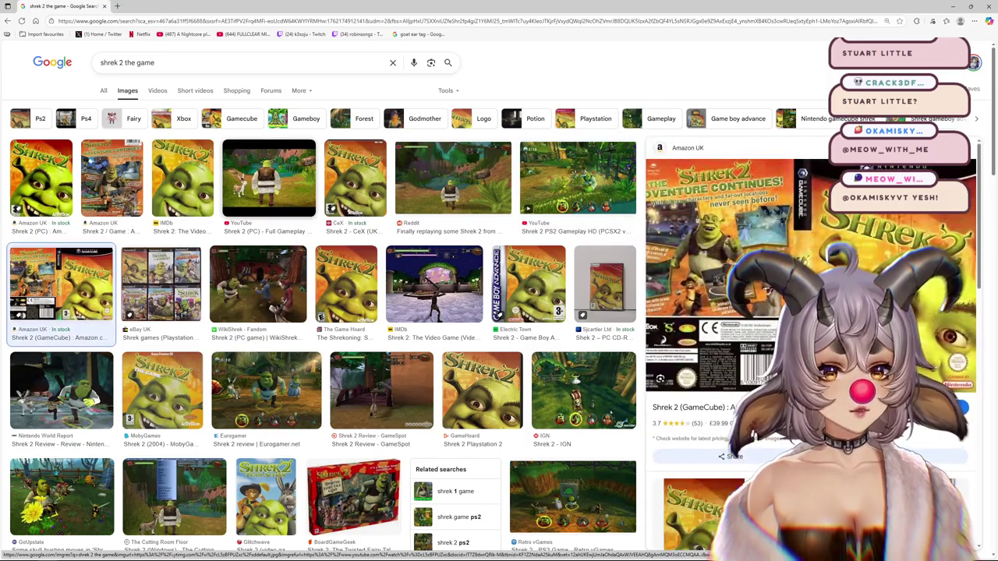
{"action": "key", "text": "Right"}
{"action": "key", "text": "Right"}
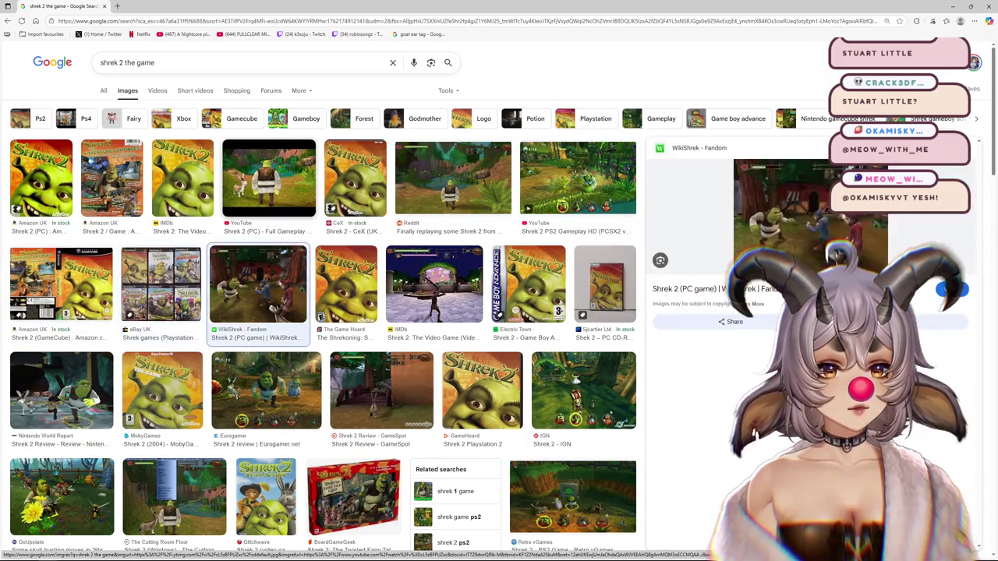
{"action": "key", "text": "Right"}
{"action": "key", "text": "Right"}
{"action": "key", "text": "Right"}
{"action": "key", "text": "Left"}
{"action": "key", "text": "Left"}
{"action": "key", "text": "Left"}
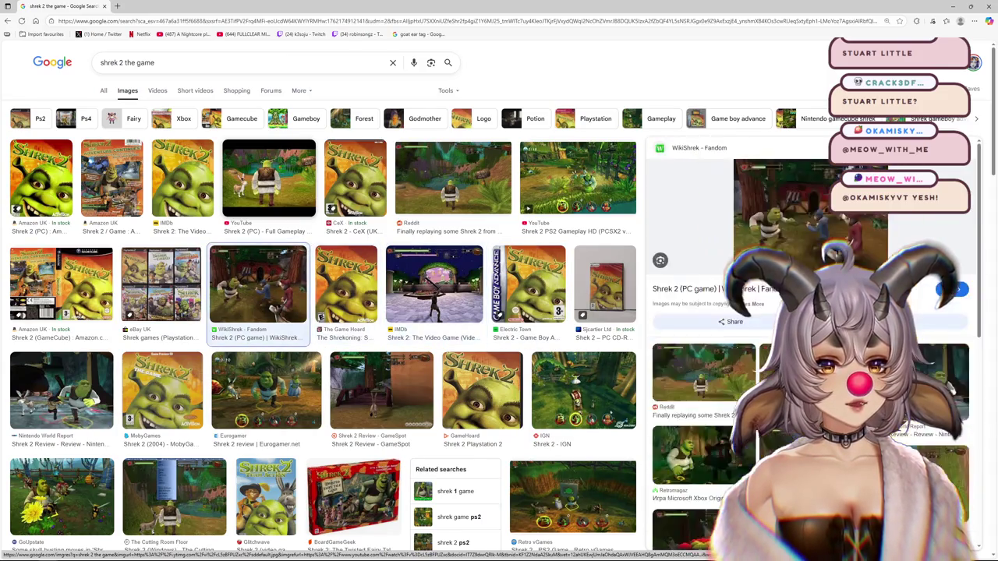
{"action": "key", "text": "Left"}
{"action": "key", "text": "Left"}
{"action": "key", "text": "Right"}
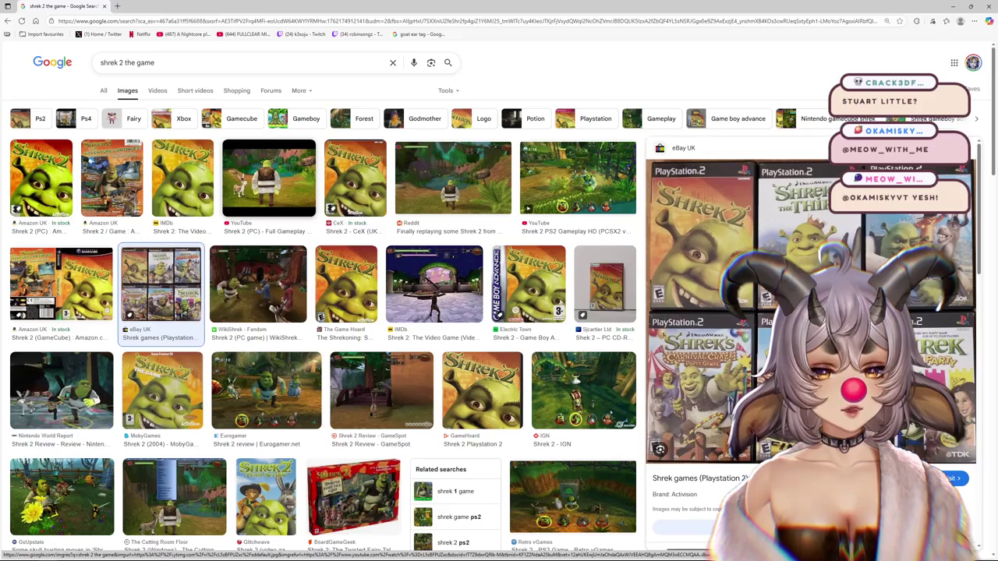
{"action": "key", "text": "Left"}
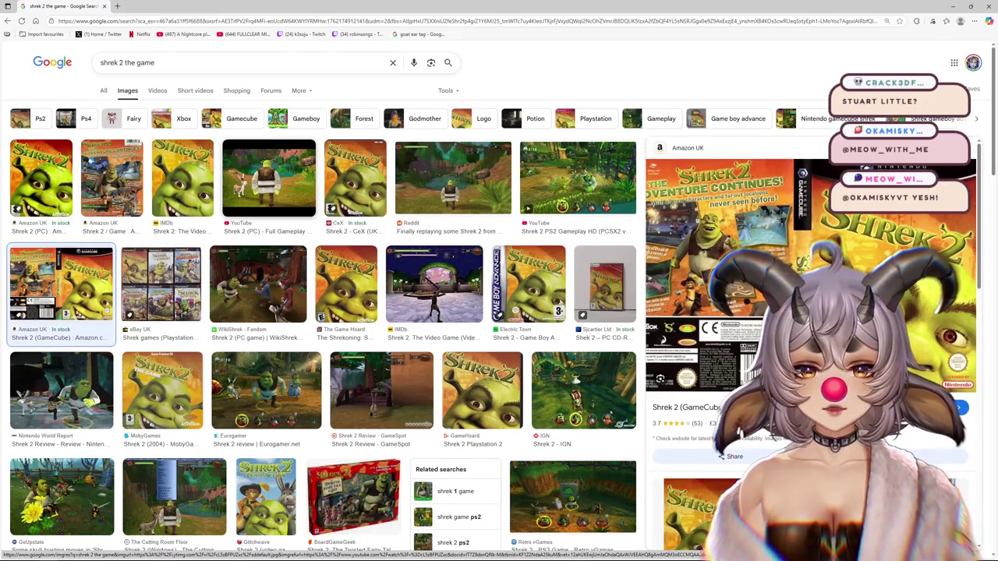
- Preview the GameSpot and IMDb Shrek 2 images, then the Steam Workshop screenshot further down
{"action": "left_click", "coordinate": [381, 390]}
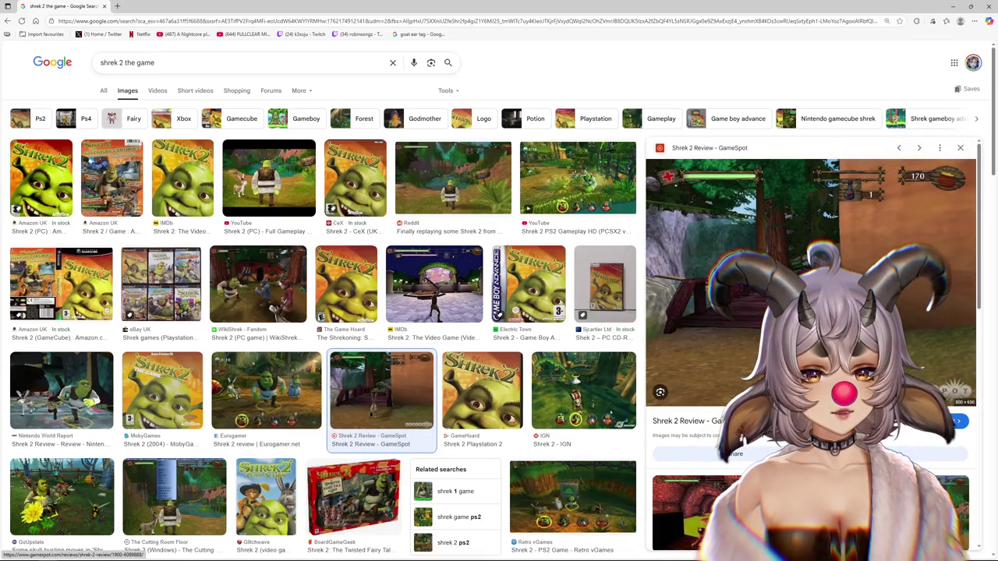
{"action": "left_click", "coordinate": [433, 283]}
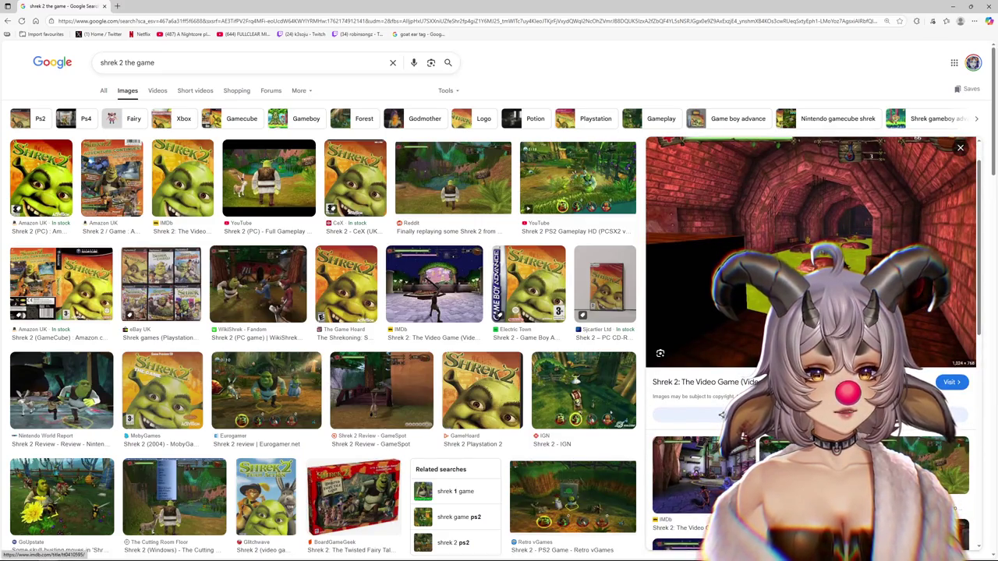
{"action": "scroll", "coordinate": [592, 326], "scroll_direction": "down", "scroll_amount": 3}
{"action": "scroll", "coordinate": [592, 325], "scroll_direction": "up", "scroll_amount": 3}
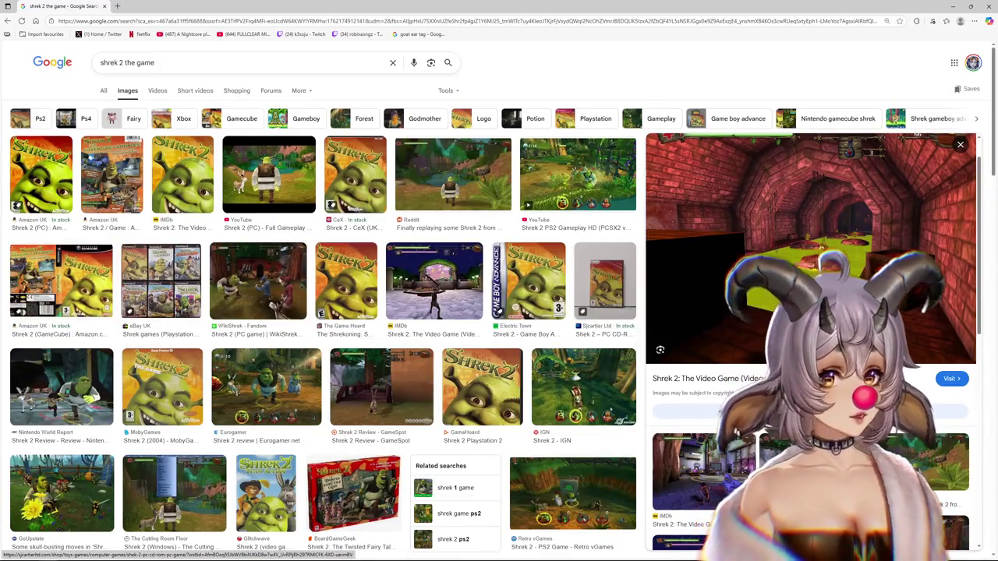
{"action": "scroll", "coordinate": [811, 343], "scroll_direction": "down", "scroll_amount": 1}
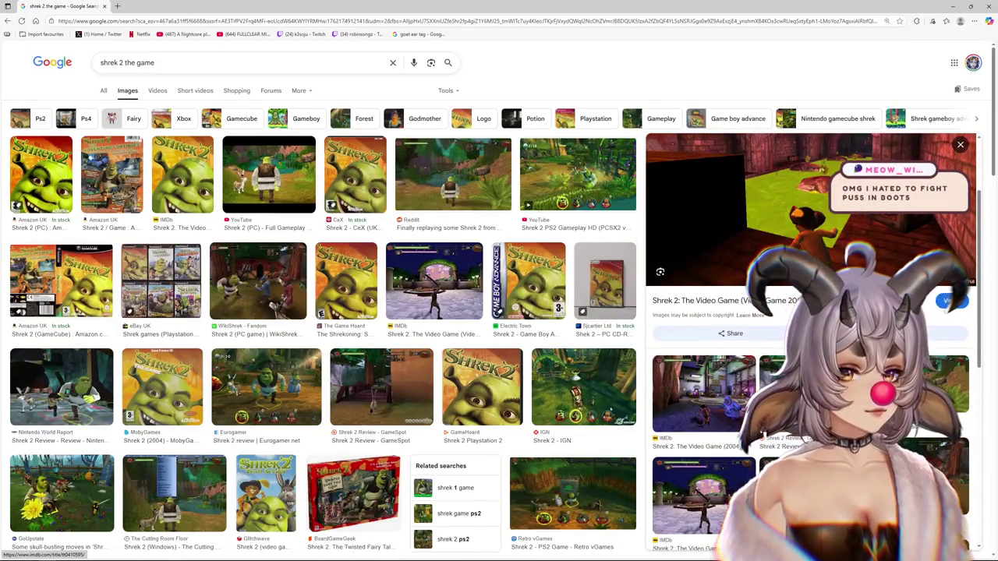
{"action": "scroll", "coordinate": [811, 343], "scroll_direction": "down", "scroll_amount": 1}
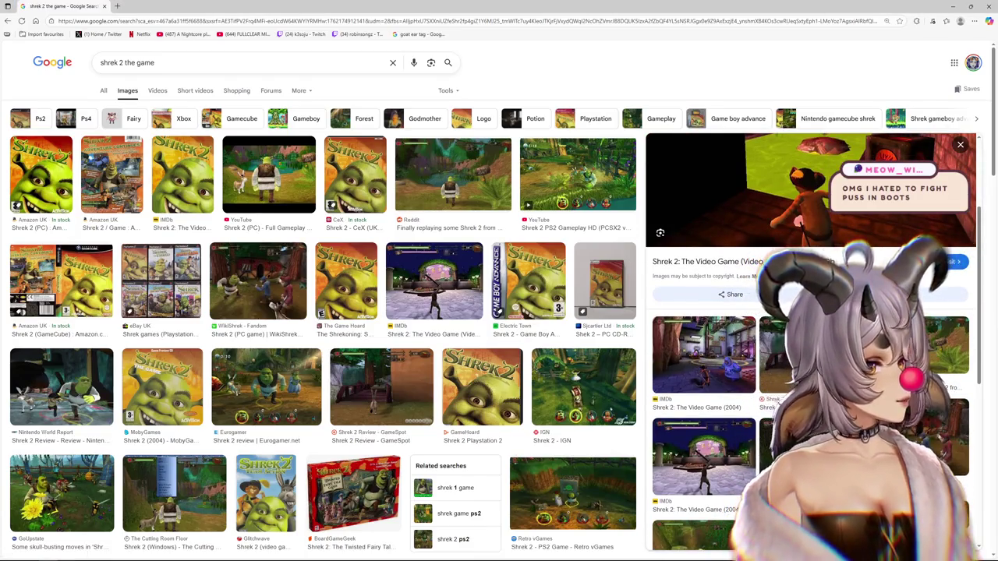
{"action": "scroll", "coordinate": [573, 367], "scroll_direction": "down", "scroll_amount": 3}
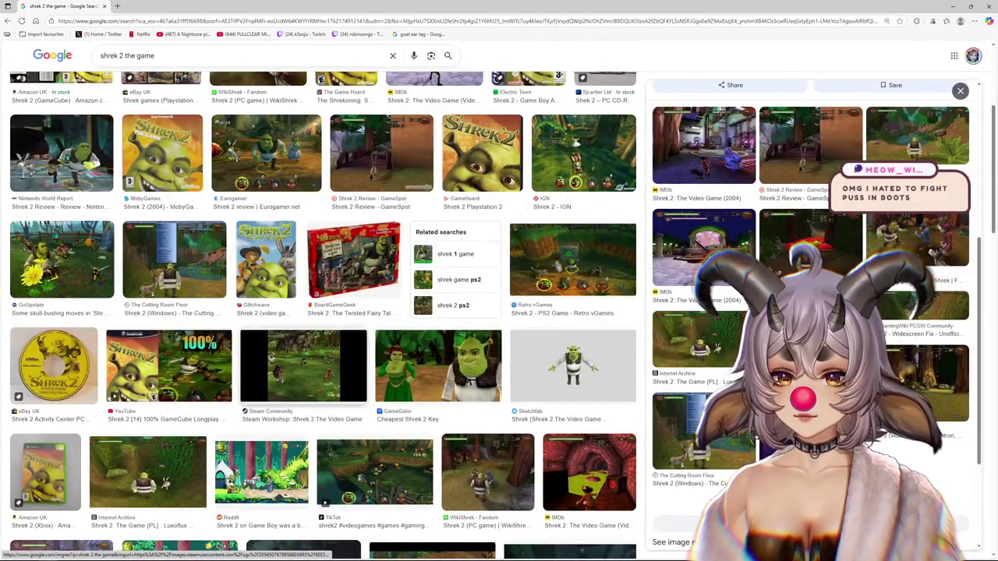
{"action": "left_click", "coordinate": [303, 366]}
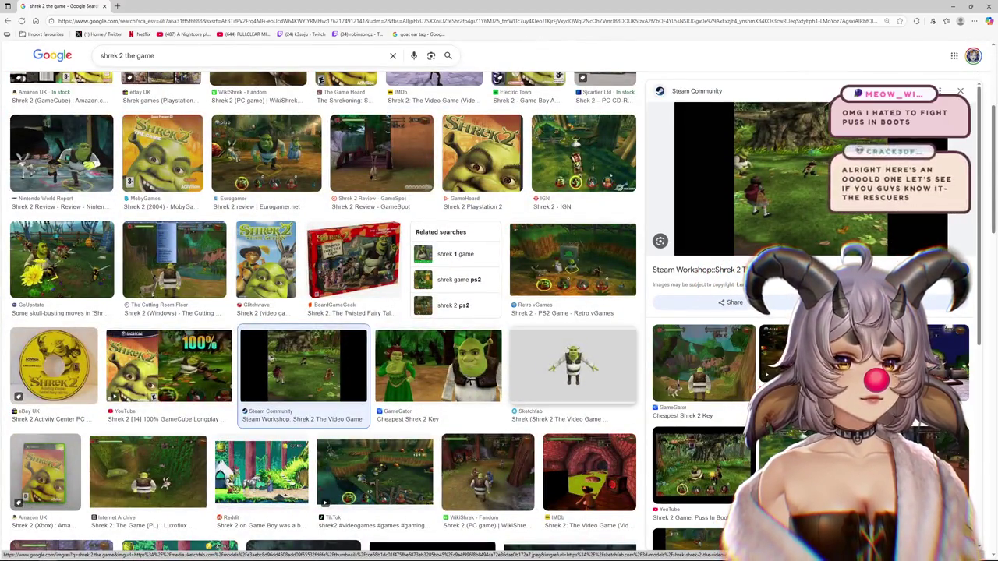
{"action": "scroll", "coordinate": [303, 366], "scroll_direction": "down", "scroll_amount": 3}
{"action": "scroll", "coordinate": [304, 366], "scroll_direction": "down", "scroll_amount": 3}
{"action": "scroll", "coordinate": [304, 365], "scroll_direction": "down", "scroll_amount": 3}
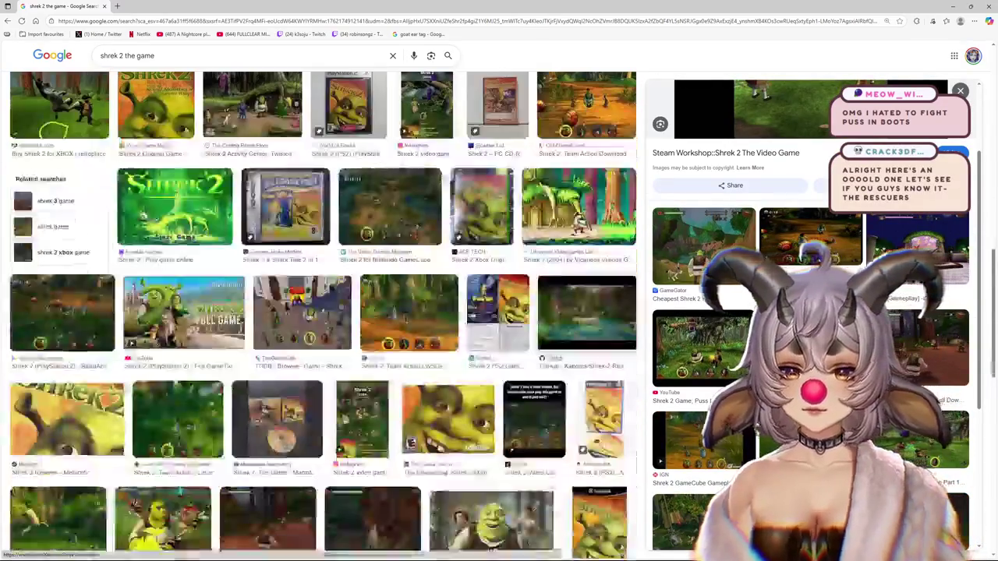
{"action": "scroll", "coordinate": [289, 327], "scroll_direction": "up", "scroll_amount": 3}
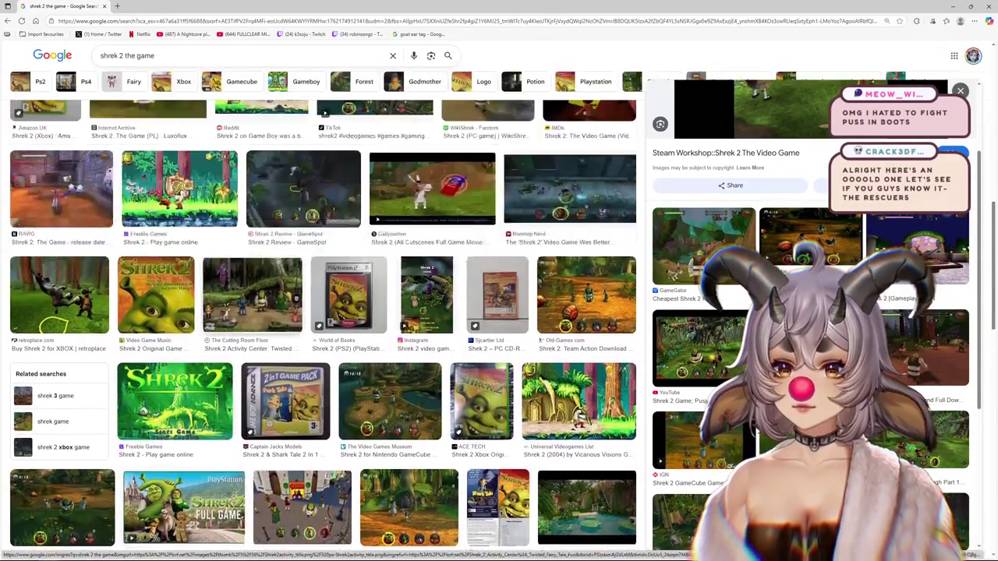
{"action": "scroll", "coordinate": [257, 312], "scroll_direction": "up", "scroll_amount": 5}
{"action": "scroll", "coordinate": [257, 312], "scroll_direction": "up", "scroll_amount": 5}
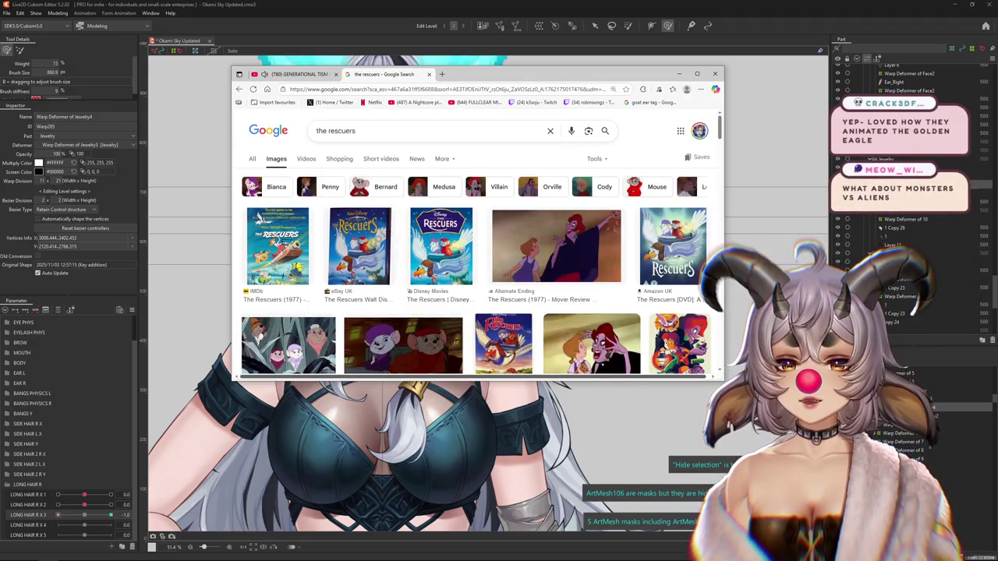
- Make the browser window taller to show more of the 'the rescuers' results
{"action": "left_click_drag", "start_coordinate": [468, 379], "coordinate": [468, 428]}
- Preview The Rescuers Movie Review and Disney Movies images, scrolling through the results
{"action": "left_click", "coordinate": [403, 359]}
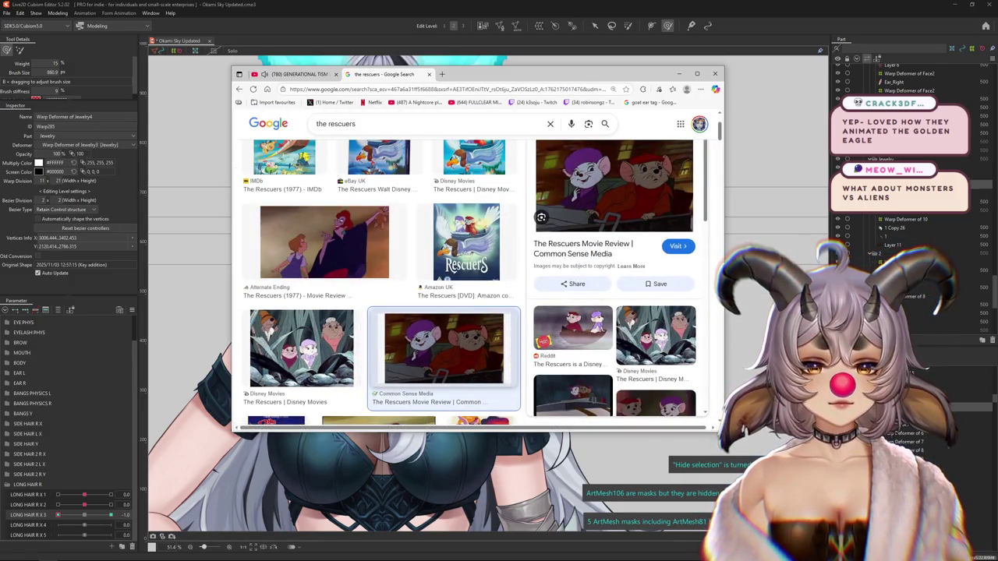
{"action": "scroll", "coordinate": [390, 315], "scroll_direction": "up", "scroll_amount": 1}
{"action": "scroll", "coordinate": [380, 296], "scroll_direction": "up", "scroll_amount": 1}
{"action": "scroll", "coordinate": [380, 285], "scroll_direction": "down", "scroll_amount": 3}
{"action": "left_click", "coordinate": [302, 290]}
{"action": "scroll", "coordinate": [381, 284], "scroll_direction": "down", "scroll_amount": 2}
{"action": "scroll", "coordinate": [328, 374], "scroll_direction": "up", "scroll_amount": 2}
{"action": "scroll", "coordinate": [327, 374], "scroll_direction": "up", "scroll_amount": 1}
{"action": "scroll", "coordinate": [327, 374], "scroll_direction": "up", "scroll_amount": 2}
{"action": "scroll", "coordinate": [327, 374], "scroll_direction": "down", "scroll_amount": 2}
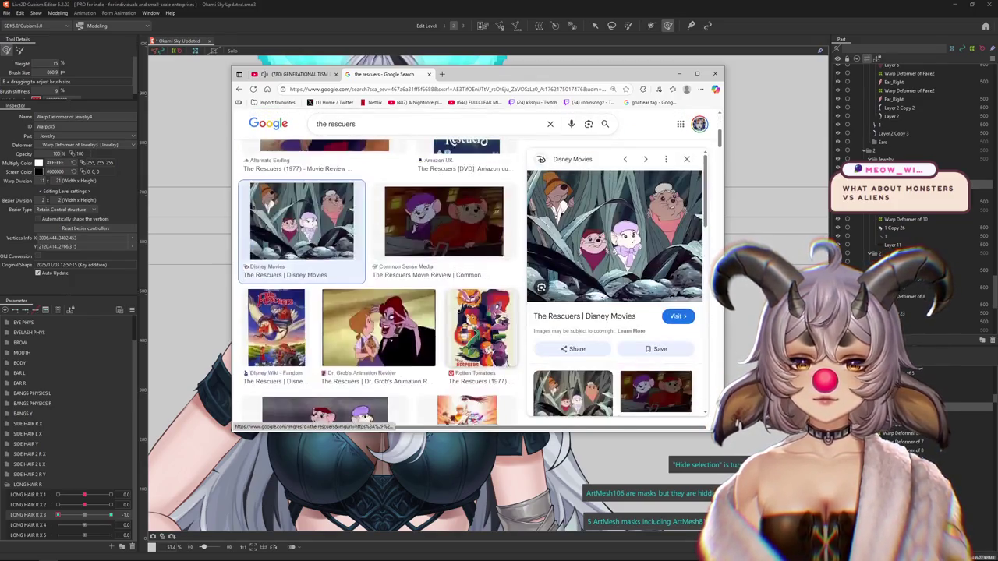
{"action": "scroll", "coordinate": [328, 375], "scroll_direction": "down", "scroll_amount": 2}
{"action": "scroll", "coordinate": [327, 374], "scroll_direction": "down", "scroll_amount": 2}
{"action": "scroll", "coordinate": [327, 374], "scroll_direction": "down", "scroll_amount": 2}
{"action": "scroll", "coordinate": [328, 375], "scroll_direction": "down", "scroll_amount": 2}
{"action": "scroll", "coordinate": [327, 374], "scroll_direction": "down", "scroll_amount": 1}
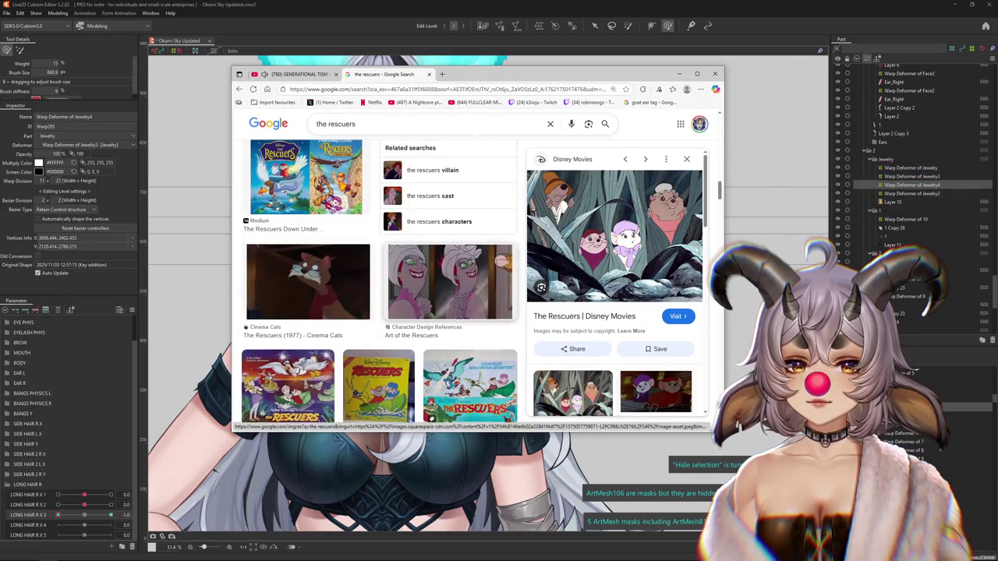
- Preview the Art of the Rescuers image, scroll back up, and close the search tab and browser
{"action": "left_click", "coordinate": [449, 282]}
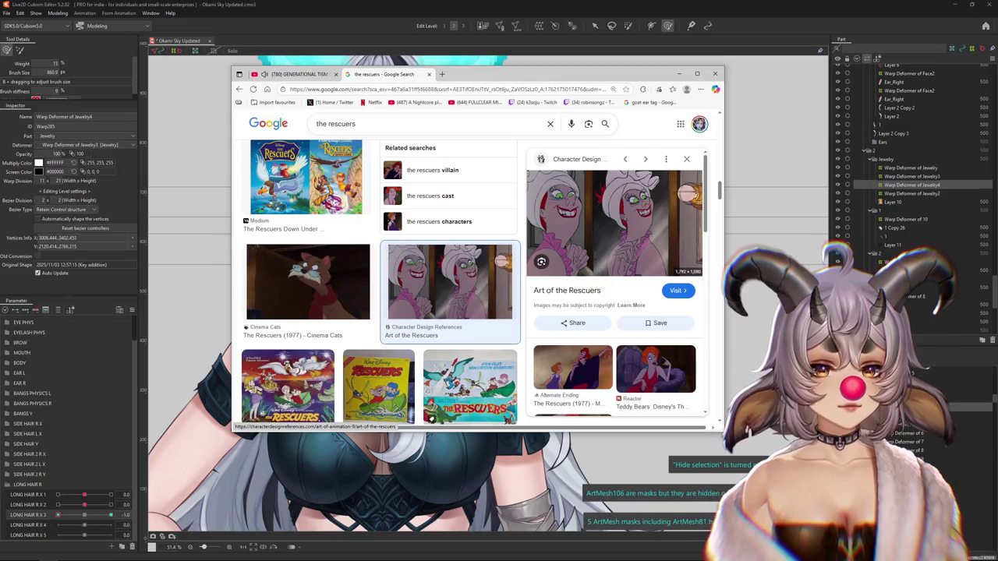
{"action": "scroll", "coordinate": [450, 281], "scroll_direction": "up", "scroll_amount": 2}
{"action": "scroll", "coordinate": [450, 281], "scroll_direction": "up", "scroll_amount": 1}
{"action": "scroll", "coordinate": [460, 265], "scroll_direction": "up", "scroll_amount": 1}
{"action": "scroll", "coordinate": [467, 249], "scroll_direction": "up", "scroll_amount": 1}
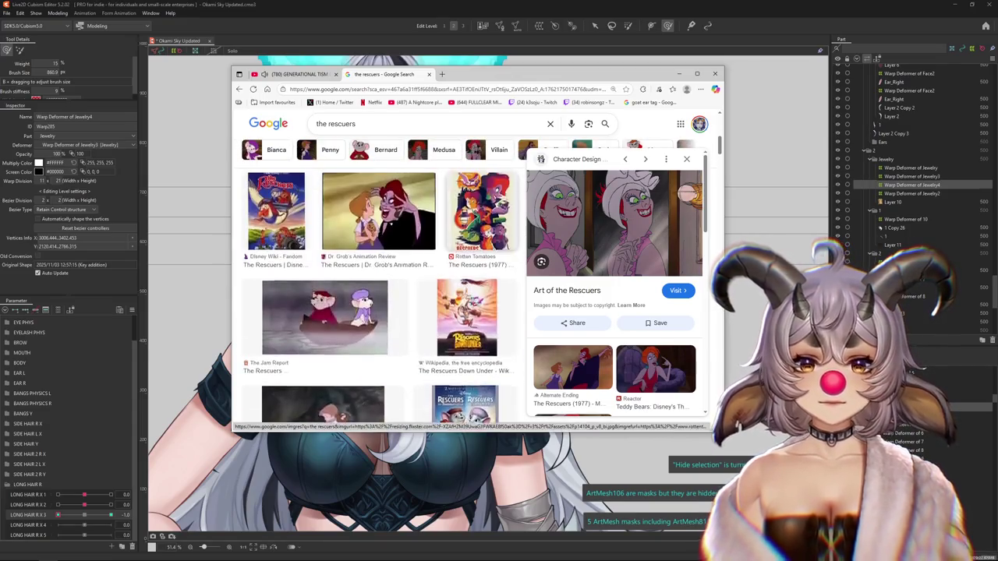
{"action": "scroll", "coordinate": [475, 234], "scroll_direction": "up", "scroll_amount": 1}
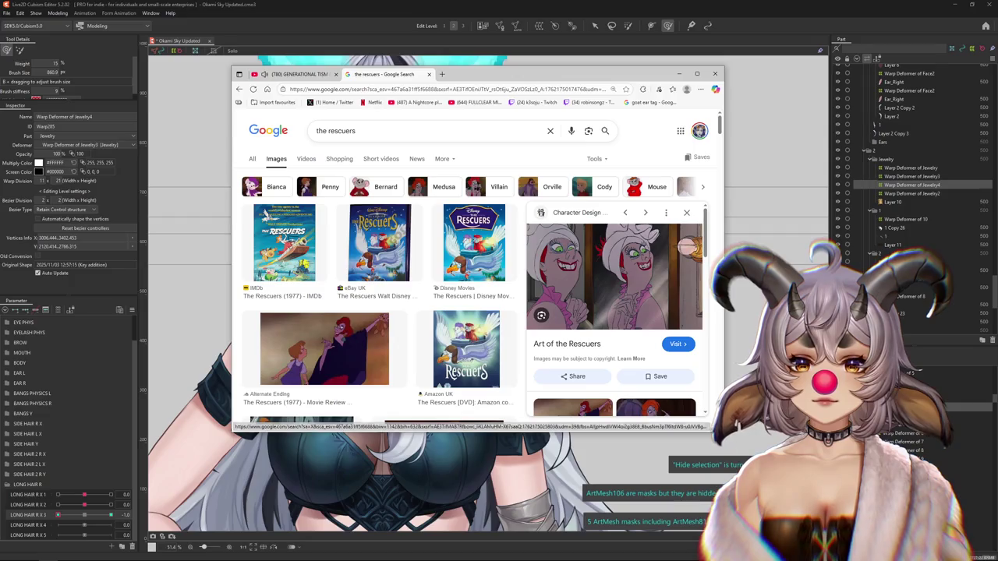
{"action": "left_click", "coordinate": [428, 74]}
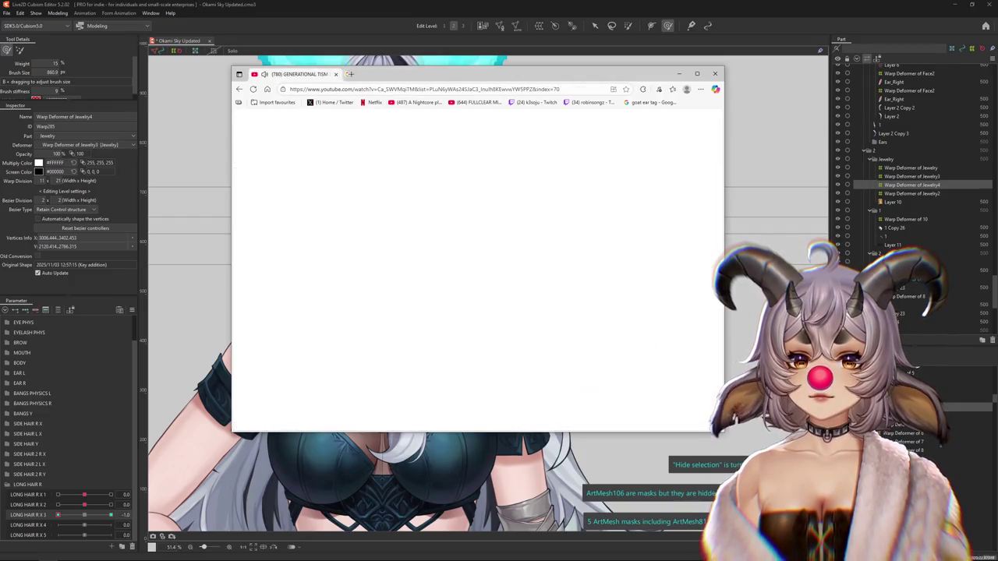
{"action": "left_click", "coordinate": [336, 74]}
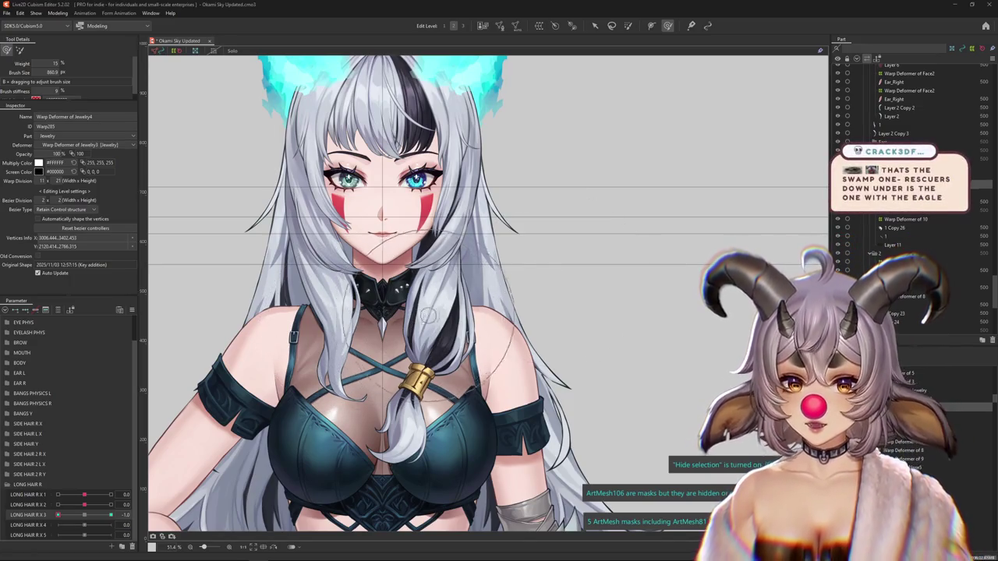
- With LONG HAIR R X 3 at 1.0, brush the braid's warp grid outward into a curve, shrinking the brush for finer bends
{"action": "scroll", "coordinate": [457, 320], "scroll_direction": "down", "scroll_amount": 2}
{"action": "scroll", "coordinate": [491, 356], "scroll_direction": "up", "scroll_amount": 1}
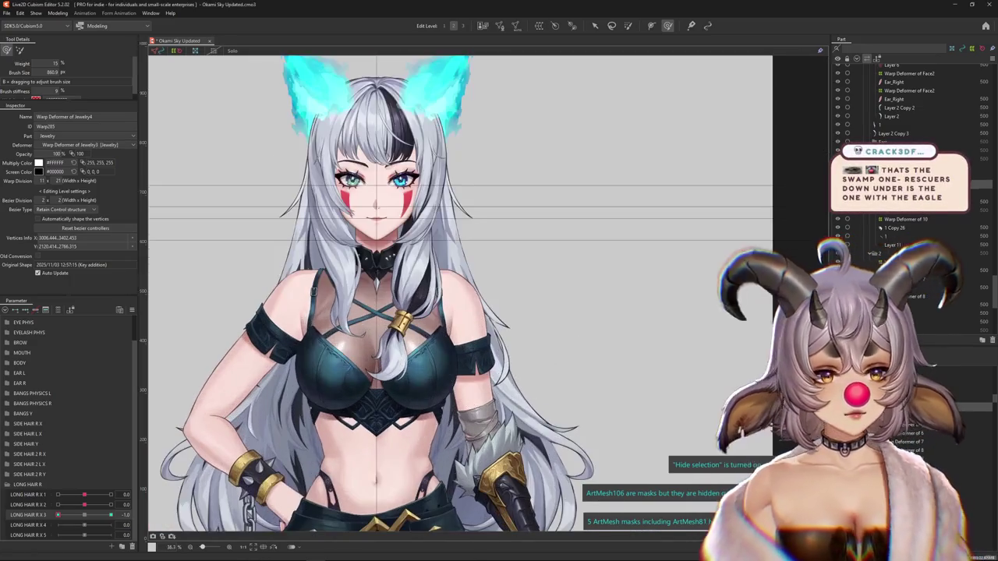
{"action": "scroll", "coordinate": [482, 359], "scroll_direction": "up", "scroll_amount": 2}
{"action": "scroll", "coordinate": [482, 359], "scroll_direction": "down", "scroll_amount": 1}
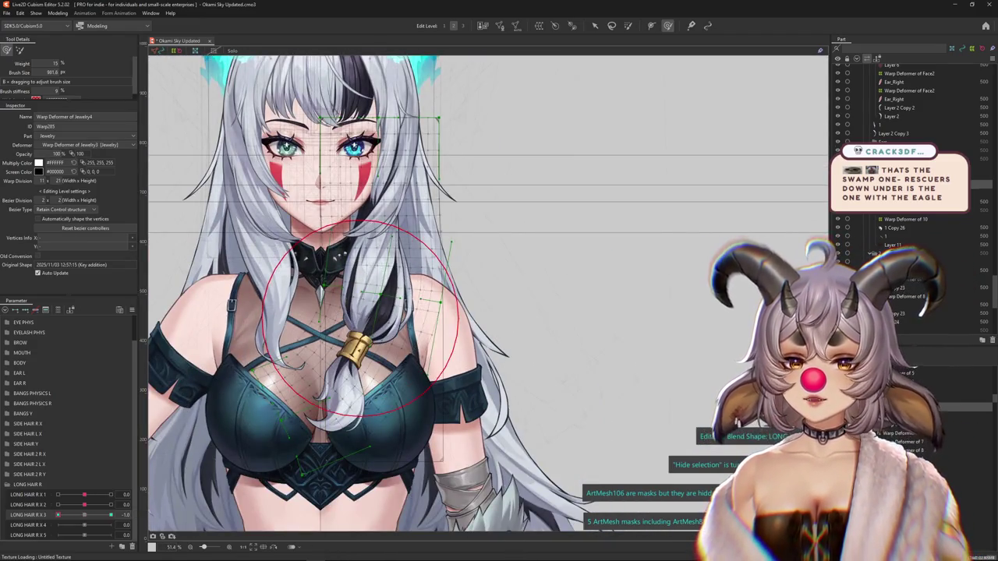
{"action": "left_click_drag", "start_coordinate": [343, 265], "coordinate": [373, 311]}
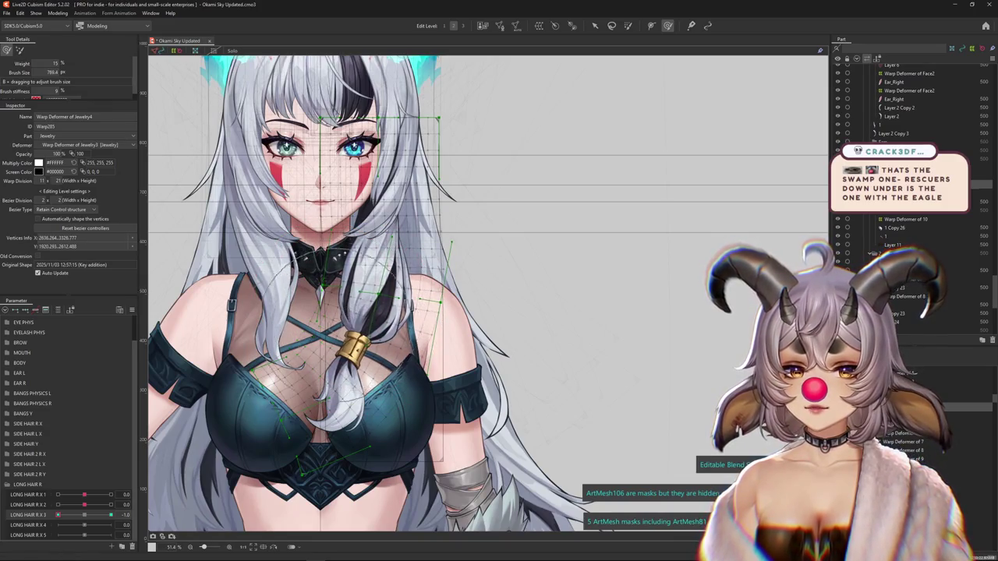
{"action": "left_click_drag", "start_coordinate": [488, 293], "coordinate": [511, 273]}
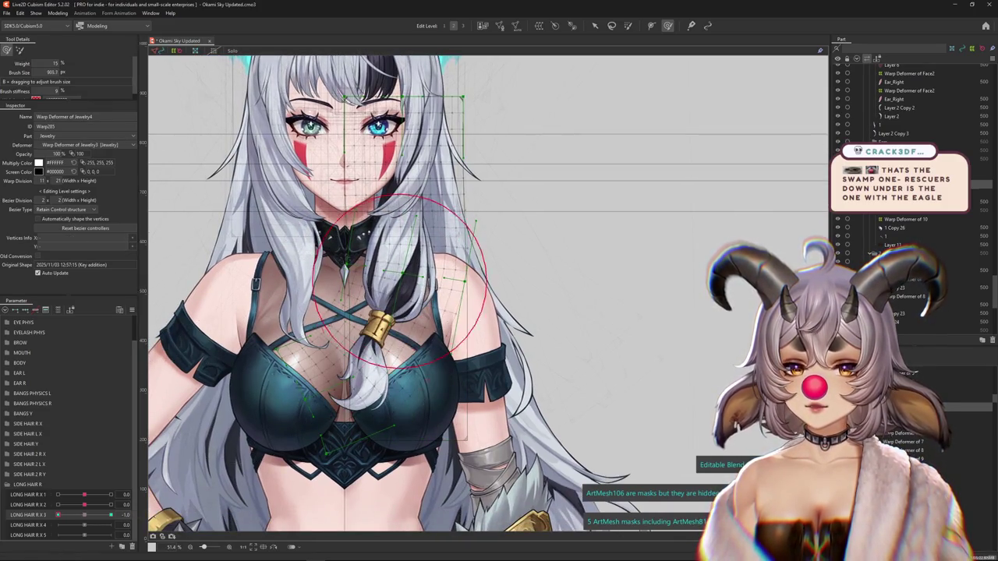
{"action": "left_click_drag", "start_coordinate": [400, 282], "coordinate": [357, 406]}
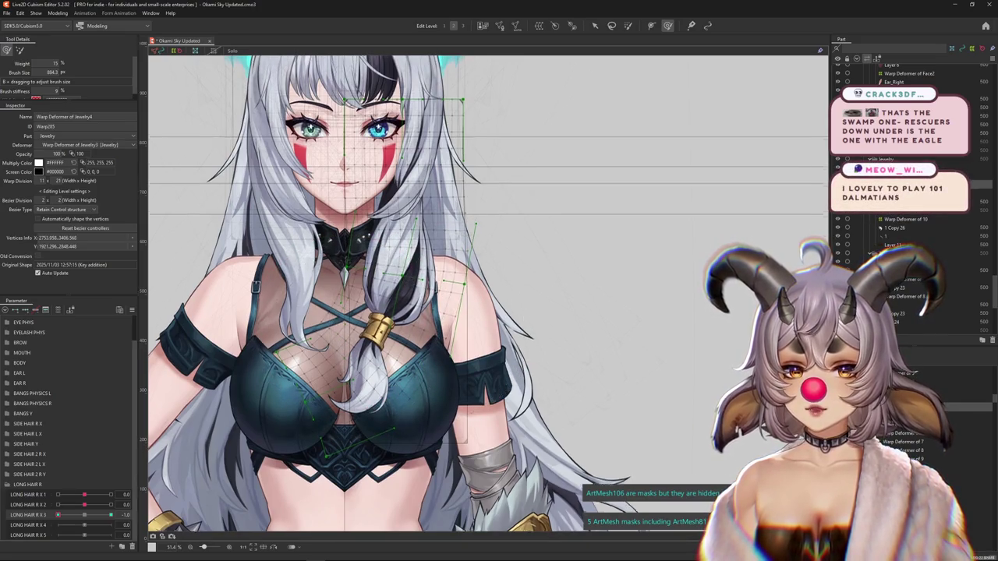
{"action": "left_click_drag", "start_coordinate": [343, 335], "coordinate": [379, 434]}
{"action": "left_click_drag", "start_coordinate": [417, 335], "coordinate": [389, 343]}
{"action": "left_click_drag", "start_coordinate": [533, 242], "coordinate": [510, 296]}
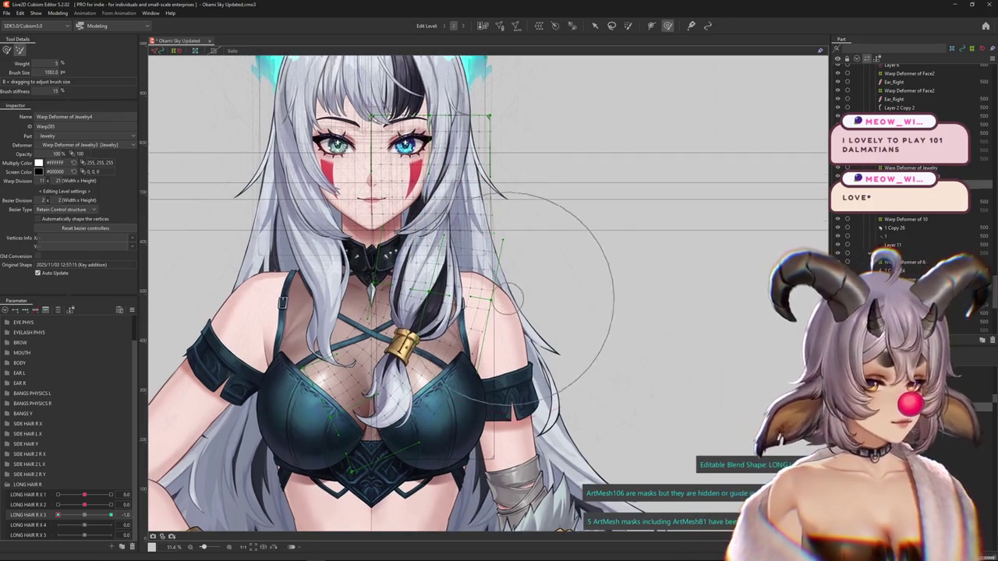
{"action": "mouse_move", "coordinate": [510, 296]}
{"action": "left_mouse_down"}
{"action": "mouse_move", "coordinate": [501, 322]}
{"action": "mouse_move", "coordinate": [509, 293]}
{"action": "left_mouse_up"}
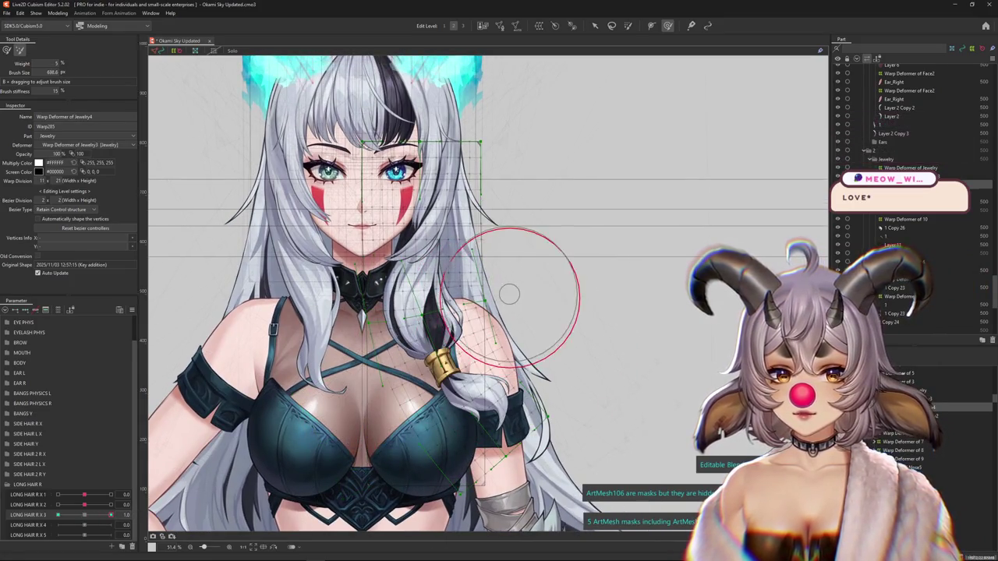
{"action": "scroll", "coordinate": [535, 294], "scroll_direction": "up", "scroll_amount": 1}
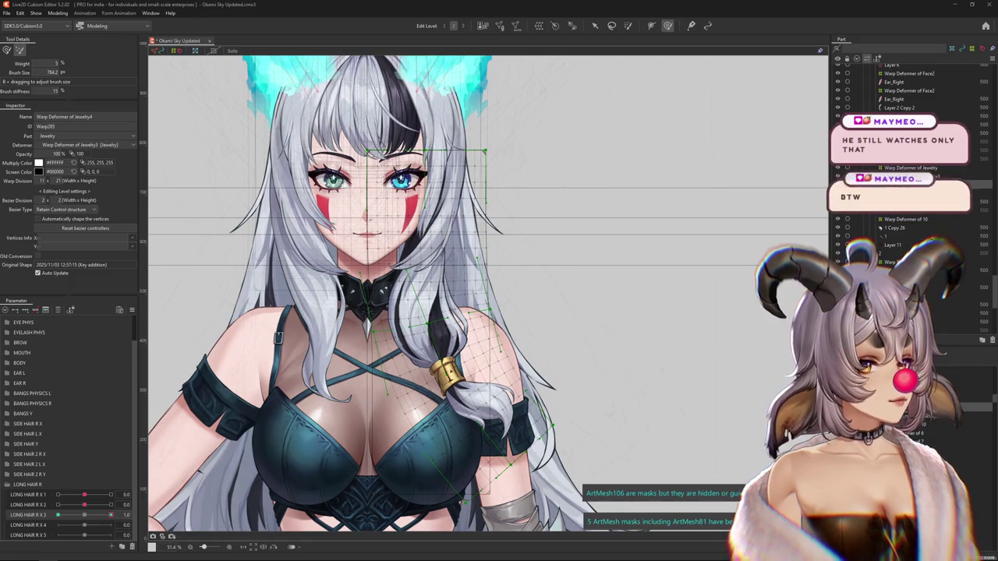
- In Edge, show image results and preview the Reddit collage and 102 Dalmatians PlayStation cover
{"action": "key", "text": "alt+Tab"}
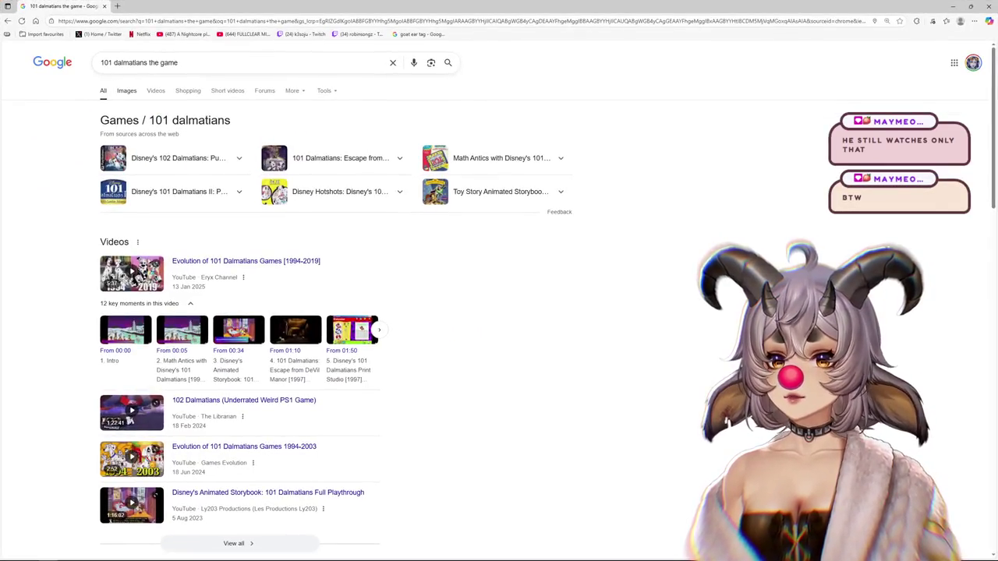
{"action": "left_click", "coordinate": [127, 90]}
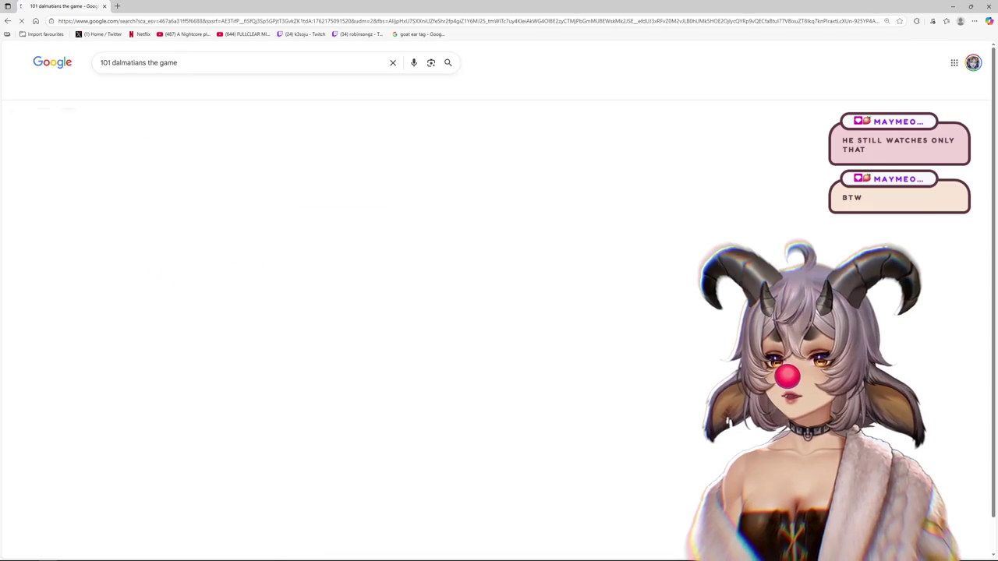
{"action": "left_click", "coordinate": [131, 178]}
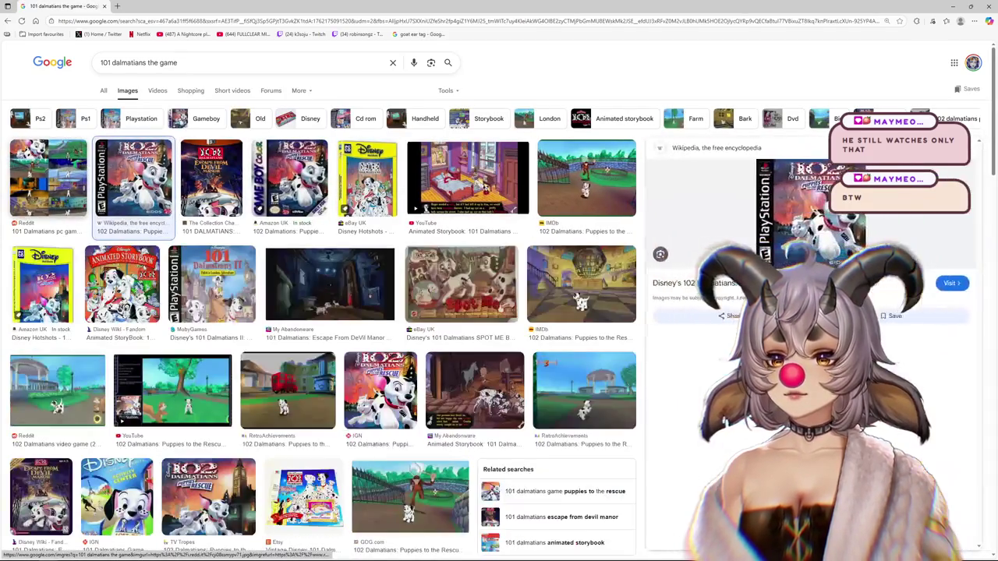
{"action": "left_click", "coordinate": [46, 178]}
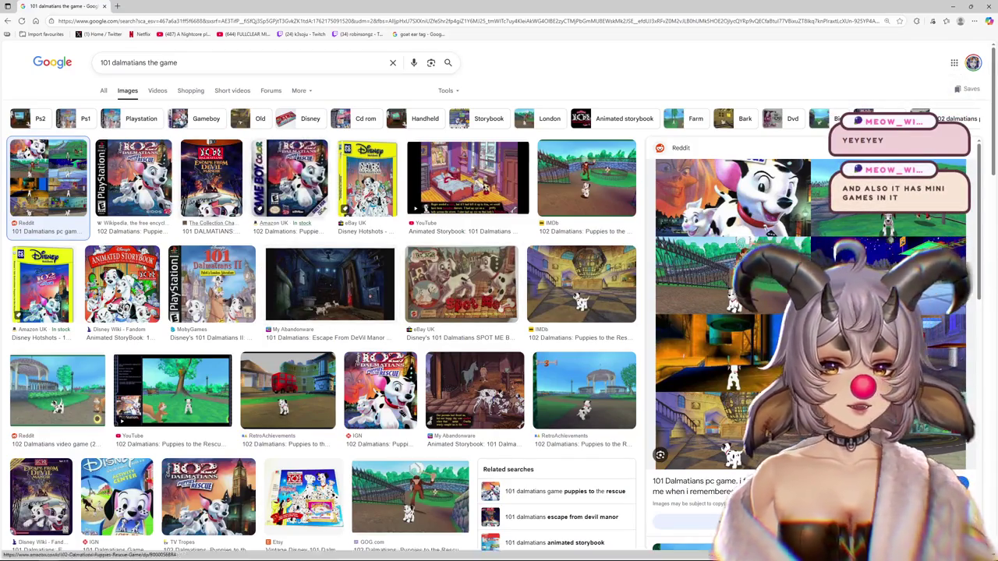
{"action": "left_click", "coordinate": [132, 180]}
- Step through previews: DeVil Manor, Disney Hotshots, Animated Storybook, then on to the cafebazaar.ir screenshot
{"action": "key", "text": "Right"}
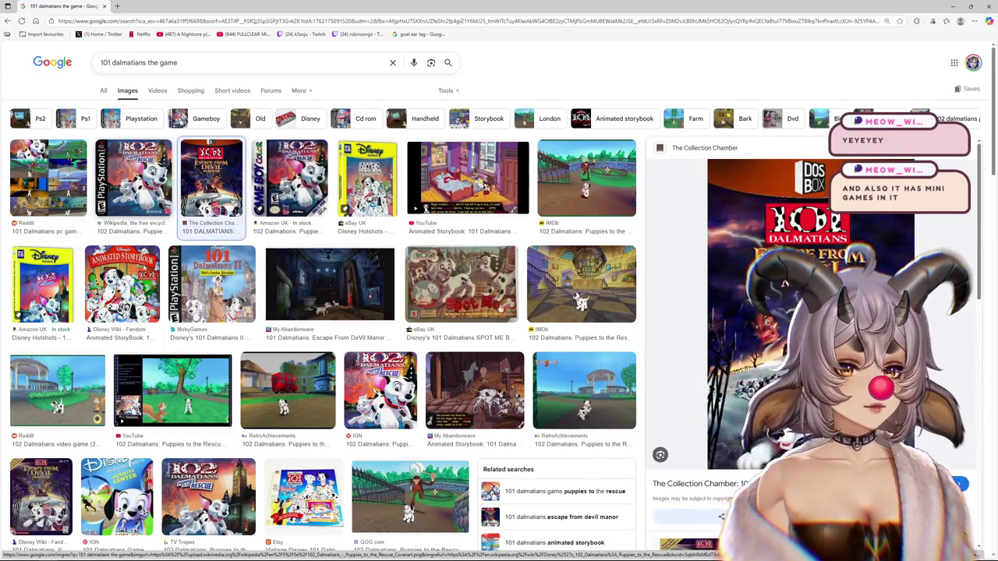
{"action": "key", "text": "Right"}
{"action": "key", "text": "Right"}
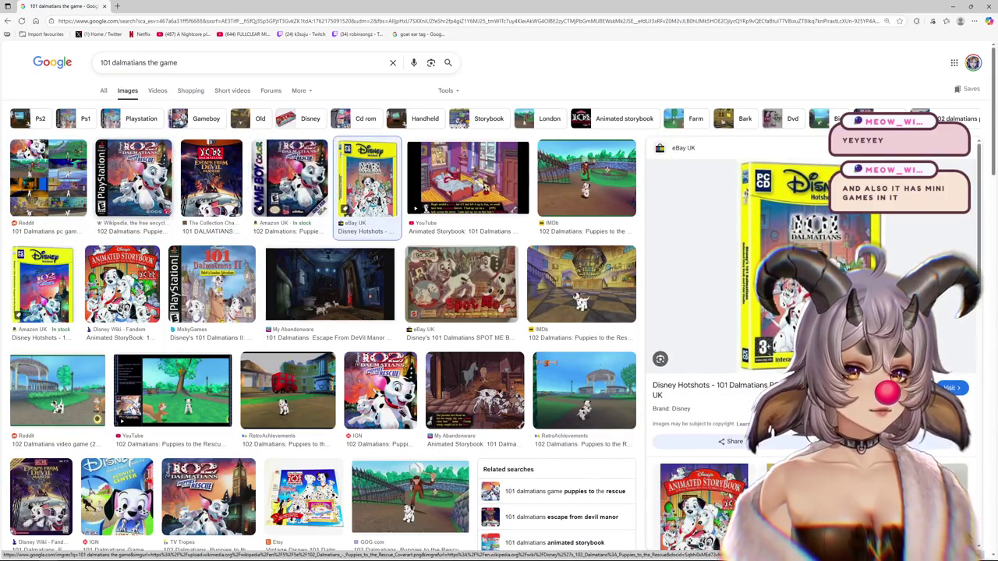
{"action": "key", "text": "Right"}
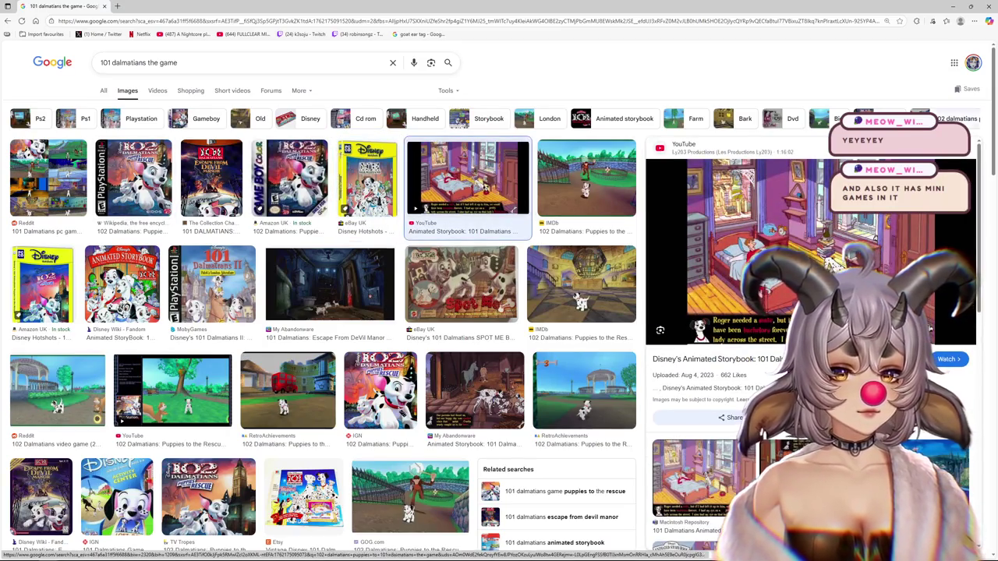
{"action": "key", "text": "Escape"}
{"action": "key", "text": "Return"}
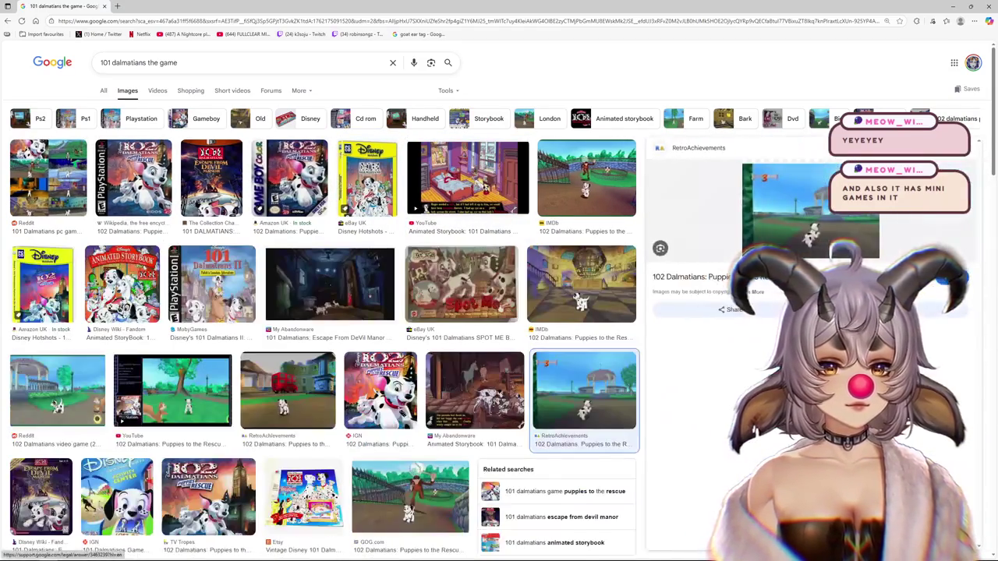
{"action": "key", "text": "Right"}
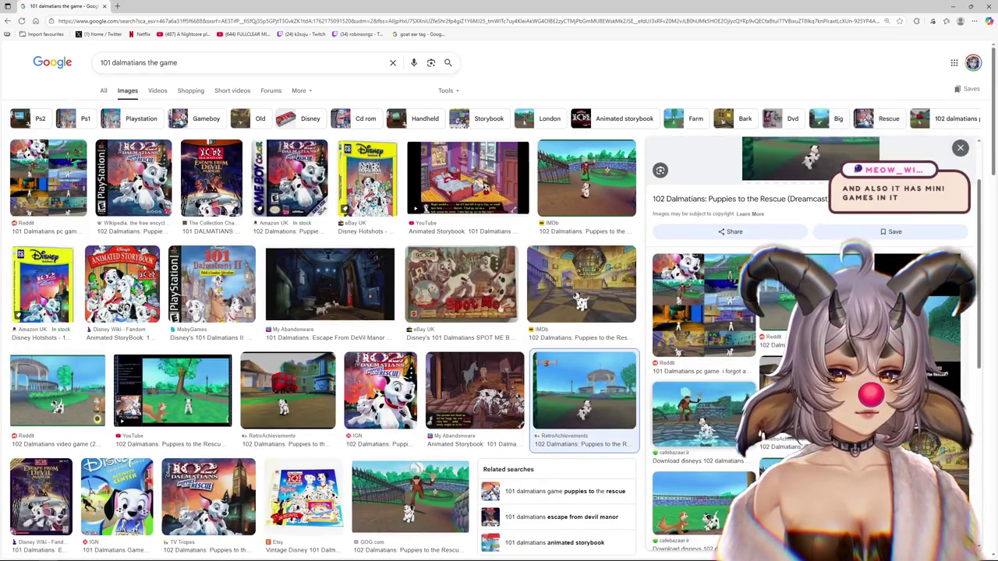
{"action": "key", "text": "Right"}
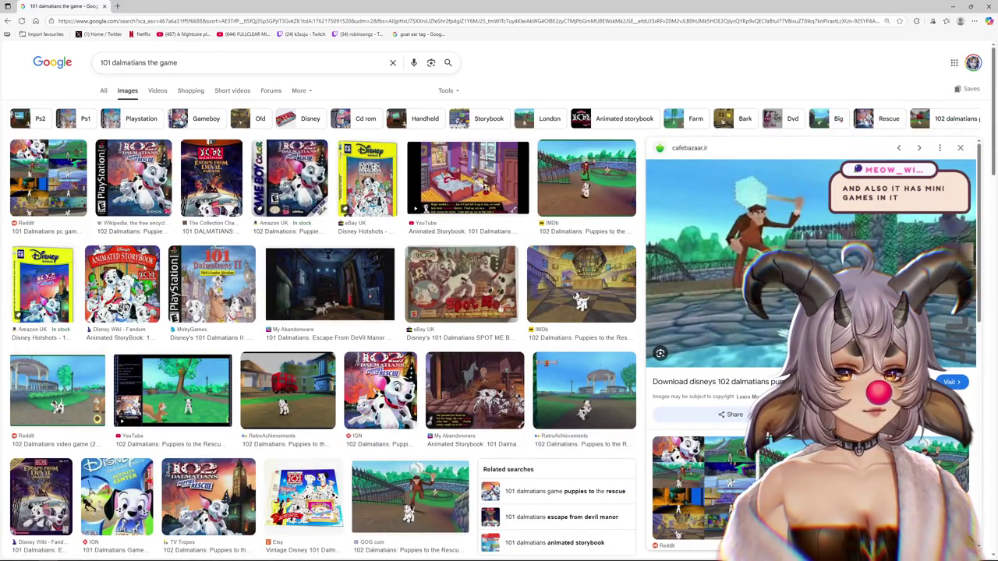
- Preview the RetroAchievements, Video Games Museum and Phoenix Remix screenshots further down the results
{"action": "scroll", "coordinate": [287, 233], "scroll_direction": "down", "scroll_amount": 2}
{"action": "left_click", "coordinate": [287, 234]}
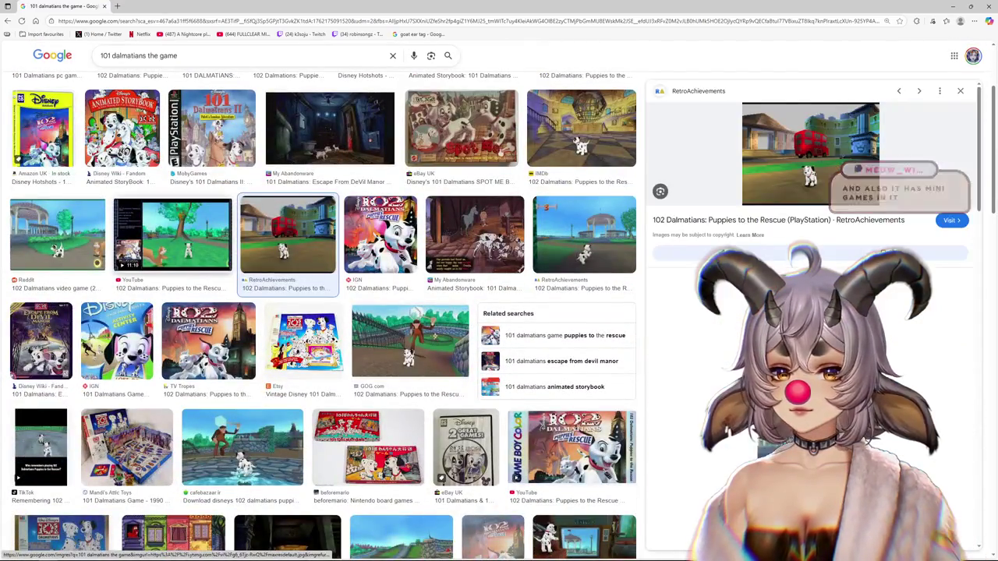
{"action": "key", "text": "Left"}
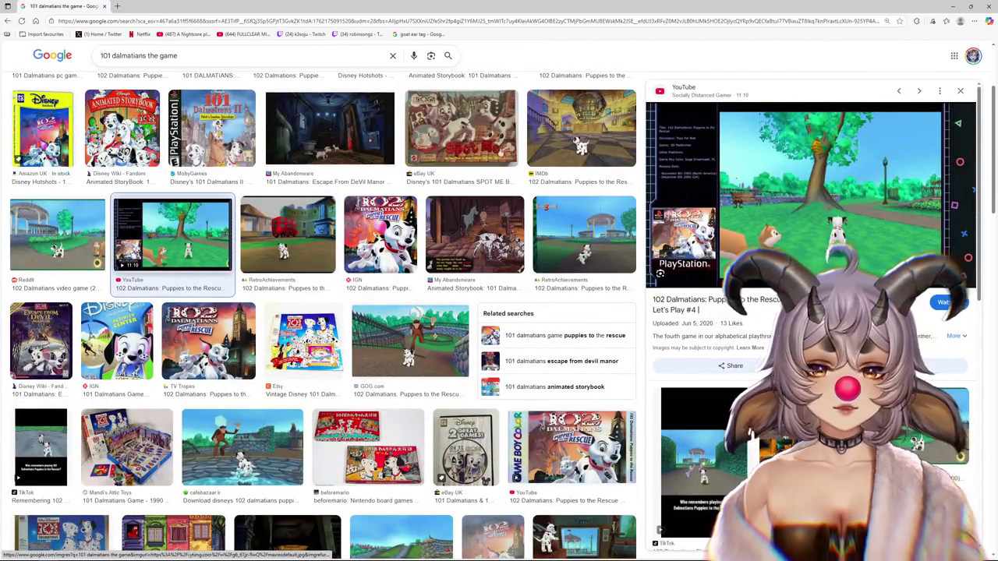
{"action": "key", "text": "Left"}
{"action": "key", "text": "Right"}
{"action": "key", "text": "Right"}
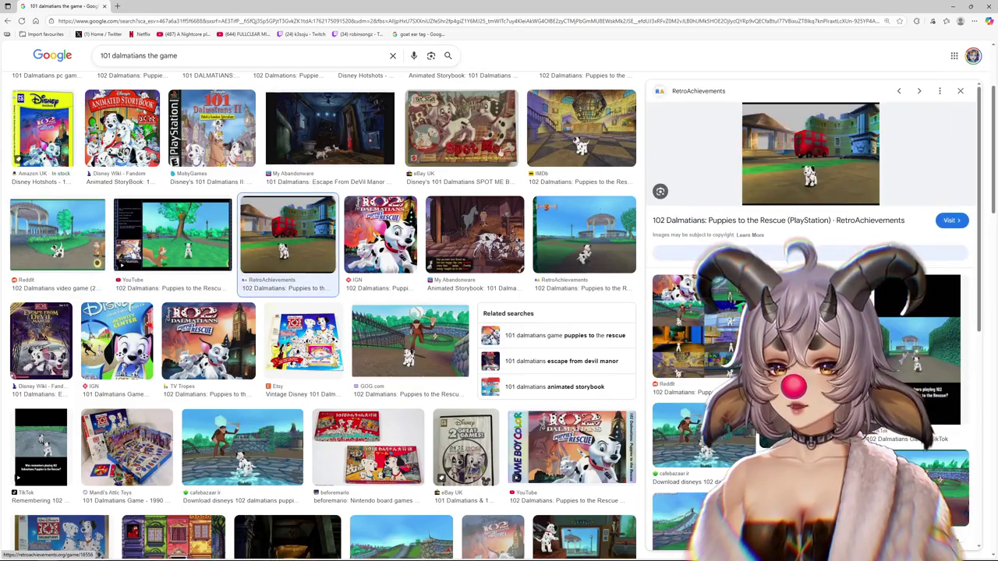
{"action": "scroll", "coordinate": [324, 311], "scroll_direction": "down", "scroll_amount": 2}
{"action": "scroll", "coordinate": [318, 502], "scroll_direction": "down", "scroll_amount": 3}
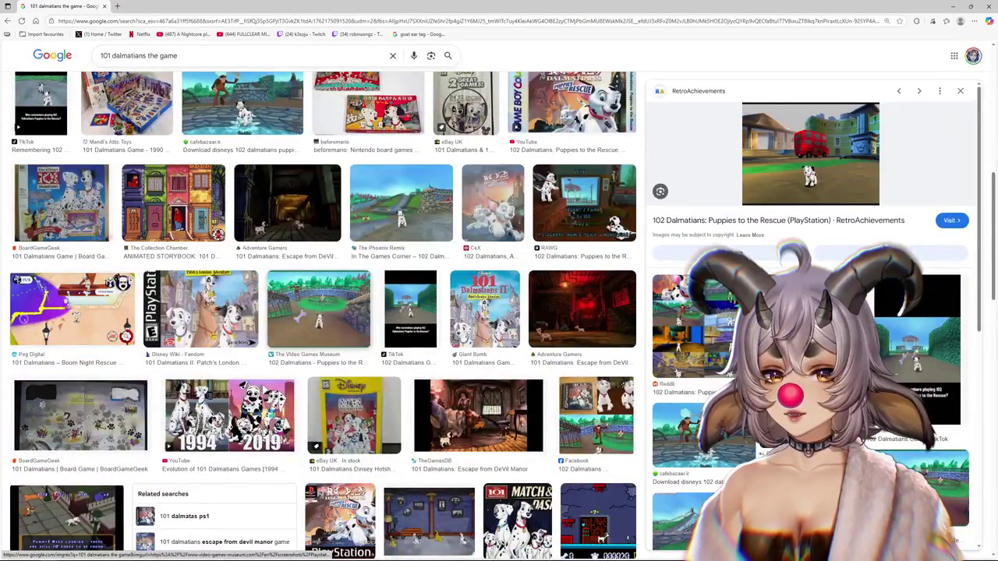
{"action": "left_click", "coordinate": [318, 309]}
{"action": "left_click", "coordinate": [401, 202]}
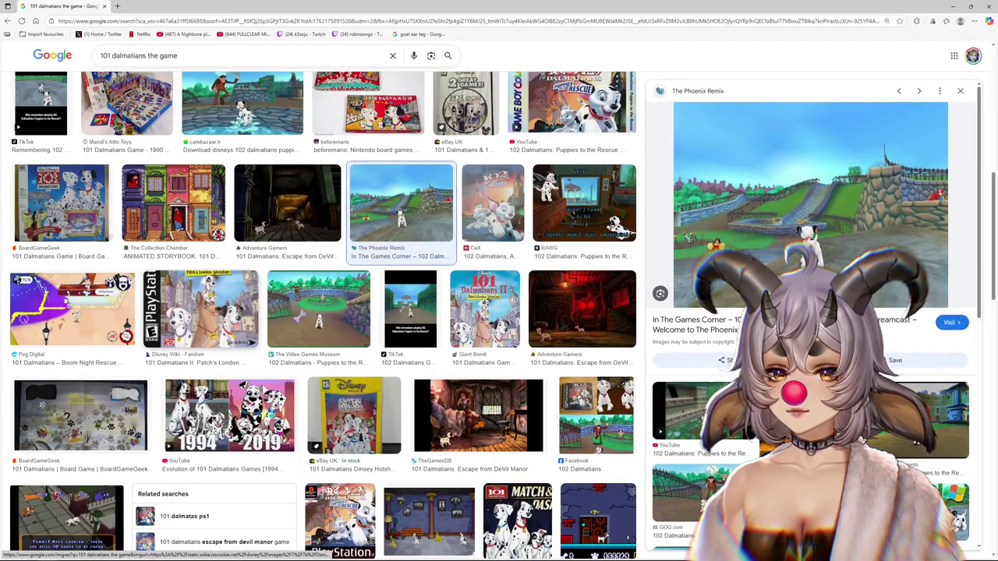
- Preview the Digital Press, 101 Dalmatians Wiki and 102 Dalmatians Fandom images lower in the results
{"action": "scroll", "coordinate": [354, 311], "scroll_direction": "down", "scroll_amount": 2}
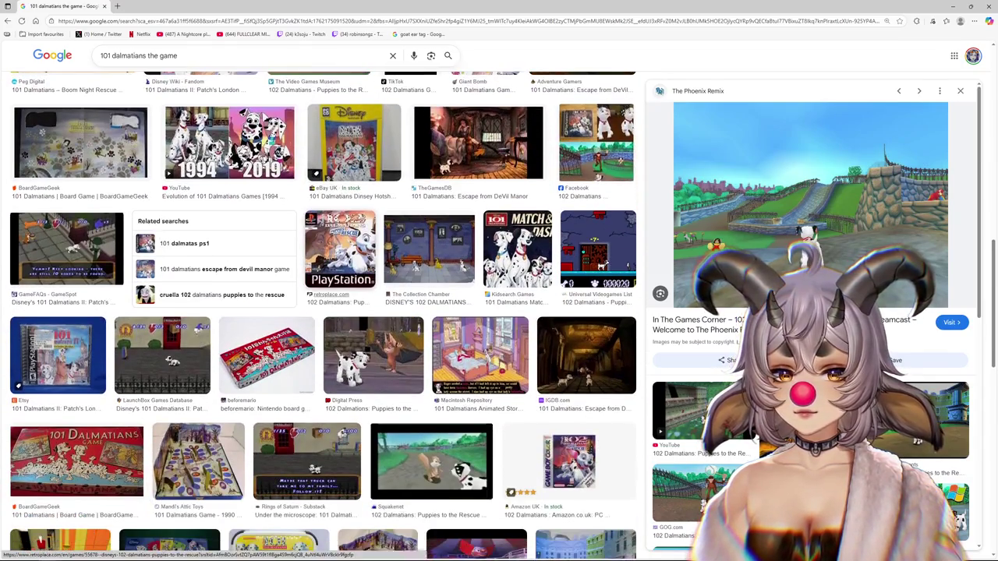
{"action": "scroll", "coordinate": [354, 259], "scroll_direction": "down", "scroll_amount": 2}
{"action": "left_click", "coordinate": [373, 354]}
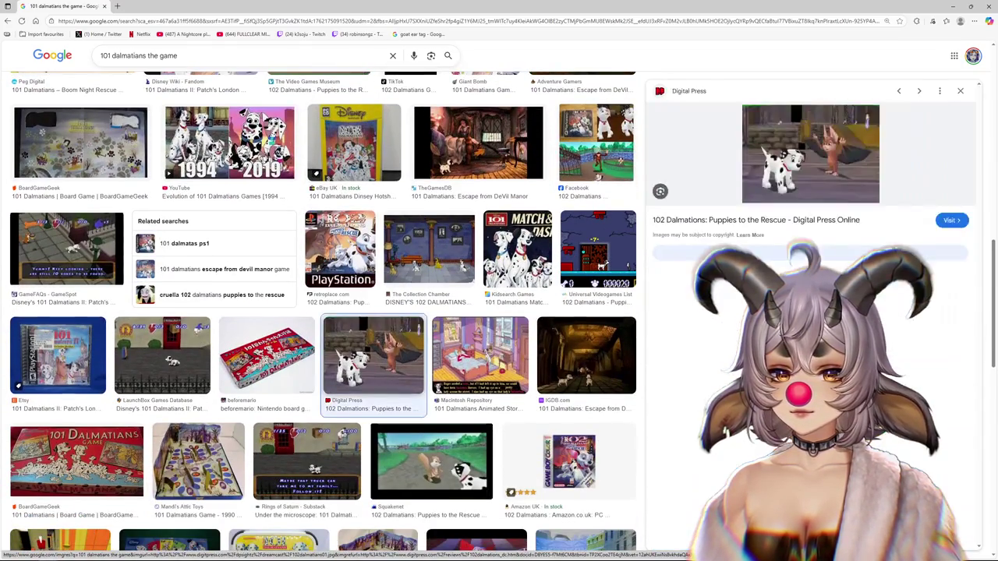
{"action": "scroll", "coordinate": [373, 354], "scroll_direction": "down", "scroll_amount": 1}
{"action": "scroll", "coordinate": [373, 355], "scroll_direction": "down", "scroll_amount": 2}
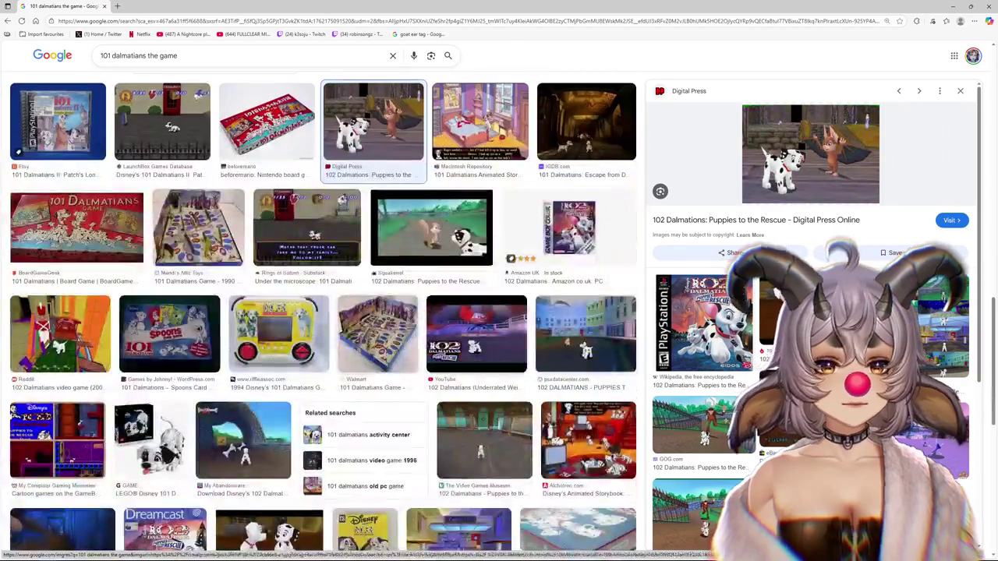
{"action": "left_click", "coordinate": [701, 506]}
{"action": "scroll", "coordinate": [365, 251], "scroll_direction": "down", "scroll_amount": 3}
{"action": "left_click", "coordinate": [269, 316]}
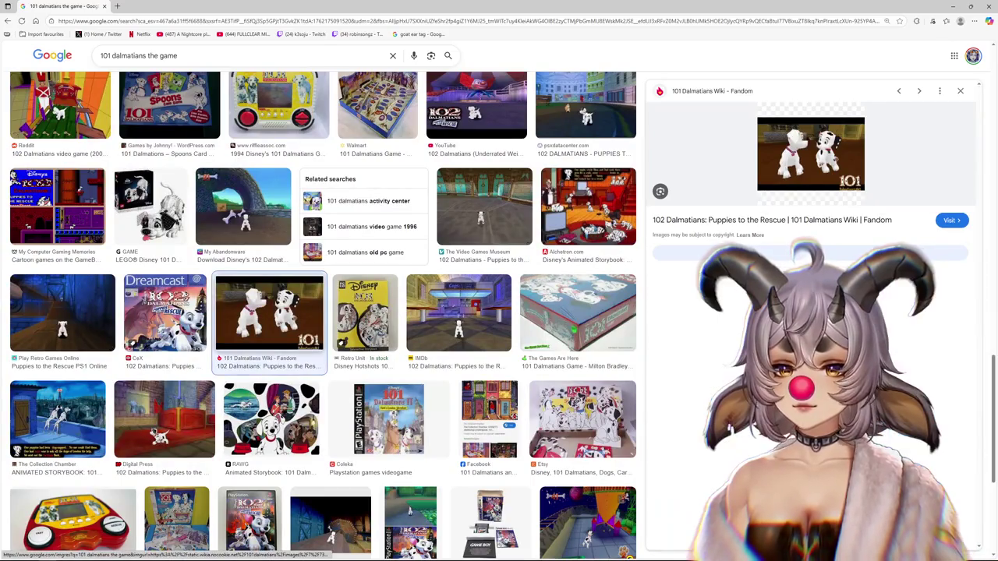
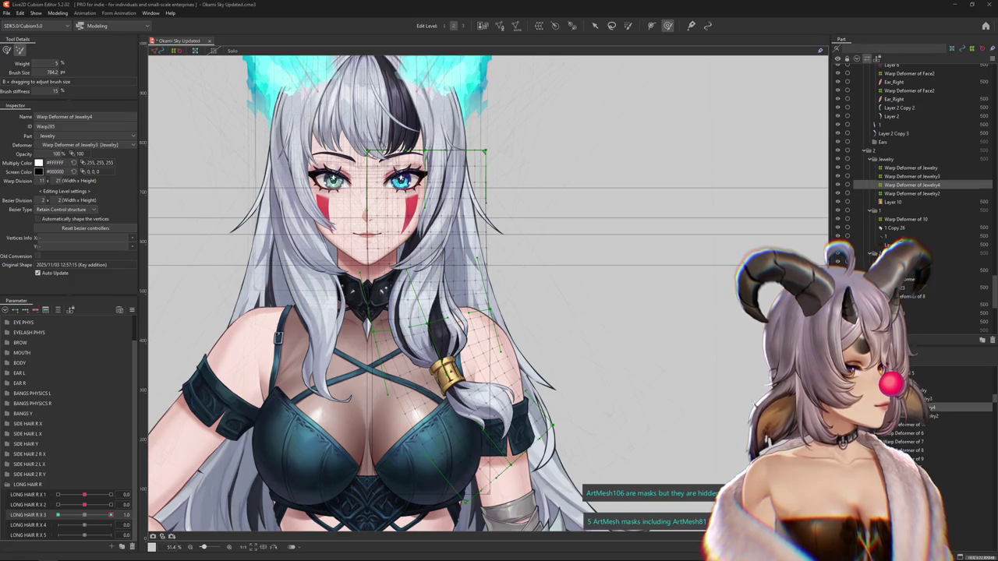
- Bring the Chrome window with the 'rescuers down under' image results to the front
{"action": "key", "text": "alt+Tab"}
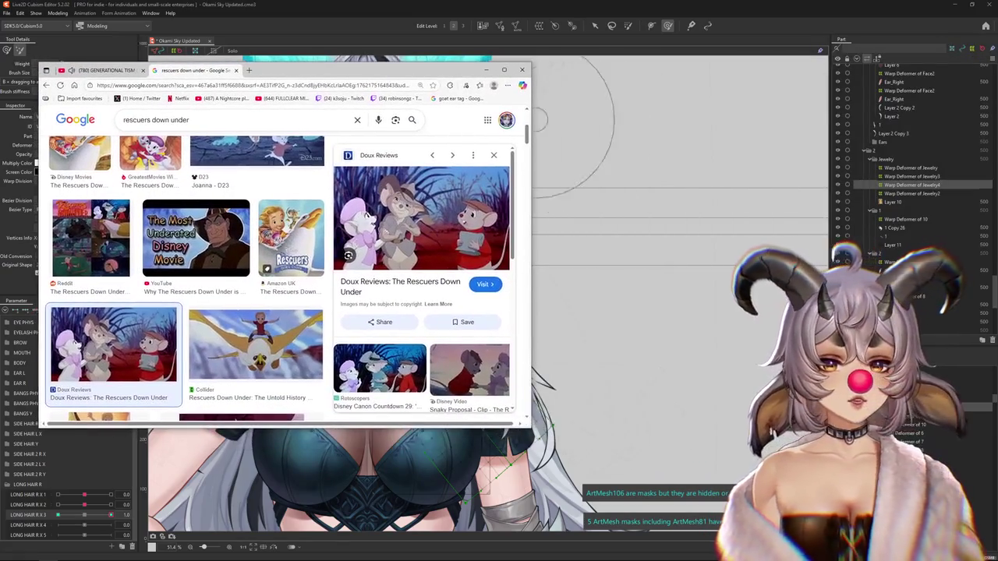
- Widen the browser, preview a larger Rescuers Down Under still and scroll the results, then hide it
{"action": "left_click_drag", "start_coordinate": [531, 249], "coordinate": [705, 250]}
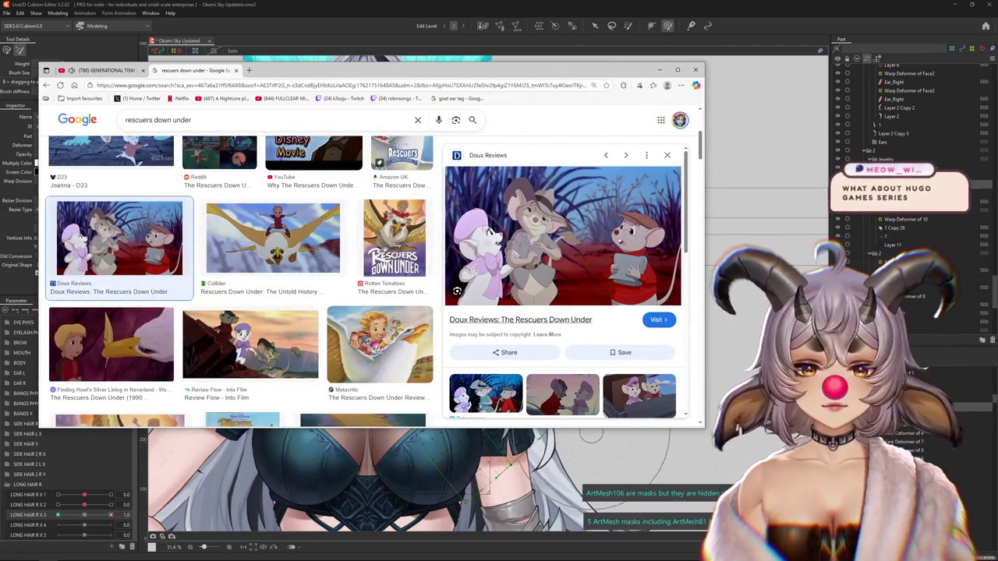
{"action": "left_click_drag", "start_coordinate": [700, 424], "coordinate": [803, 487]}
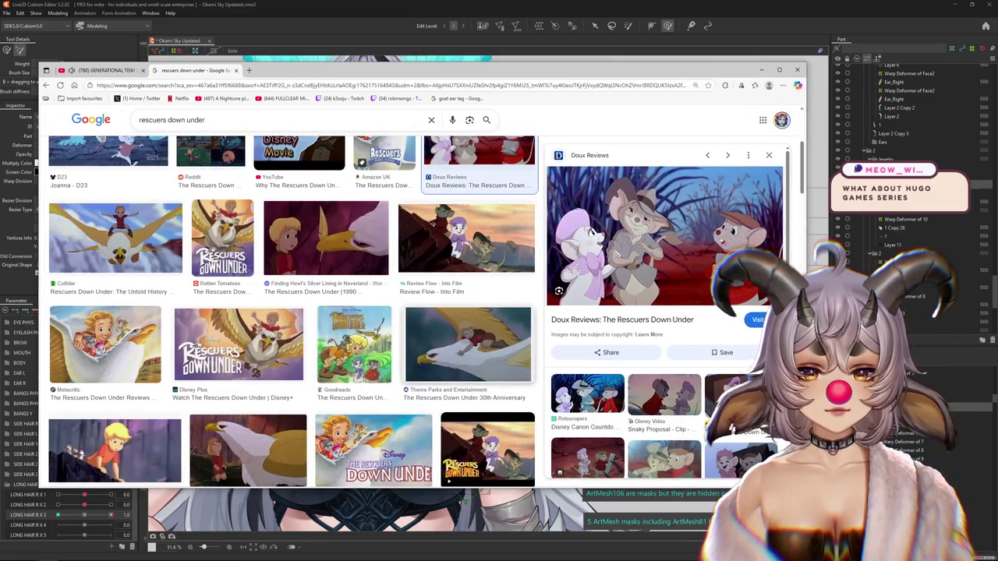
{"action": "scroll", "coordinate": [293, 311], "scroll_direction": "up", "scroll_amount": 2}
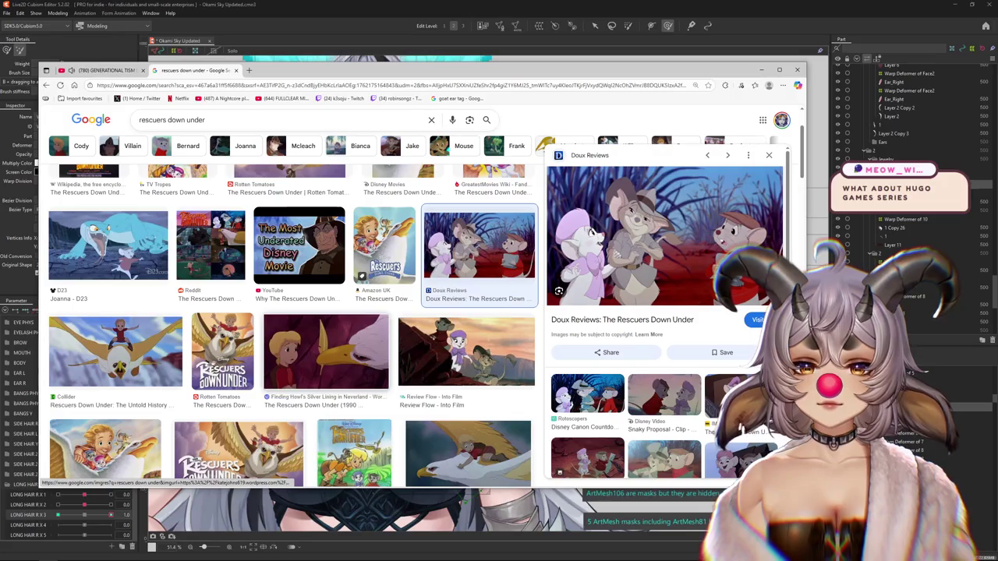
{"action": "left_click", "coordinate": [326, 351]}
{"action": "scroll", "coordinate": [325, 351], "scroll_direction": "down", "scroll_amount": 2}
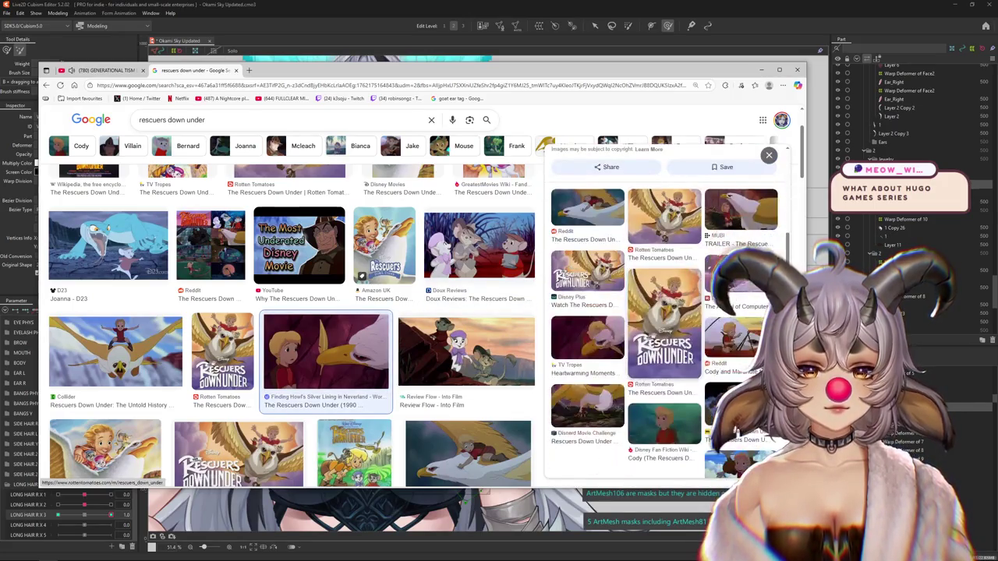
{"action": "scroll", "coordinate": [350, 327], "scroll_direction": "down", "scroll_amount": 4}
{"action": "scroll", "coordinate": [350, 328], "scroll_direction": "down", "scroll_amount": 2}
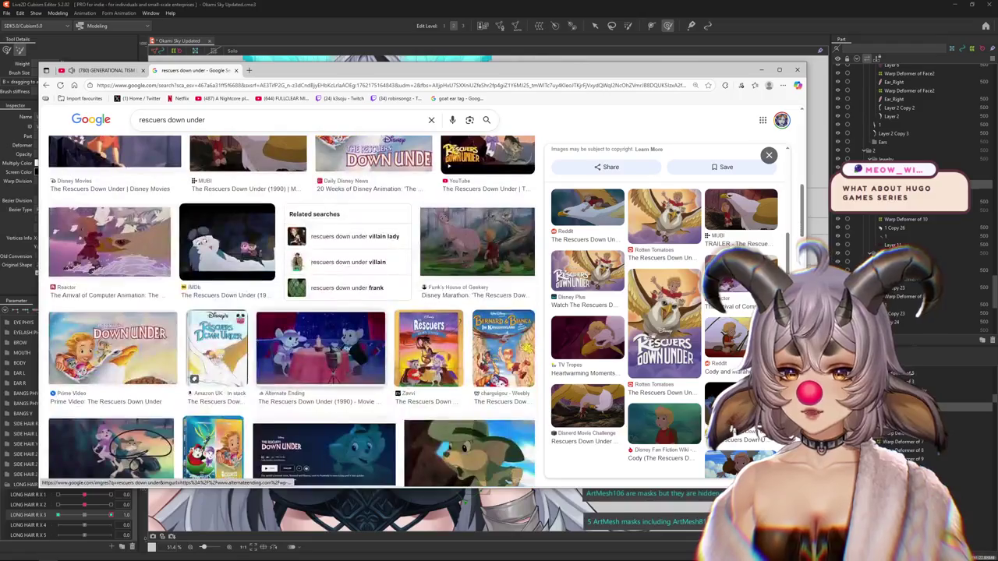
{"action": "scroll", "coordinate": [327, 351], "scroll_direction": "down", "scroll_amount": 2}
{"action": "scroll", "coordinate": [327, 350], "scroll_direction": "down", "scroll_amount": 2}
{"action": "scroll", "coordinate": [328, 351], "scroll_direction": "up", "scroll_amount": 3}
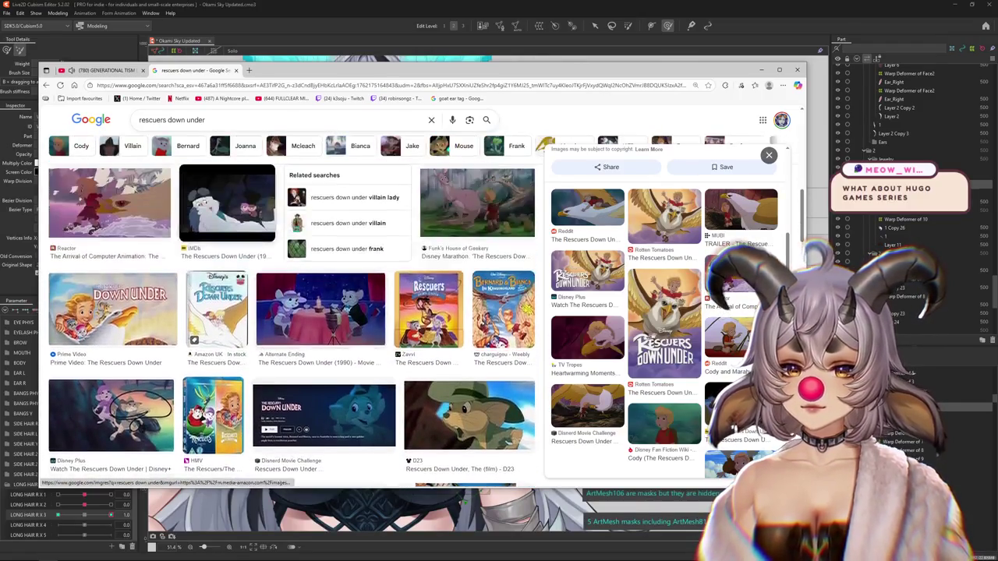
{"action": "key", "text": "alt+F4"}
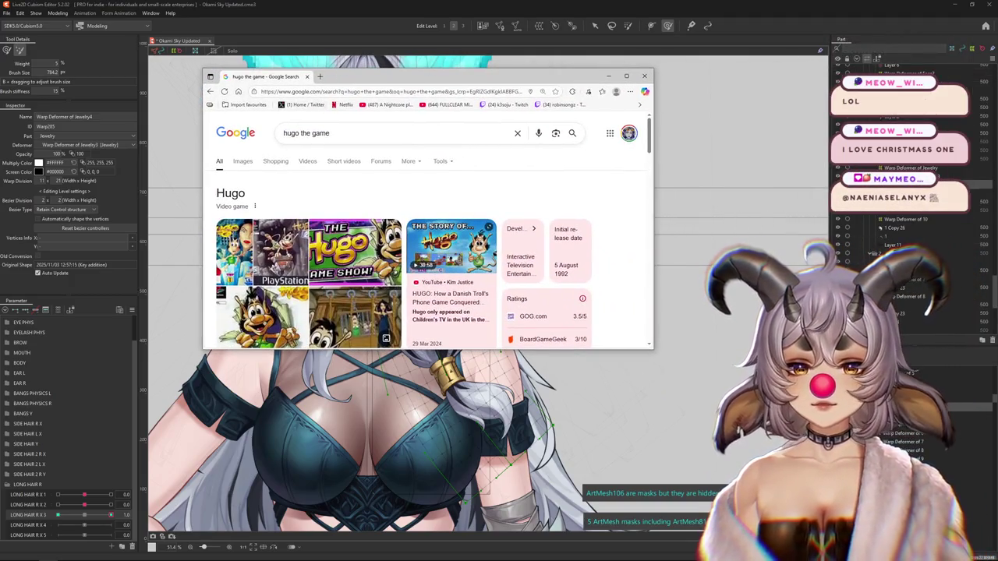
- Enlarge the browser and switch the 'hugo the game' search to Images, scrolling through the results
{"action": "left_click_drag", "start_coordinate": [653, 348], "coordinate": [751, 454]}
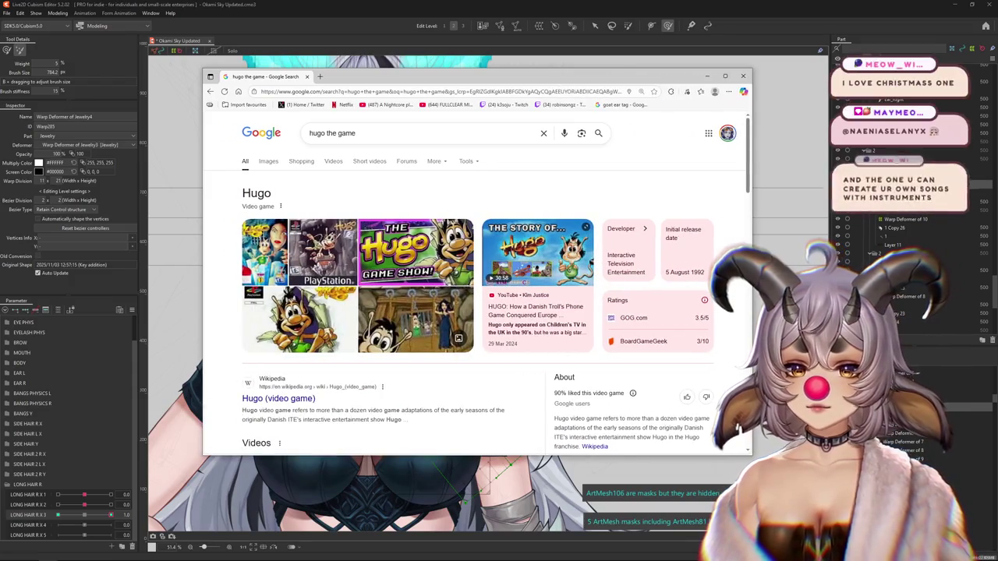
{"action": "left_click", "coordinate": [268, 160]}
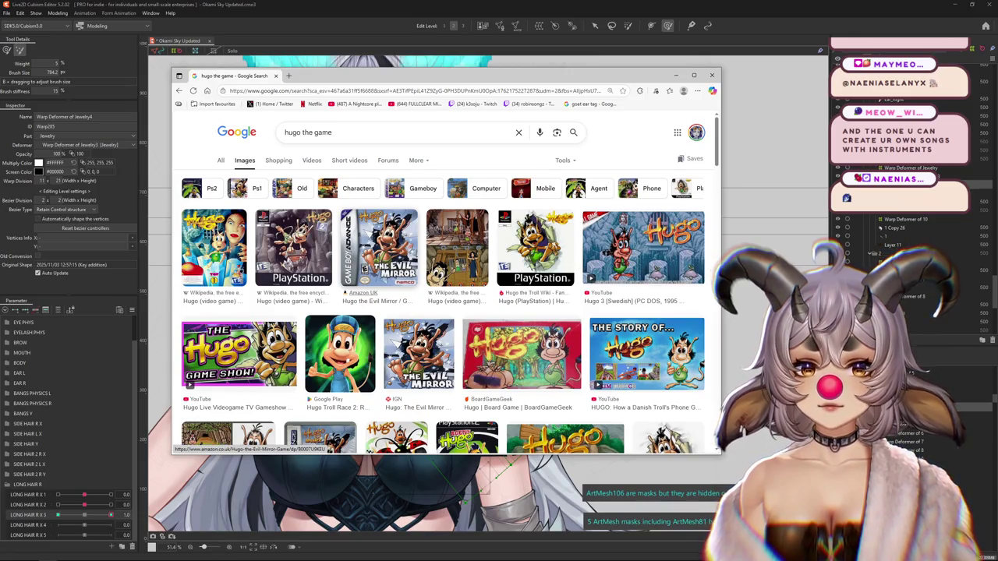
{"action": "scroll", "coordinate": [444, 304], "scroll_direction": "down", "scroll_amount": 2}
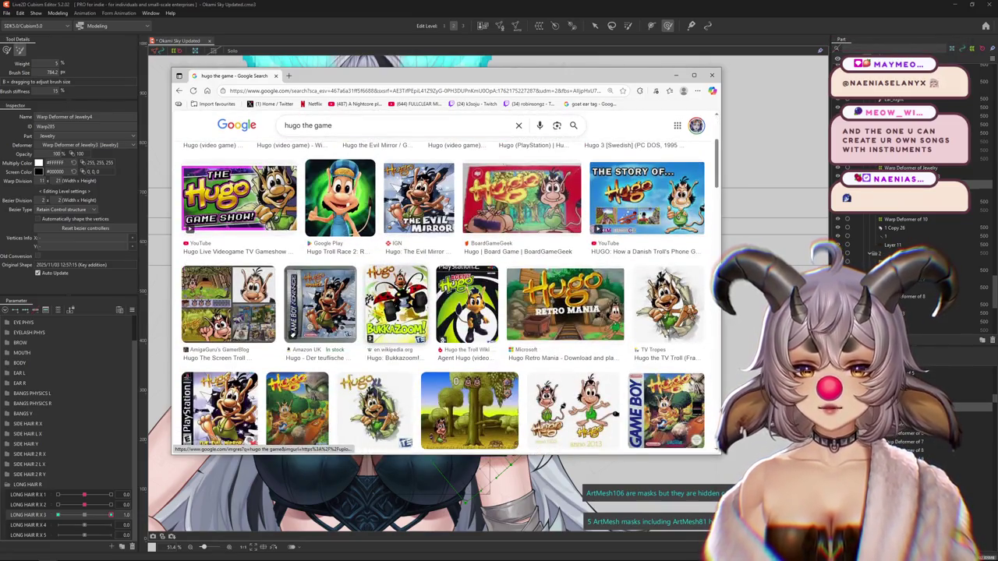
{"action": "scroll", "coordinate": [444, 296], "scroll_direction": "down", "scroll_amount": 2}
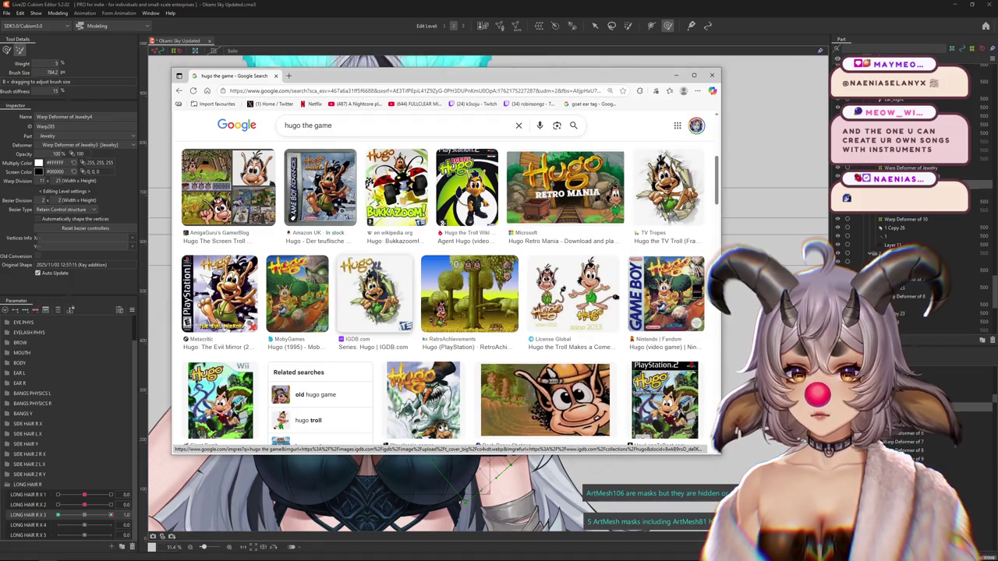
{"action": "scroll", "coordinate": [356, 304], "scroll_direction": "up", "scroll_amount": 3}
{"action": "scroll", "coordinate": [444, 304], "scroll_direction": "up", "scroll_amount": 1}
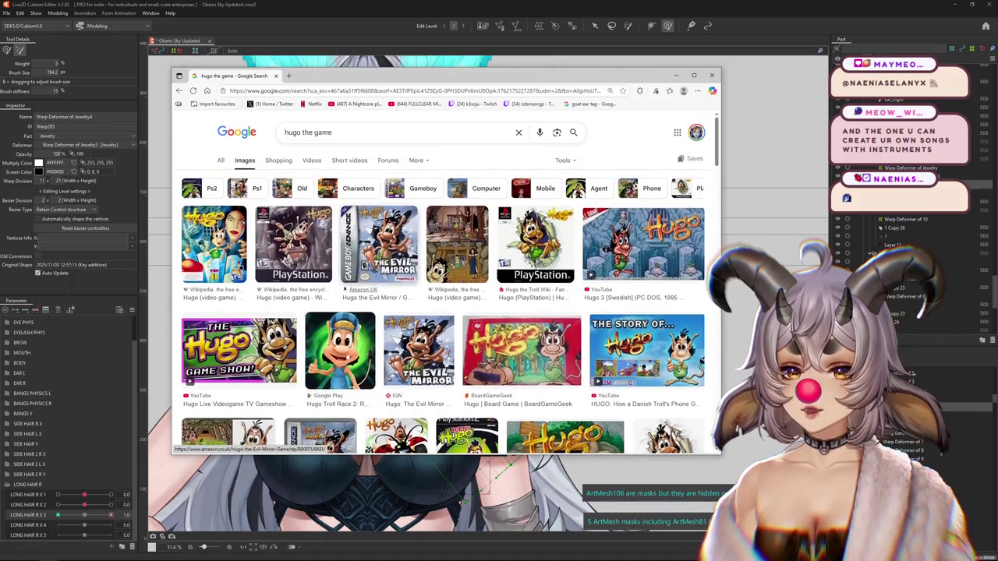
{"action": "scroll", "coordinate": [445, 303], "scroll_direction": "down", "scroll_amount": 3}
{"action": "scroll", "coordinate": [444, 303], "scroll_direction": "down", "scroll_amount": 3}
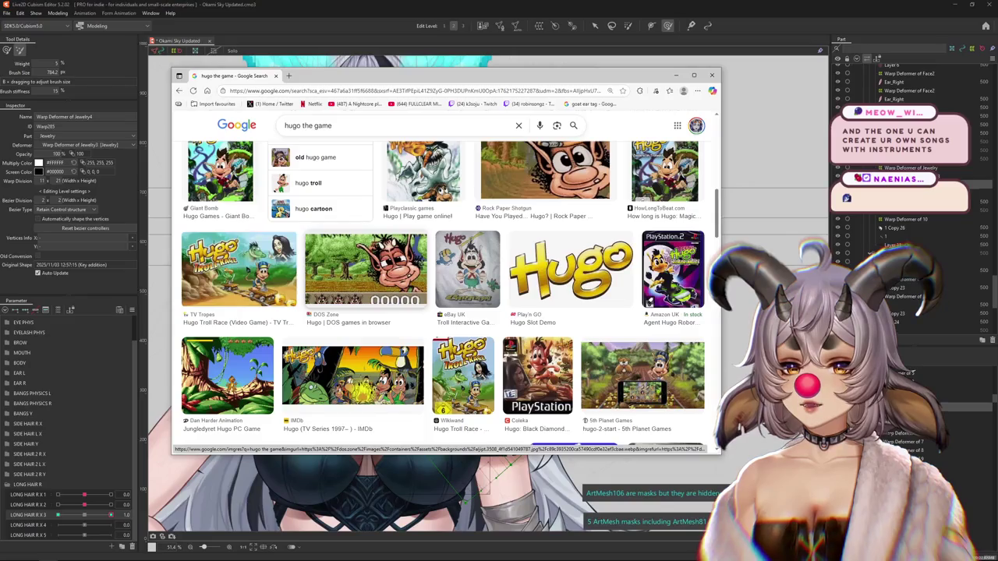
{"action": "scroll", "coordinate": [358, 281], "scroll_direction": "down", "scroll_amount": 3}
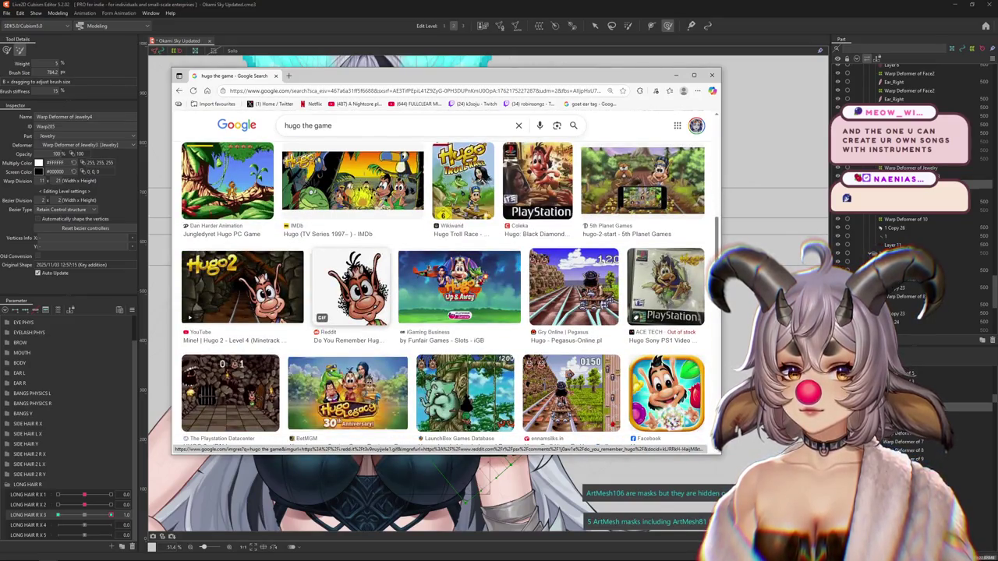
{"action": "scroll", "coordinate": [444, 304], "scroll_direction": "up", "scroll_amount": 3}
{"action": "scroll", "coordinate": [445, 304], "scroll_direction": "up", "scroll_amount": 3}
{"action": "scroll", "coordinate": [444, 304], "scroll_direction": "up", "scroll_amount": 3}
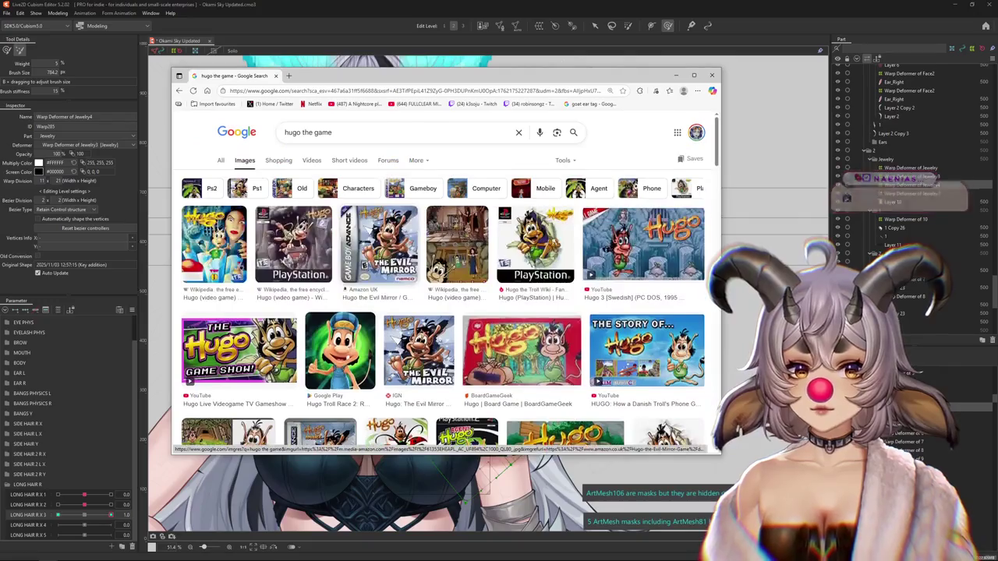
{"action": "scroll", "coordinate": [445, 304], "scroll_direction": "down", "scroll_amount": 3}
{"action": "scroll", "coordinate": [445, 304], "scroll_direction": "down", "scroll_amount": 3}
{"action": "scroll", "coordinate": [445, 304], "scroll_direction": "down", "scroll_amount": 2}
{"action": "scroll", "coordinate": [444, 304], "scroll_direction": "down", "scroll_amount": 2}
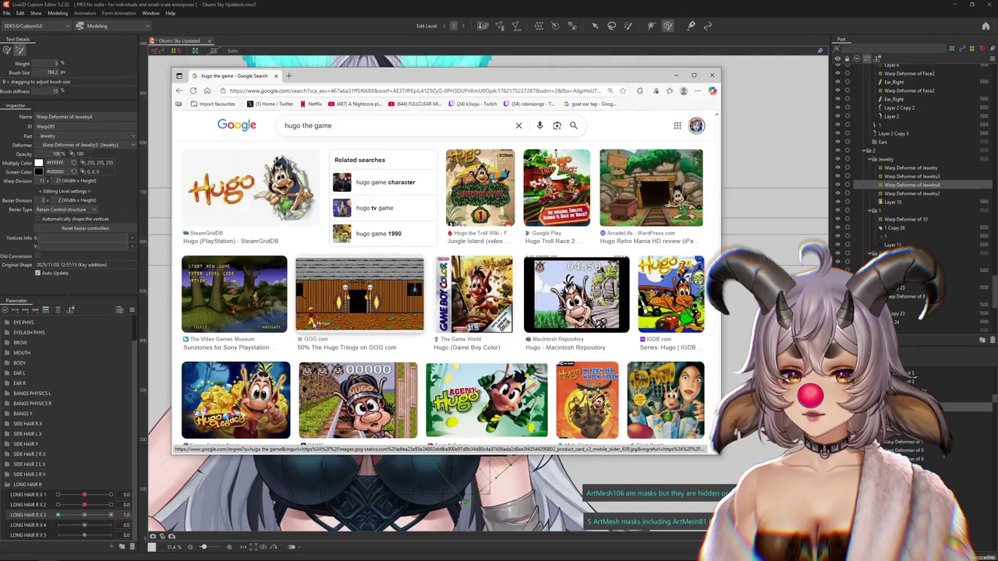
{"action": "scroll", "coordinate": [495, 396], "scroll_direction": "down", "scroll_amount": 3}
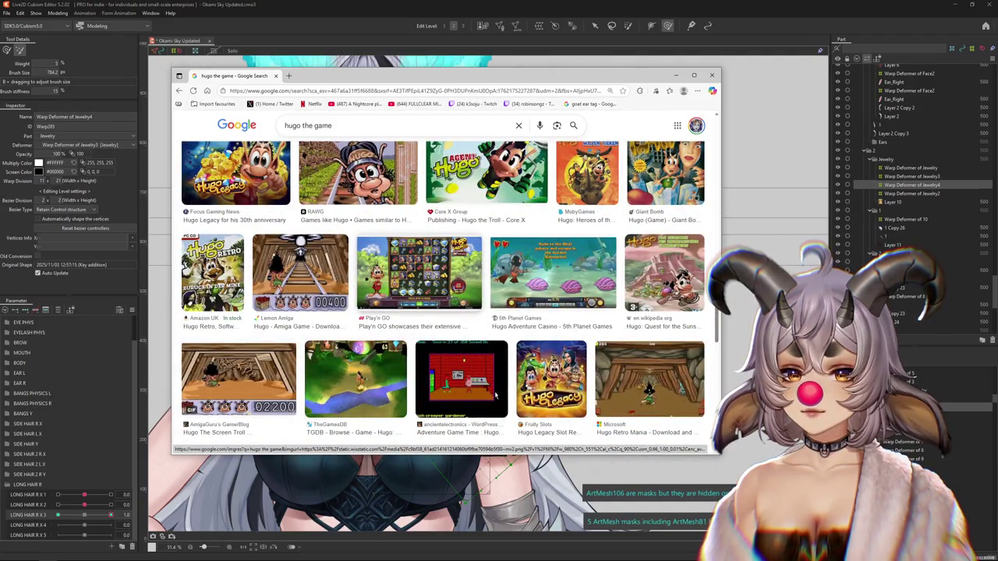
- Preview the Lemon Amiga Hugo result, scroll through it, then close the browser
{"action": "left_click", "coordinate": [300, 273]}
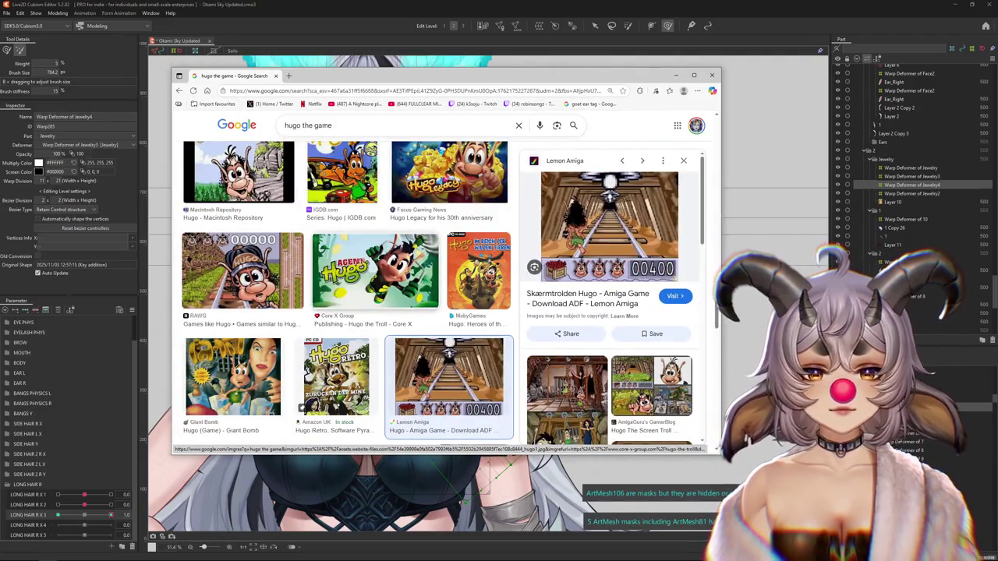
{"action": "scroll", "coordinate": [497, 371], "scroll_direction": "down", "scroll_amount": 3}
{"action": "scroll", "coordinate": [497, 372], "scroll_direction": "down", "scroll_amount": 3}
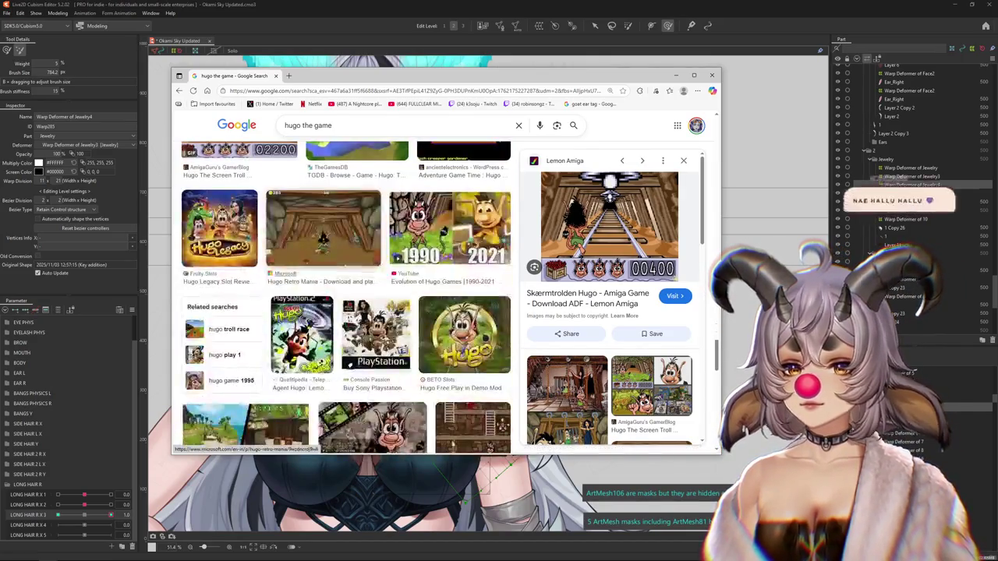
{"action": "scroll", "coordinate": [323, 233], "scroll_direction": "down", "scroll_amount": 3}
{"action": "scroll", "coordinate": [322, 233], "scroll_direction": "down", "scroll_amount": 3}
{"action": "scroll", "coordinate": [322, 233], "scroll_direction": "down", "scroll_amount": 3}
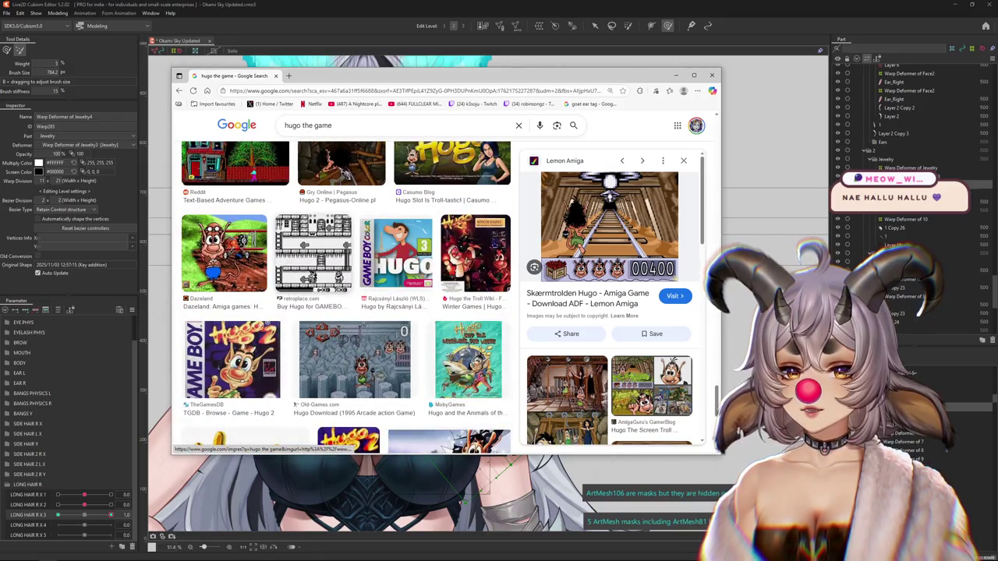
{"action": "left_click", "coordinate": [275, 76]}
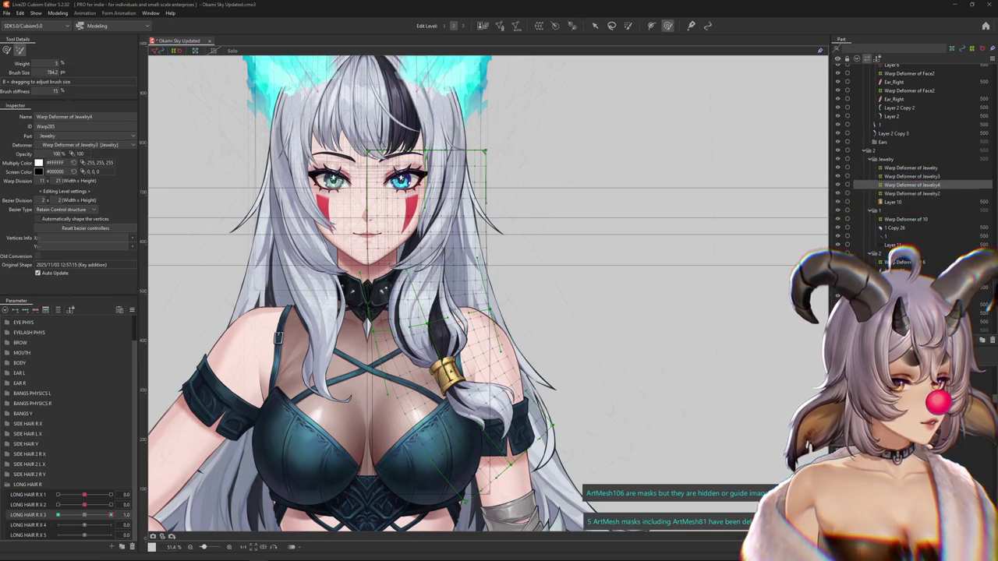
- Bring back the Jewelry4 warp grid and select its vertices with a smaller brush
{"action": "scroll", "coordinate": [691, 229], "scroll_direction": "down", "scroll_amount": 3}
{"action": "scroll", "coordinate": [624, 273], "scroll_direction": "up", "scroll_amount": 3}
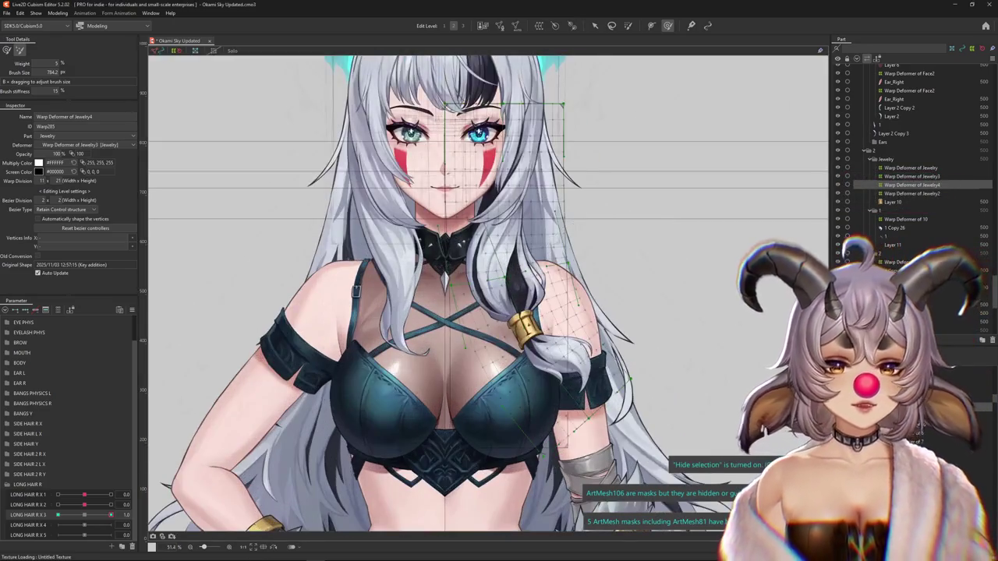
{"action": "left_click_drag", "start_coordinate": [476, 281], "coordinate": [460, 325]}
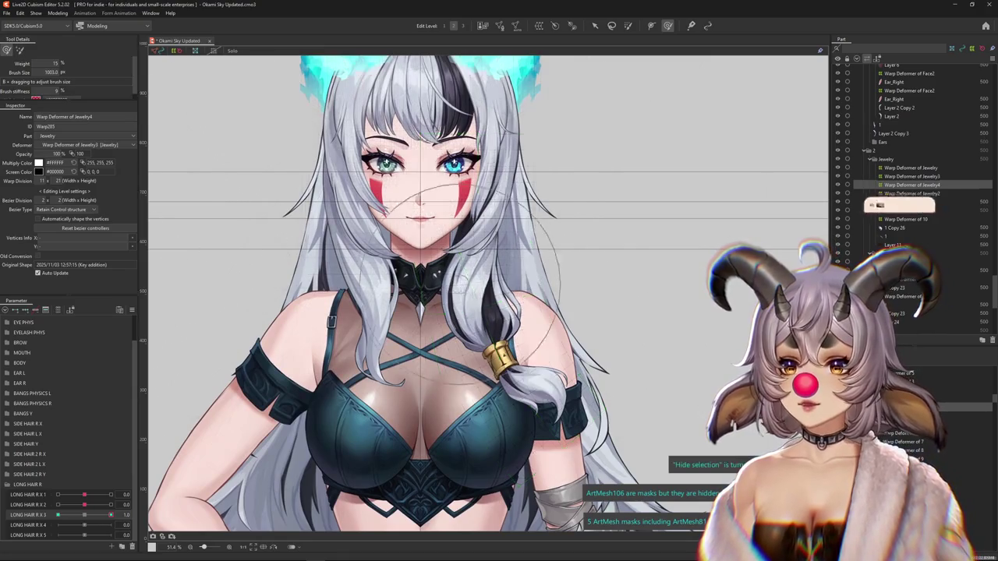
{"action": "left_click_drag", "start_coordinate": [468, 130], "coordinate": [611, 433]}
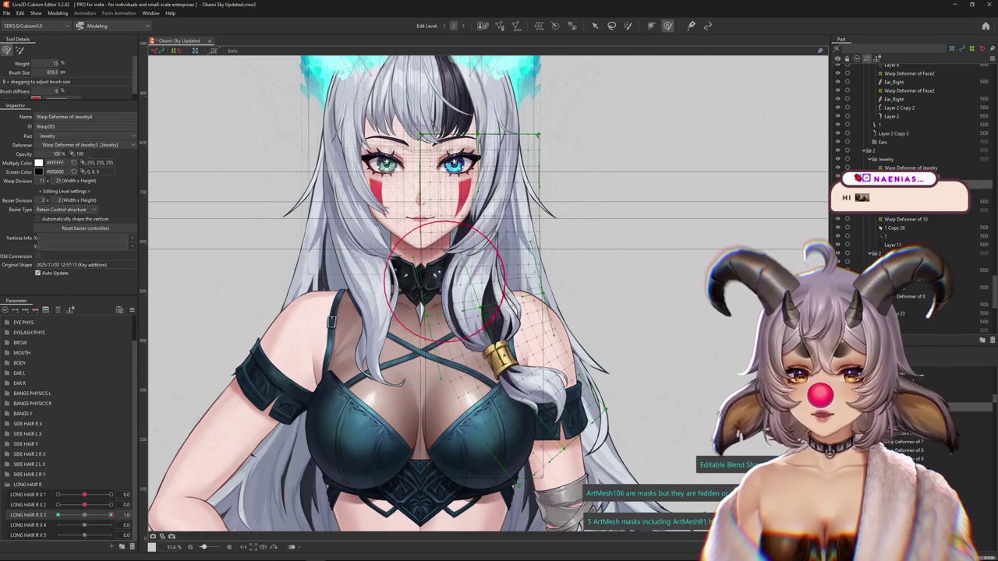
{"action": "left_click_drag", "start_coordinate": [479, 278], "coordinate": [482, 316]}
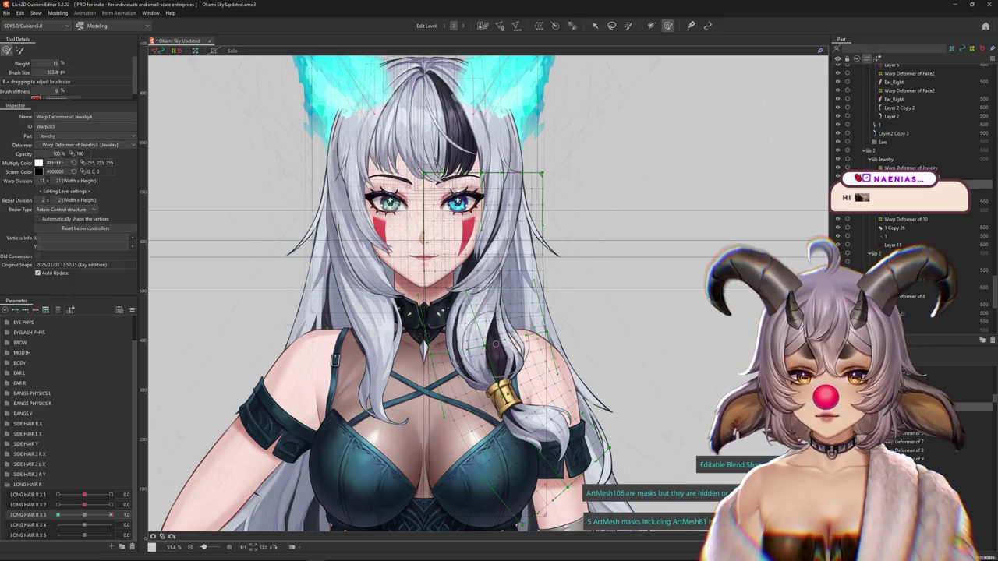
{"action": "left_click_drag", "start_coordinate": [494, 340], "coordinate": [500, 325]}
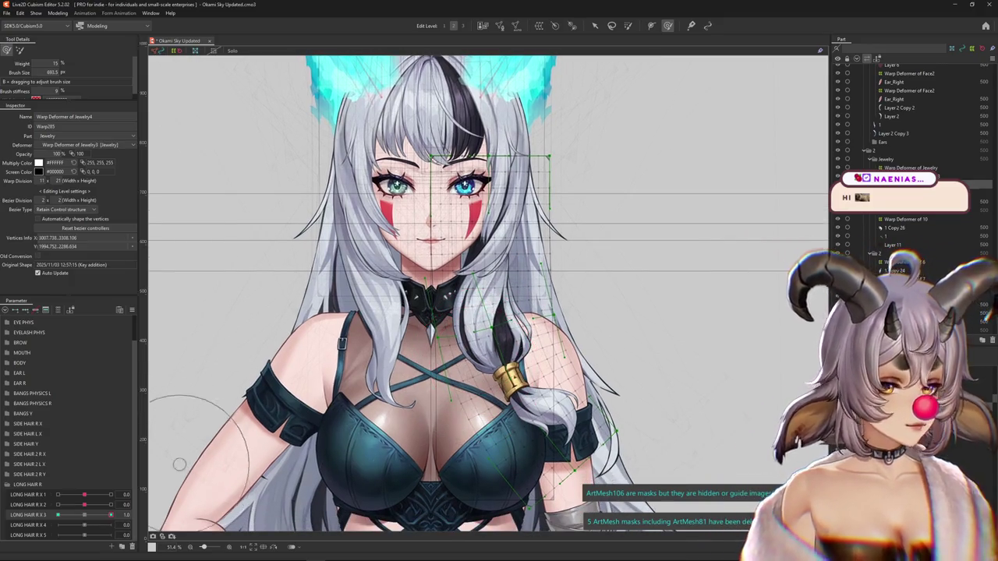
- Test-bend the hair lock at LONG HAIR R X 3 = 1.0, then undo it
{"action": "left_click_drag", "start_coordinate": [403, 324], "coordinate": [425, 323]}
{"action": "left_click_drag", "start_coordinate": [479, 296], "coordinate": [461, 330]}
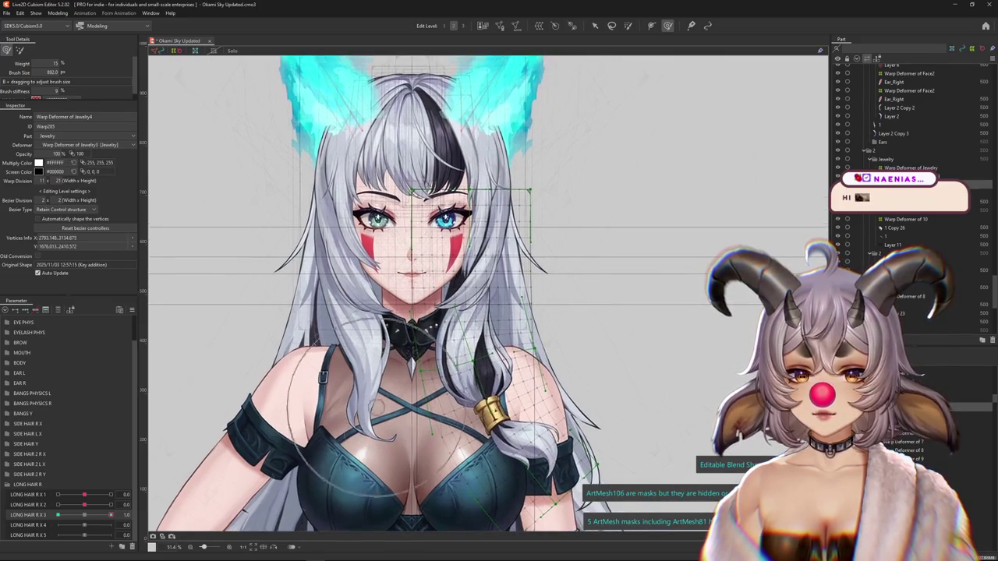
{"action": "left_click", "coordinate": [110, 514]}
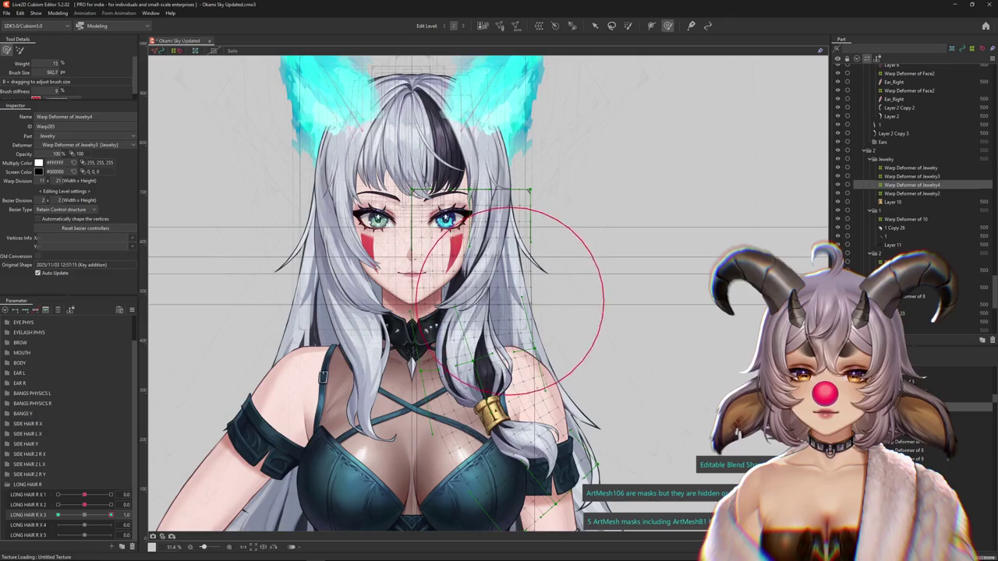
{"action": "key", "text": "ctrl+z"}
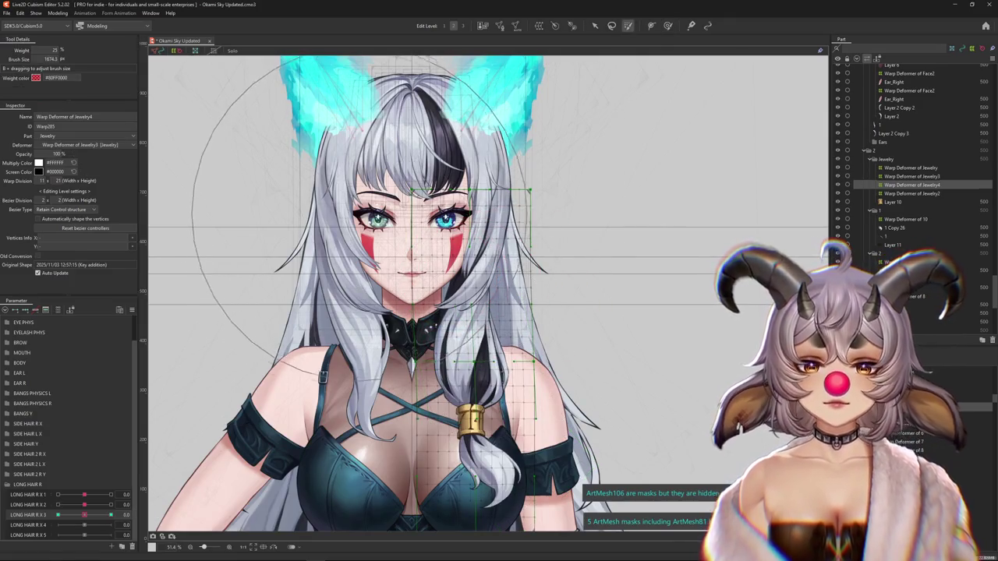
- Paint weight onto the Jewelry4 deformer and set up the deform brush with the overlay hidden
{"action": "left_click_drag", "start_coordinate": [437, 210], "coordinate": [498, 297]}
{"action": "key", "text": "ctrl+y"}
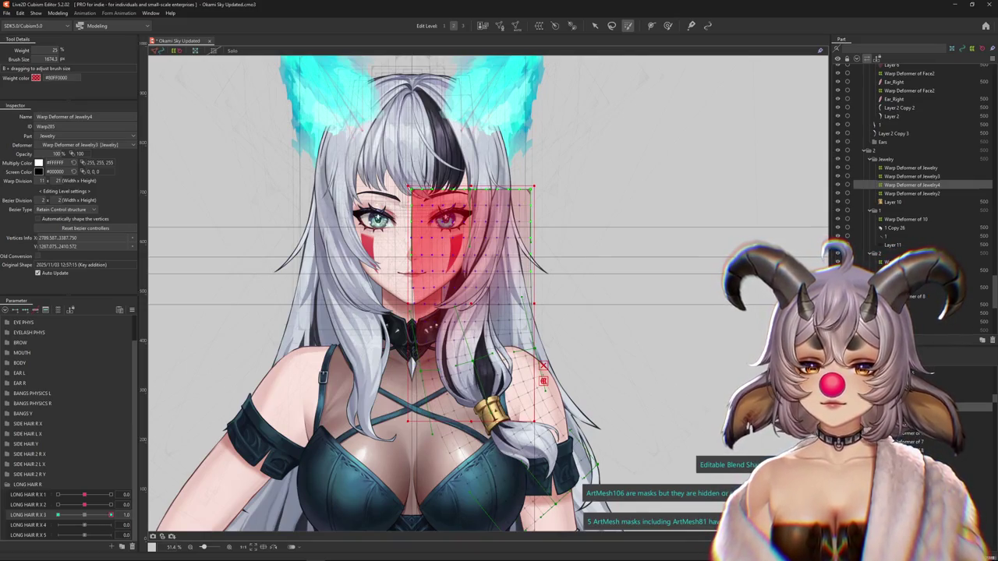
{"action": "key", "text": "ctrl+h"}
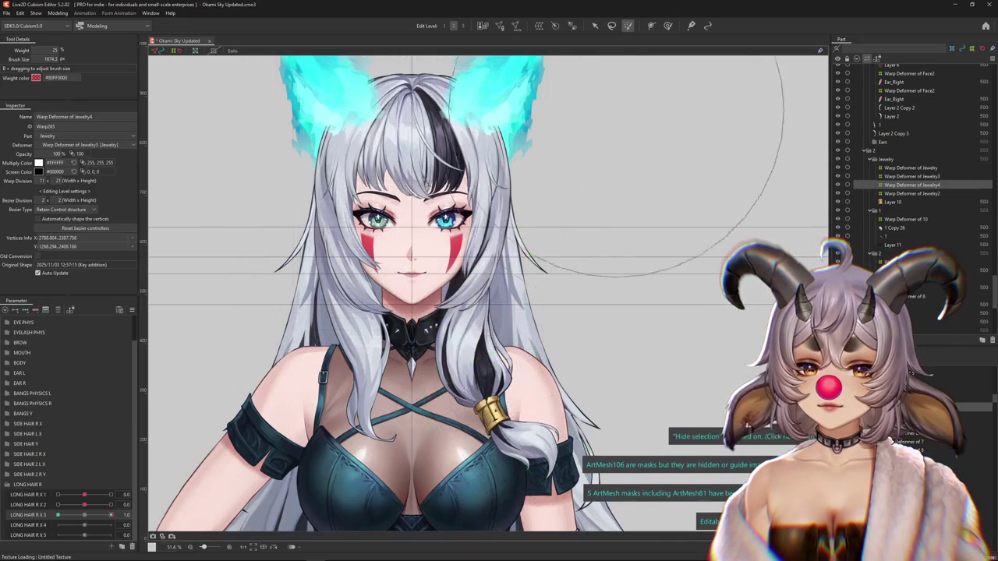
{"action": "key", "text": "b"}
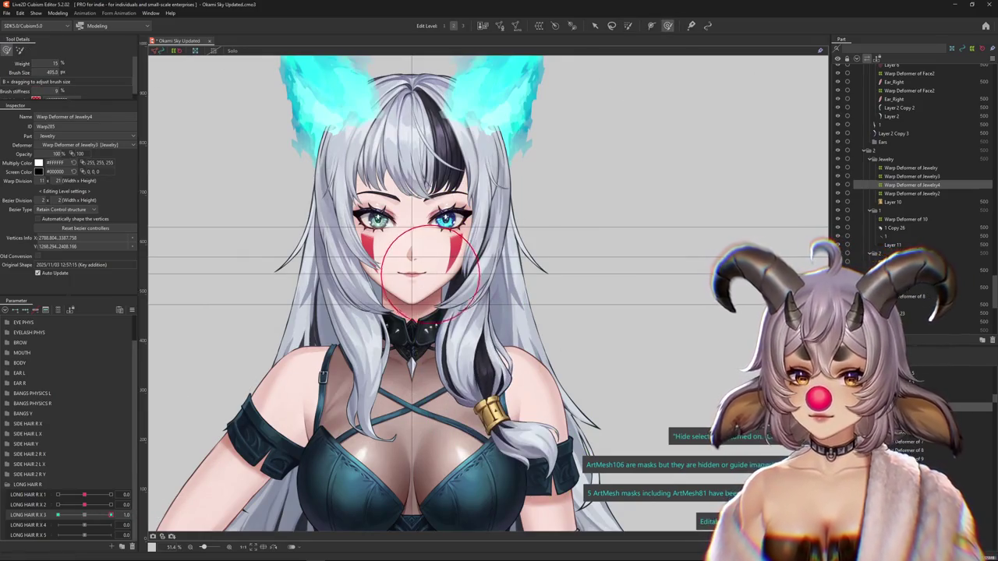
{"action": "left_click_drag", "start_coordinate": [411, 255], "coordinate": [385, 275]}
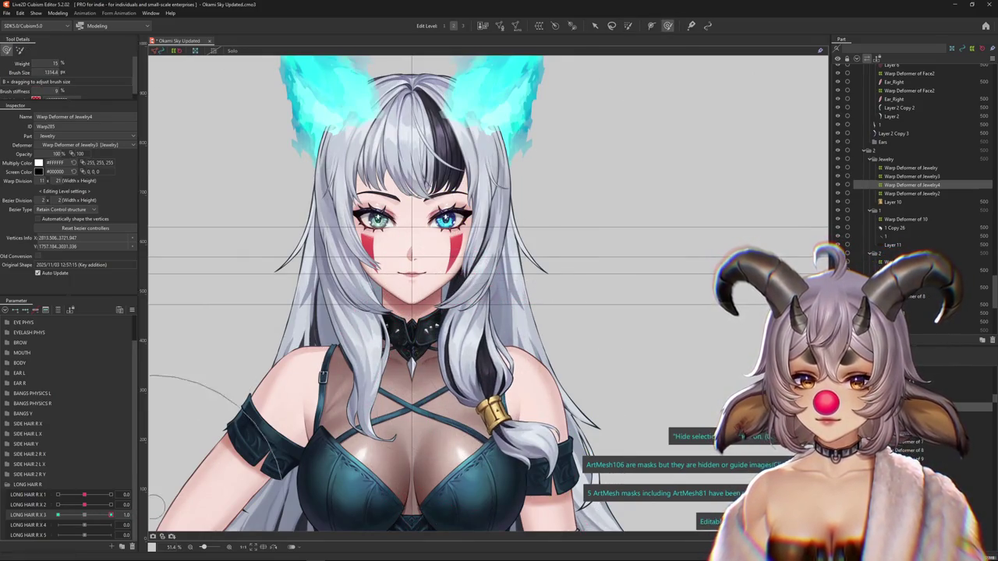
{"action": "mouse_move", "coordinate": [495, 425]}
{"action": "left_mouse_down"}
{"action": "mouse_move", "coordinate": [548, 342]}
{"action": "mouse_move", "coordinate": [566, 368]}
{"action": "left_mouse_up"}
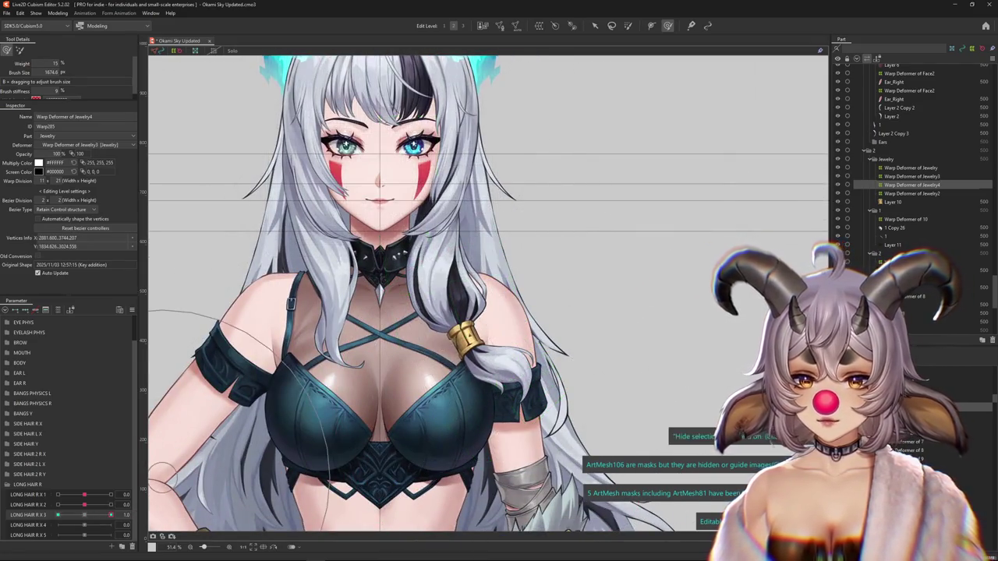
{"action": "scroll", "coordinate": [566, 368], "scroll_direction": "up", "scroll_amount": 1}
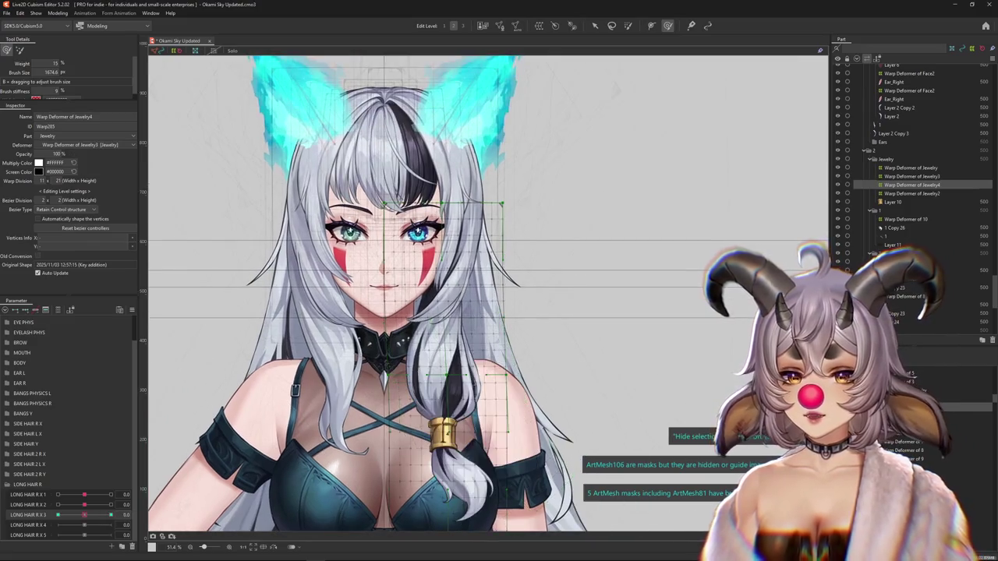
- Push the hair lock and gold clasp rightward with a ~1379 px deform brush, then undo it
{"action": "key", "text": "w"}
{"action": "key", "text": "Escape"}
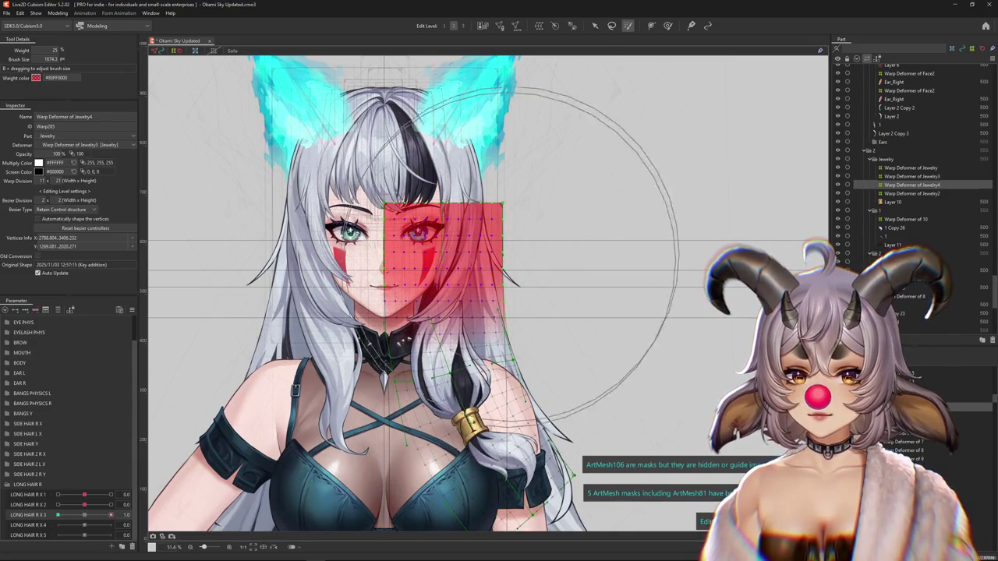
{"action": "key", "text": "b"}
{"action": "left_click_drag", "start_coordinate": [345, 479], "coordinate": [499, 459]}
{"action": "scroll", "coordinate": [507, 359], "scroll_direction": "down", "scroll_amount": 3}
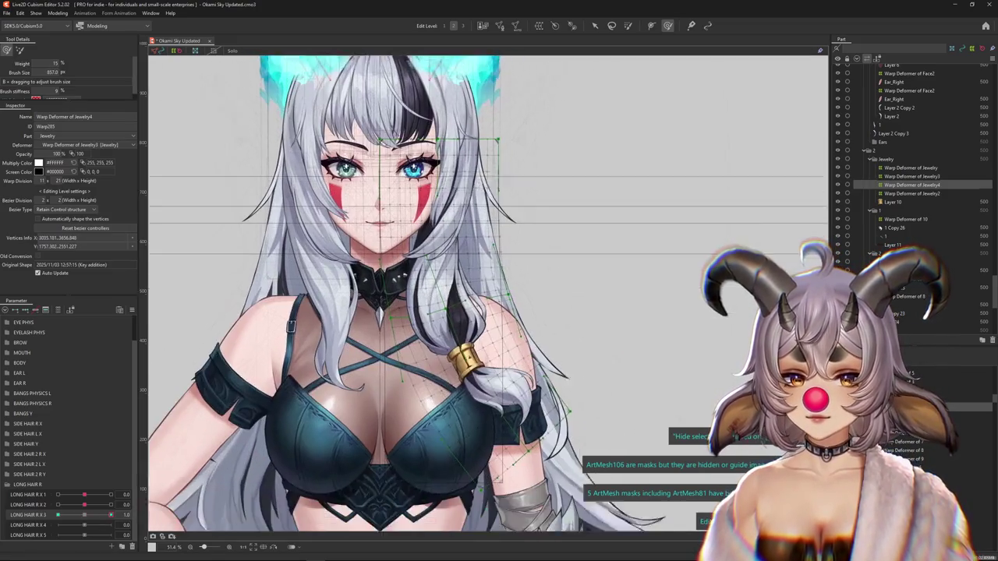
{"action": "key", "text": "ctrl+y"}
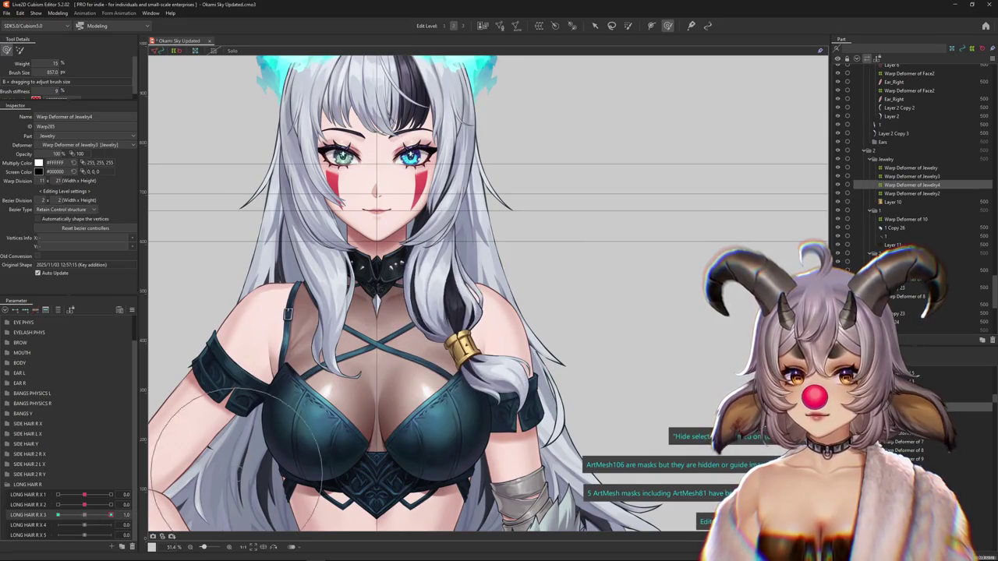
{"action": "scroll", "coordinate": [445, 298], "scroll_direction": "down", "scroll_amount": 2}
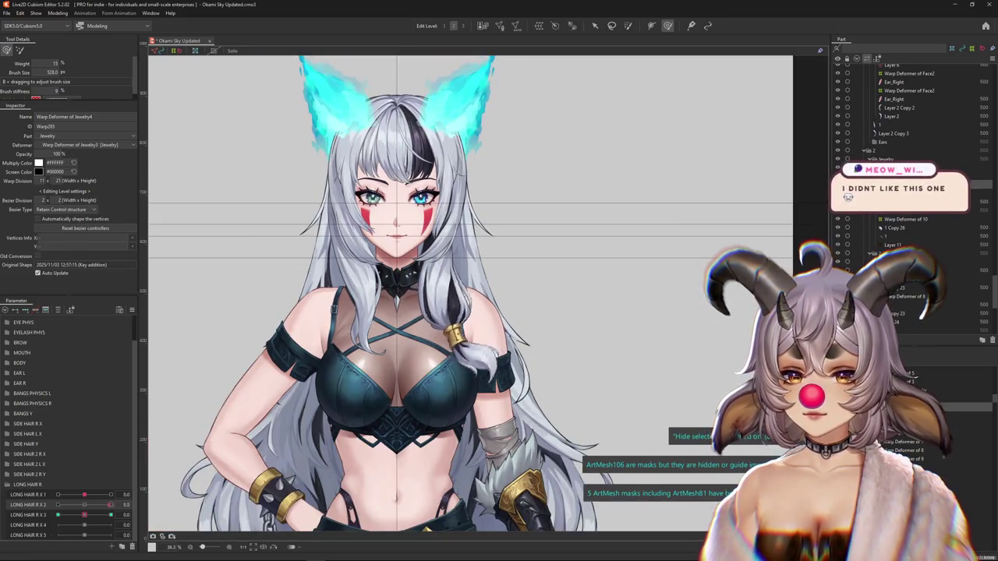
{"action": "key", "text": "ctrl+y"}
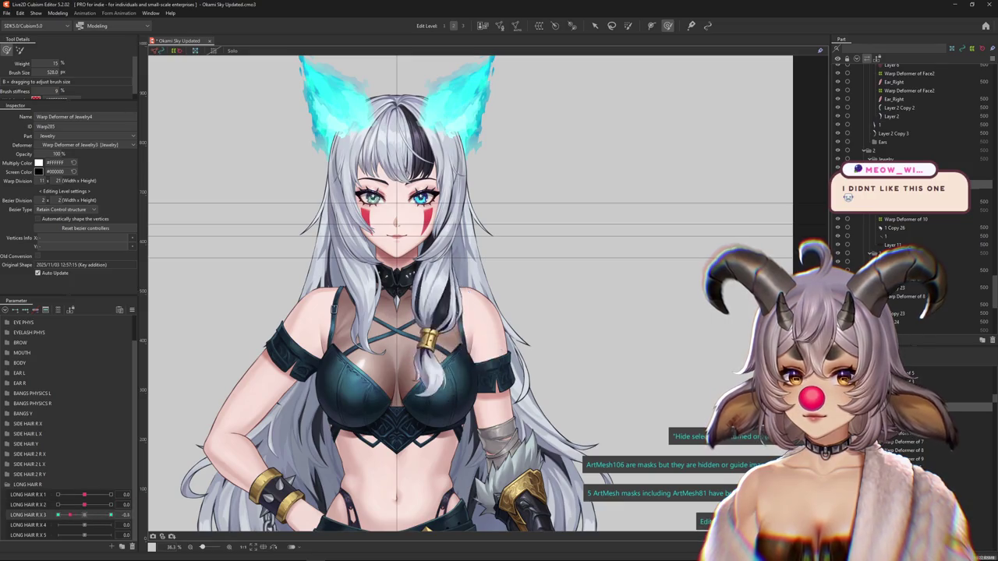
{"action": "mouse_move", "coordinate": [449, 279]}
{"action": "left_mouse_down"}
{"action": "mouse_move", "coordinate": [514, 335]}
{"action": "mouse_move", "coordinate": [469, 365]}
{"action": "left_mouse_up"}
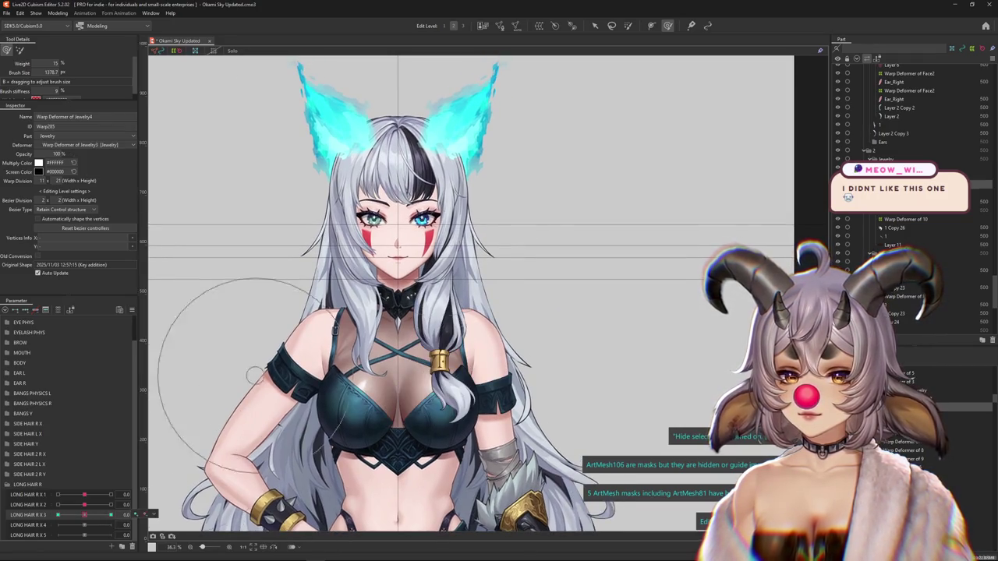
{"action": "key", "text": "ctrl+z"}
- Paint full weight over the face region of the Jewelry4 deformer
{"action": "left_click", "coordinate": [628, 26]}
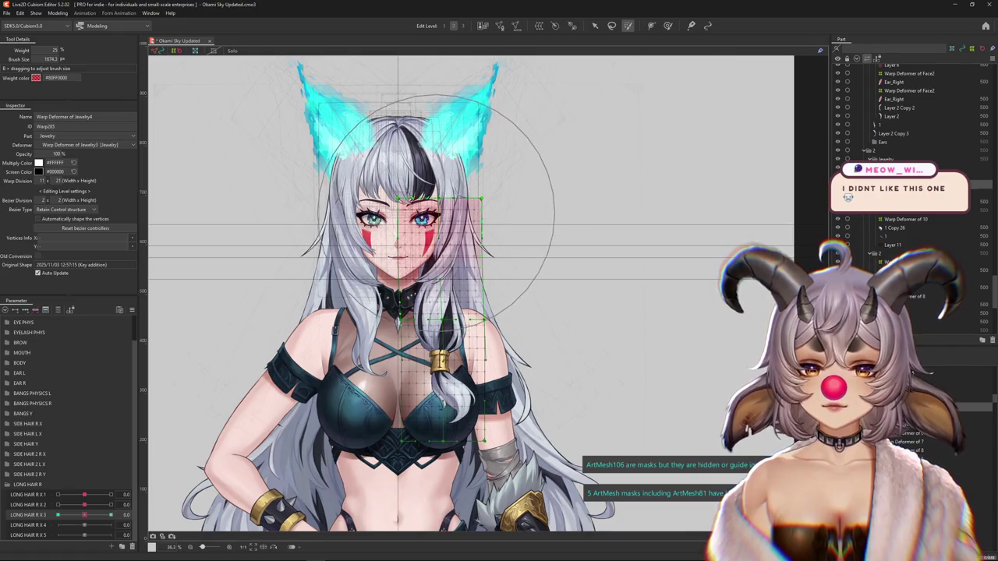
{"action": "left_click_drag", "start_coordinate": [452, 257], "coordinate": [427, 212]}
{"action": "key", "text": "ctrl+y"}
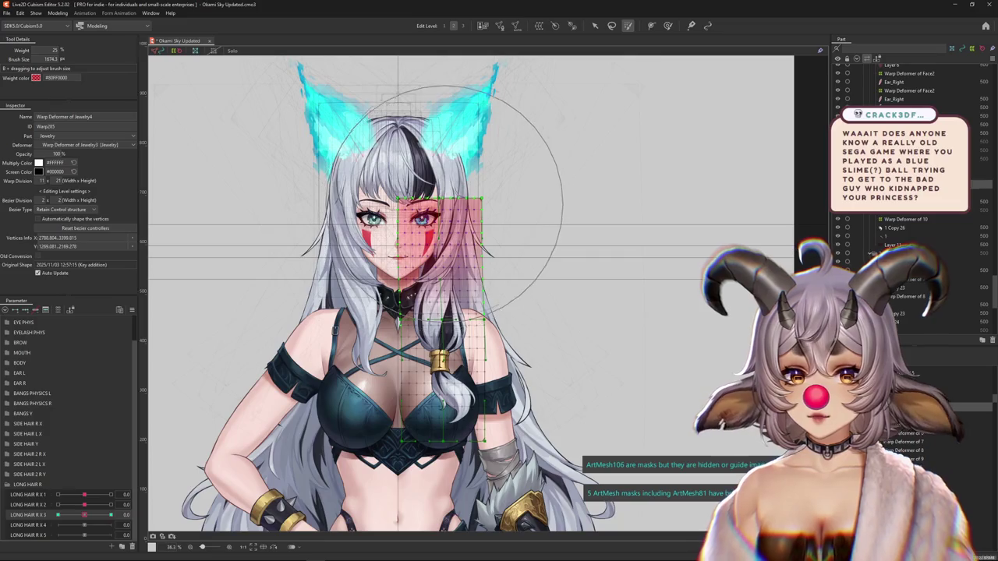
{"action": "left_click_drag", "start_coordinate": [442, 203], "coordinate": [441, 204]}
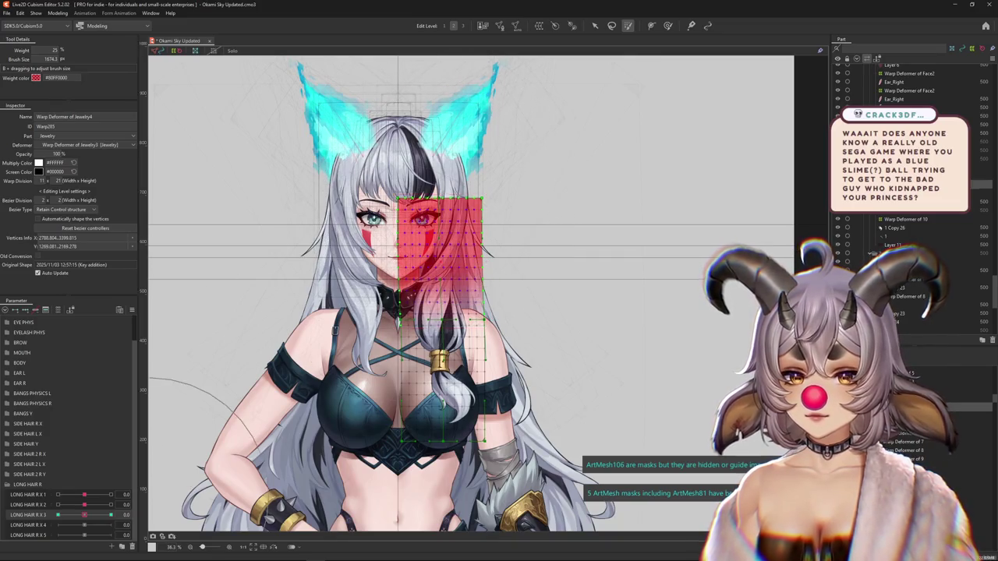
- At LONG HAIR R X 3 = -1.0, reshape the hair lock near the collar with a smaller deform brush
{"action": "left_click", "coordinate": [59, 514]}
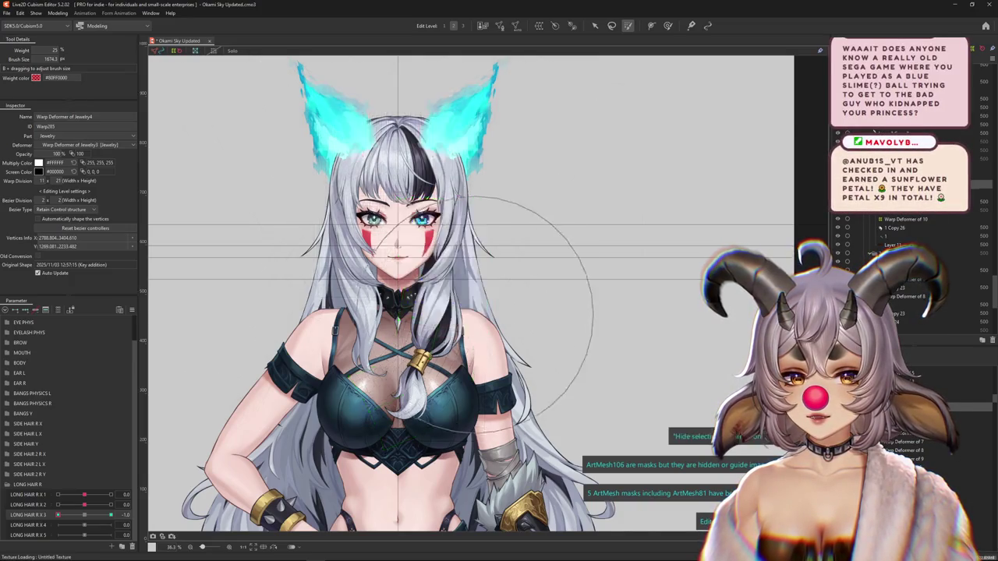
{"action": "scroll", "coordinate": [467, 319], "scroll_direction": "up", "scroll_amount": 3}
{"action": "key", "text": "b"}
{"action": "left_click_drag", "start_coordinate": [323, 306], "coordinate": [397, 324]}
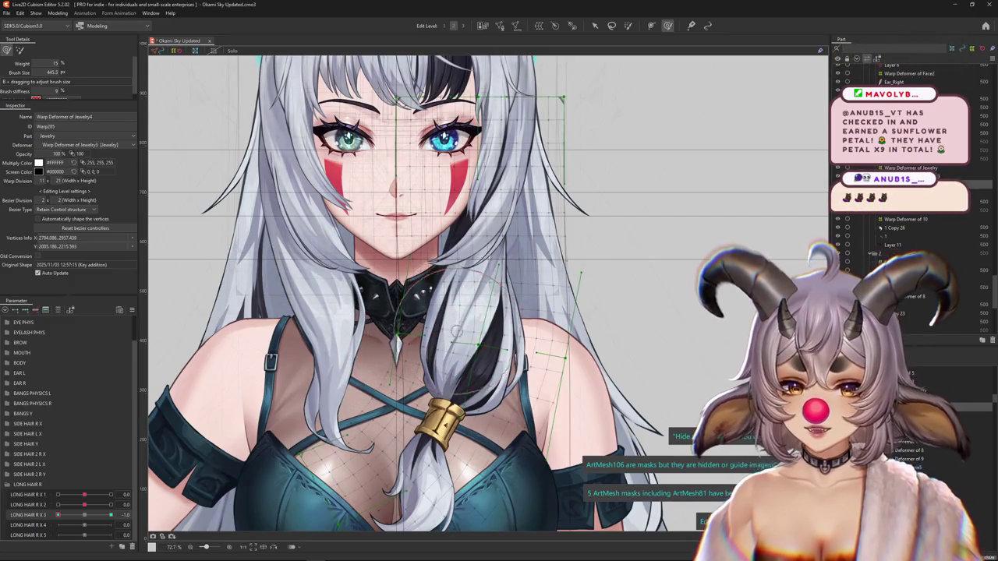
{"action": "left_click_drag", "start_coordinate": [468, 312], "coordinate": [449, 291]}
{"action": "left_click_drag", "start_coordinate": [435, 331], "coordinate": [413, 331]}
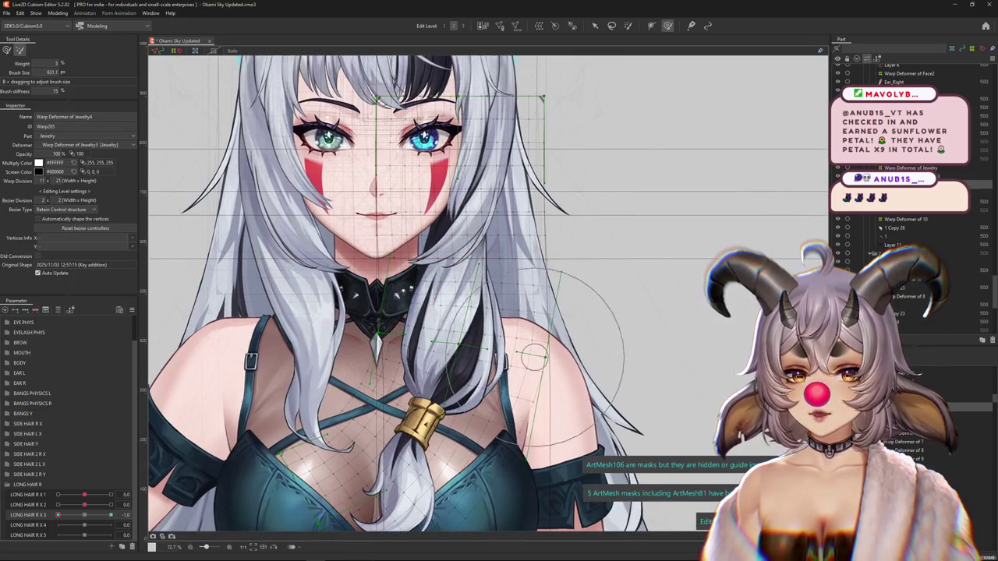
{"action": "scroll", "coordinate": [530, 355], "scroll_direction": "down", "scroll_amount": 3}
{"action": "scroll", "coordinate": [530, 355], "scroll_direction": "up", "scroll_amount": 1}
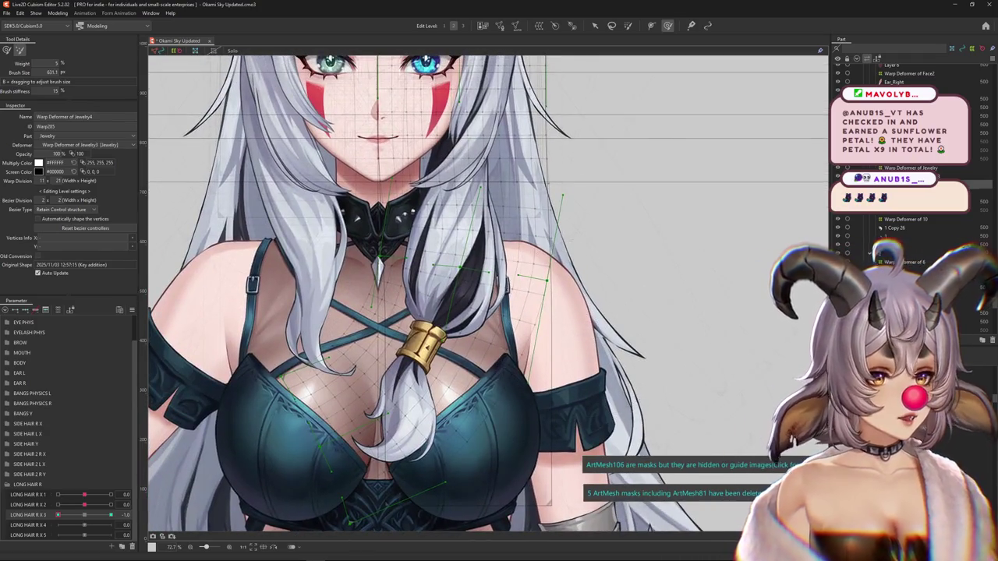
{"action": "scroll", "coordinate": [430, 260], "scroll_direction": "up", "scroll_amount": 1}
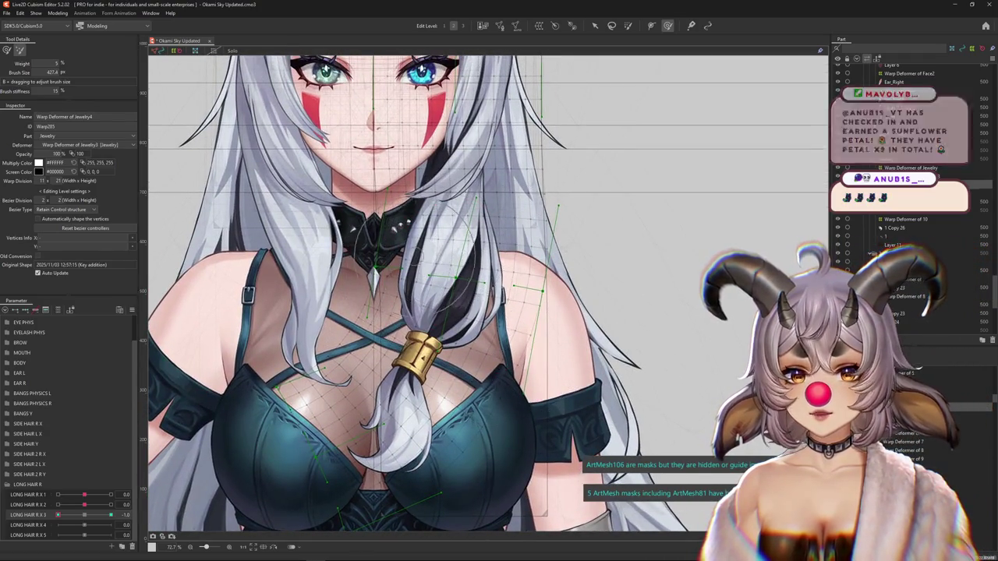
{"action": "left_click_drag", "start_coordinate": [445, 253], "coordinate": [449, 249]}
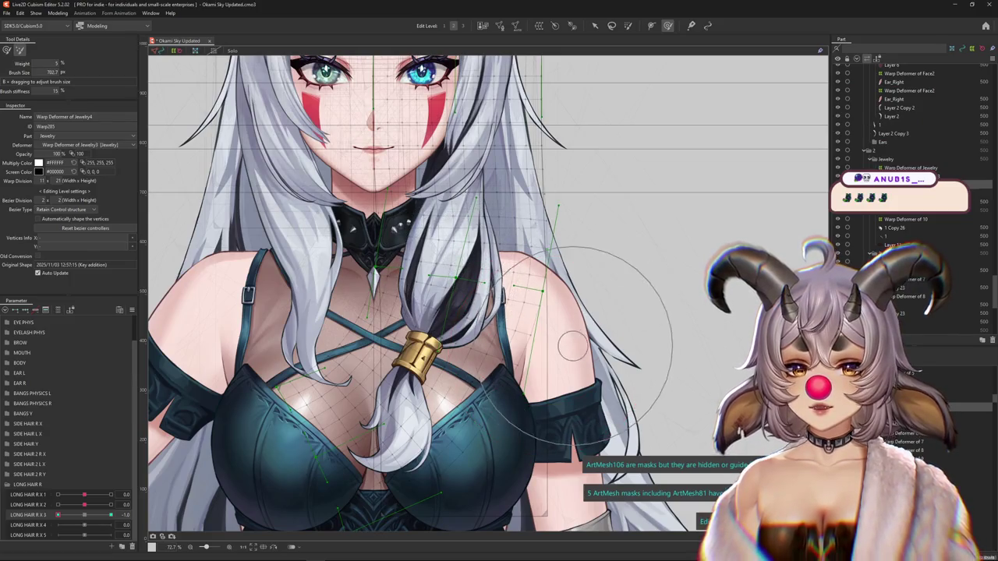
{"action": "scroll", "coordinate": [545, 324], "scroll_direction": "up", "scroll_amount": 1}
{"action": "mouse_move", "coordinate": [437, 265]}
{"action": "left_mouse_down"}
{"action": "mouse_move", "coordinate": [441, 303]}
{"action": "mouse_move", "coordinate": [460, 307]}
{"action": "mouse_move", "coordinate": [434, 294]}
{"action": "mouse_move", "coordinate": [451, 327]}
{"action": "left_mouse_up"}
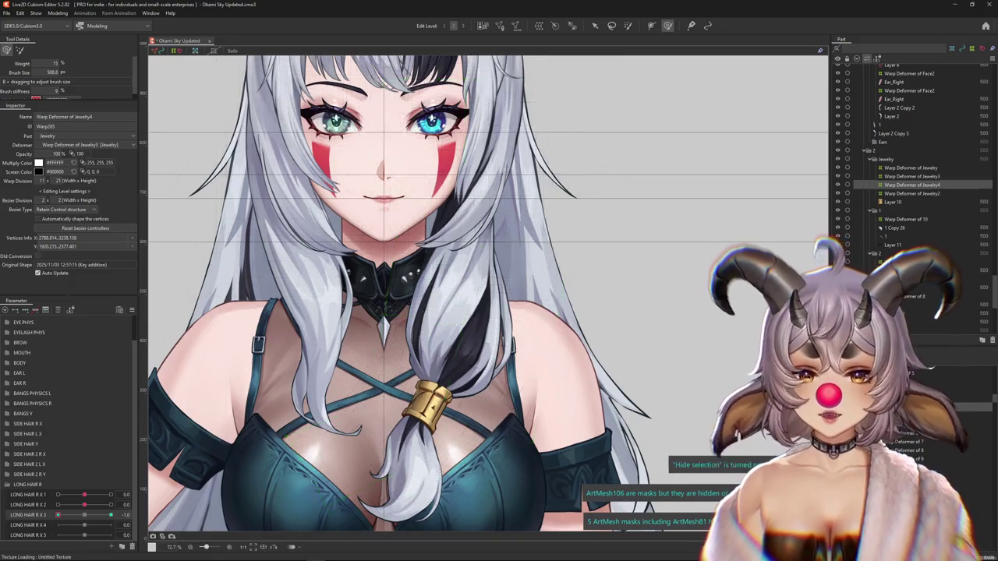
- Shape the Jewelry4 deformer at LONG HAIR R X 3 = -1, repeatedly adjusting the deform brush size
{"action": "left_click_drag", "start_coordinate": [455, 369], "coordinate": [485, 346]}
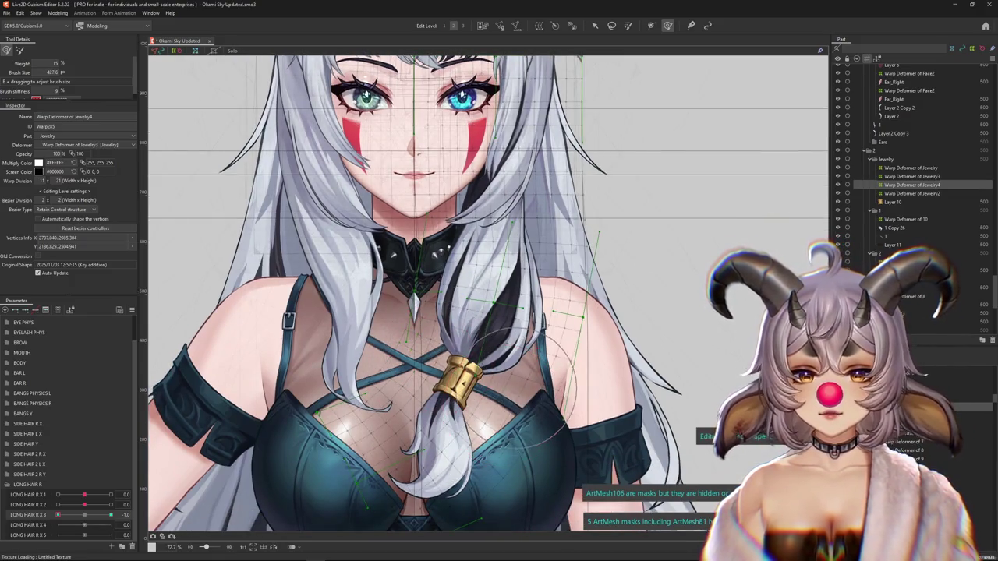
{"action": "scroll", "coordinate": [545, 389], "scroll_direction": "down", "scroll_amount": 1}
{"action": "scroll", "coordinate": [234, 433], "scroll_direction": "down", "scroll_amount": 1}
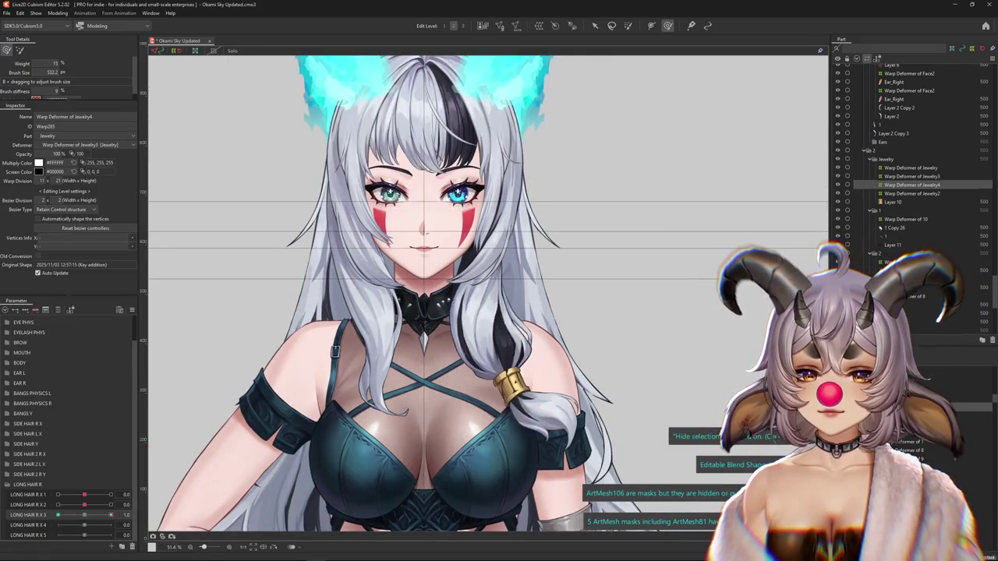
{"action": "left_click_drag", "start_coordinate": [511, 413], "coordinate": [467, 375]}
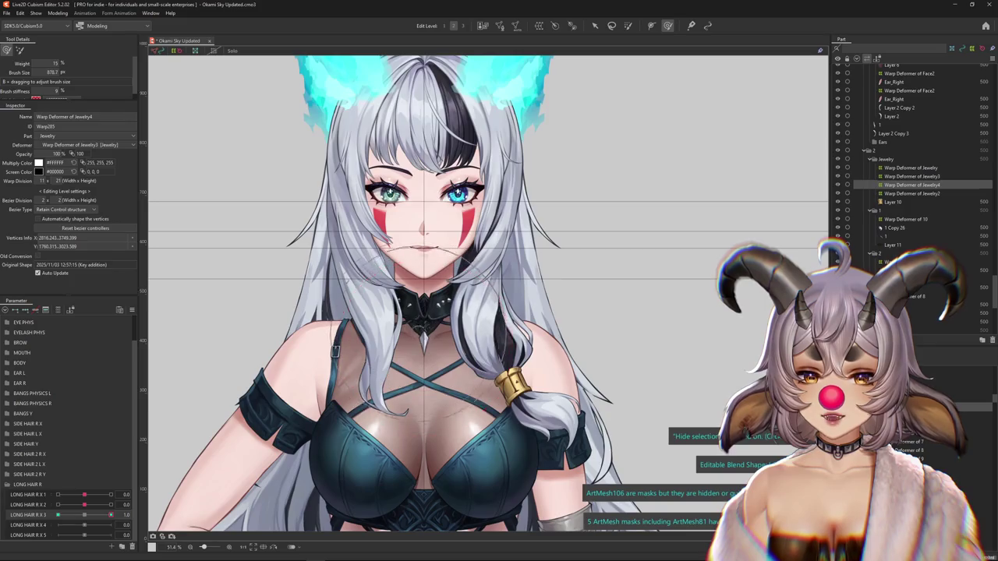
{"action": "left_click_drag", "start_coordinate": [562, 327], "coordinate": [491, 353]}
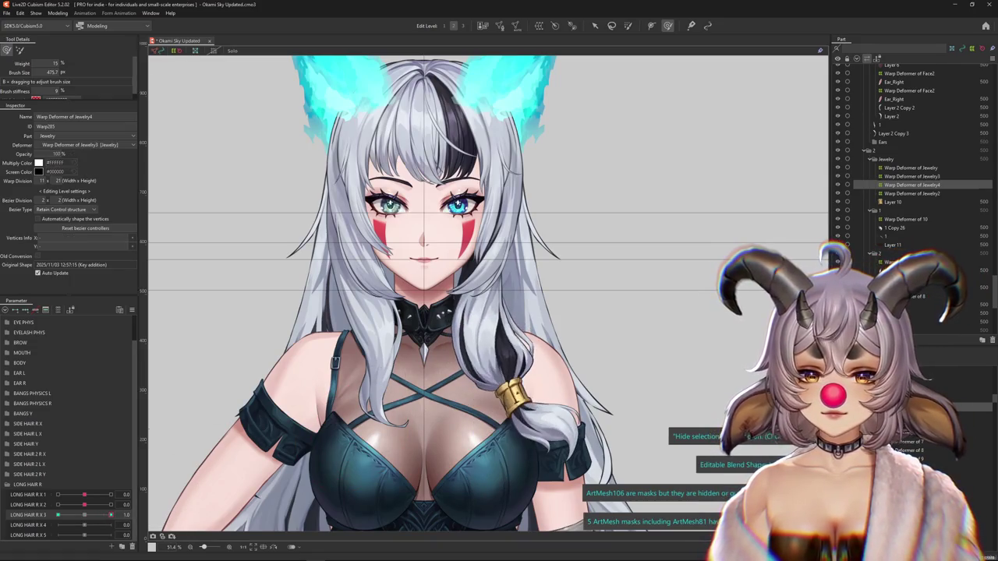
{"action": "left_click_drag", "start_coordinate": [375, 342], "coordinate": [420, 335]}
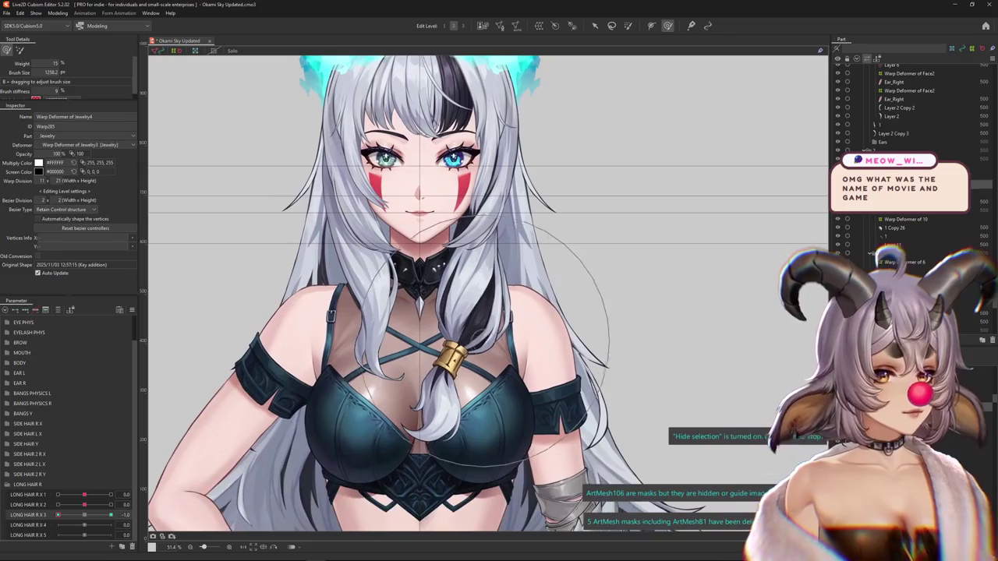
{"action": "left_click_drag", "start_coordinate": [483, 332], "coordinate": [488, 329]}
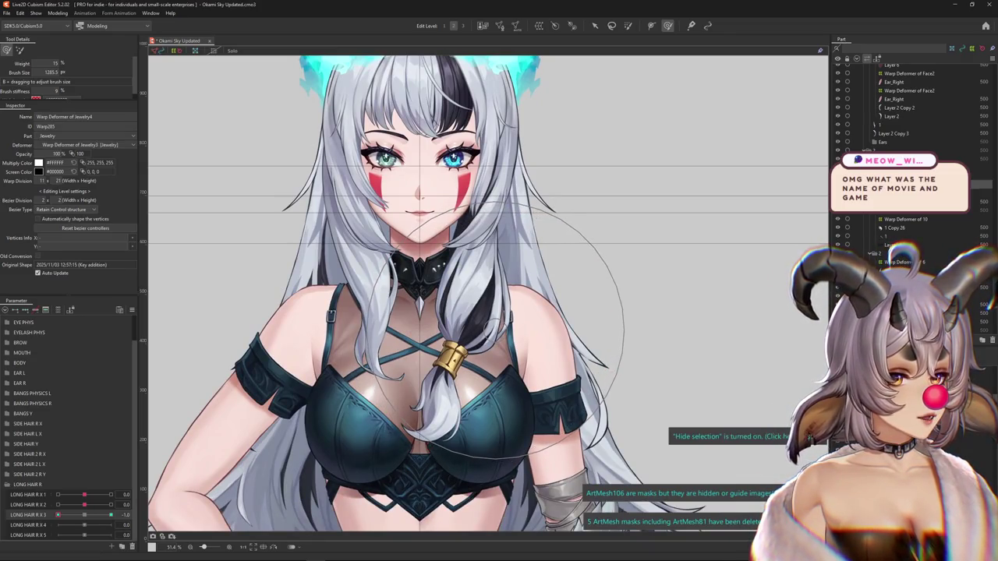
{"action": "left_click_drag", "start_coordinate": [489, 326], "coordinate": [514, 333]}
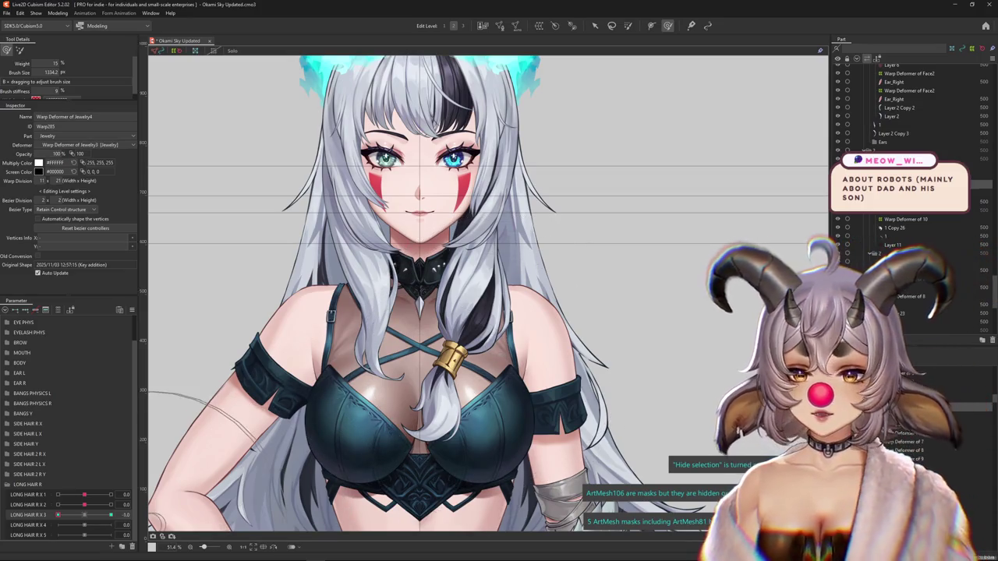
{"action": "mouse_move", "coordinate": [475, 366]}
{"action": "left_mouse_down"}
{"action": "mouse_move", "coordinate": [460, 360]}
{"action": "mouse_move", "coordinate": [450, 407]}
{"action": "left_mouse_up"}
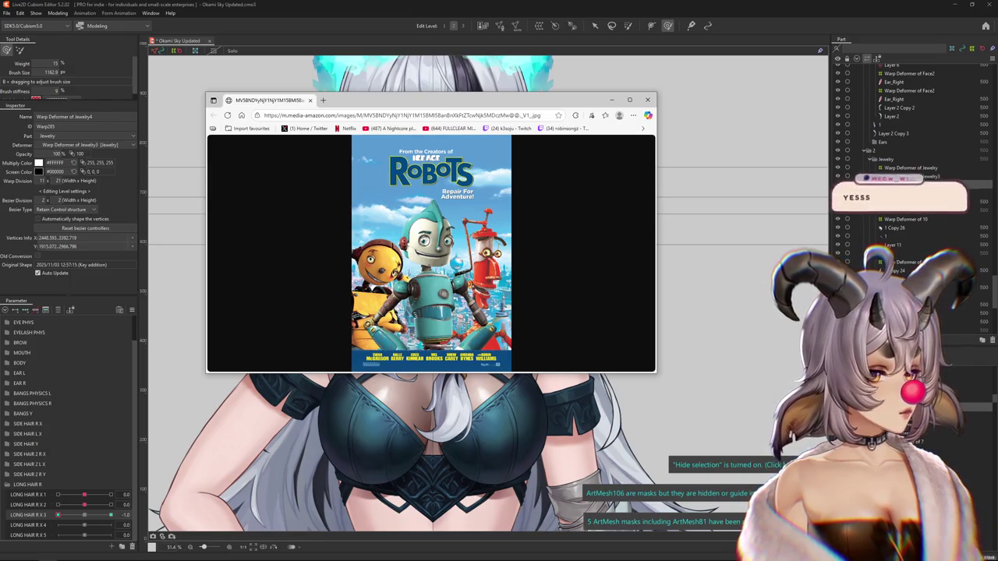
- Zoom into the Robots poster, return it to fit view, then close its window
{"action": "left_click", "coordinate": [434, 266]}
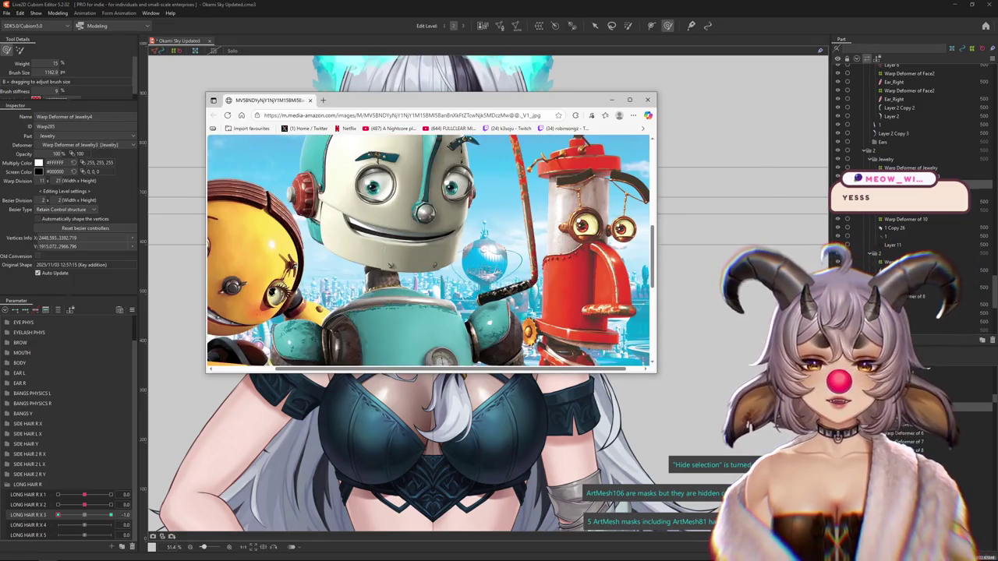
{"action": "scroll", "coordinate": [431, 253], "scroll_direction": "down", "scroll_amount": 3}
{"action": "scroll", "coordinate": [431, 253], "scroll_direction": "down", "scroll_amount": 3}
{"action": "left_click", "coordinate": [431, 254]}
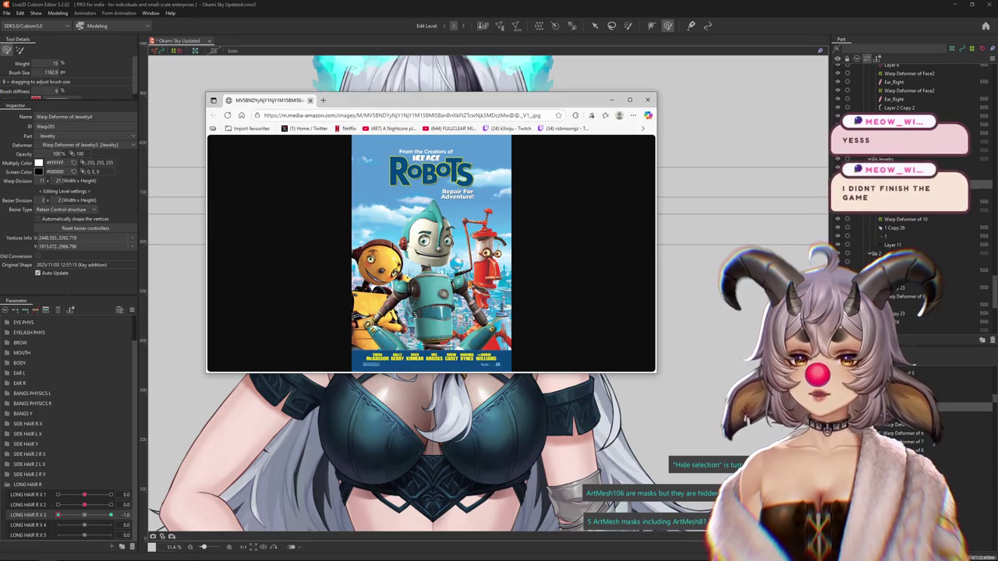
{"action": "key", "text": "ctrl+w"}
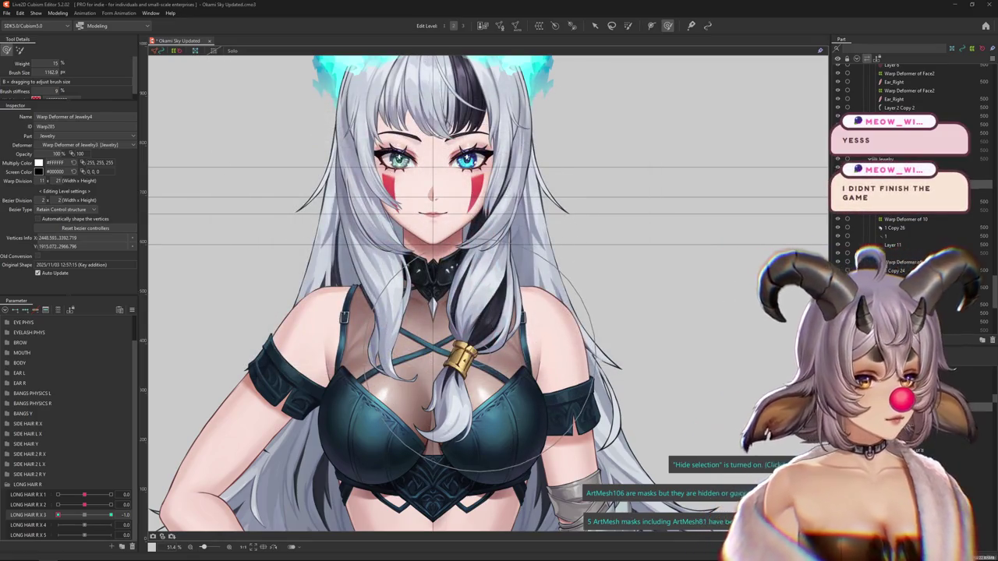
- Turn on blend shape editing and push the hair lock deformer right at LONG HAIR R X 3 = -1.0
{"action": "key", "text": "Escape"}
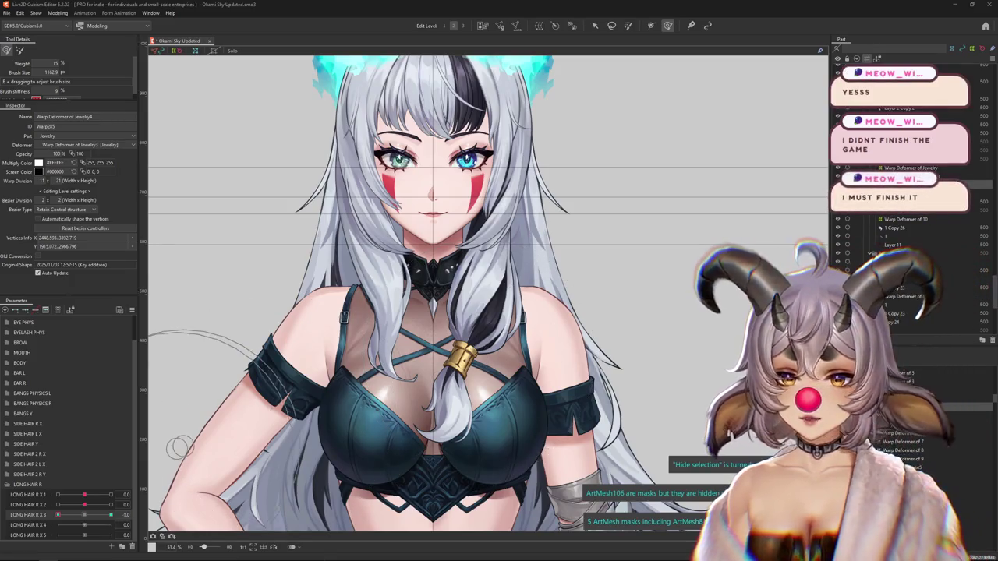
{"action": "mouse_move", "coordinate": [499, 311]}
{"action": "left_mouse_down"}
{"action": "mouse_move", "coordinate": [471, 308]}
{"action": "mouse_move", "coordinate": [491, 320]}
{"action": "left_mouse_up"}
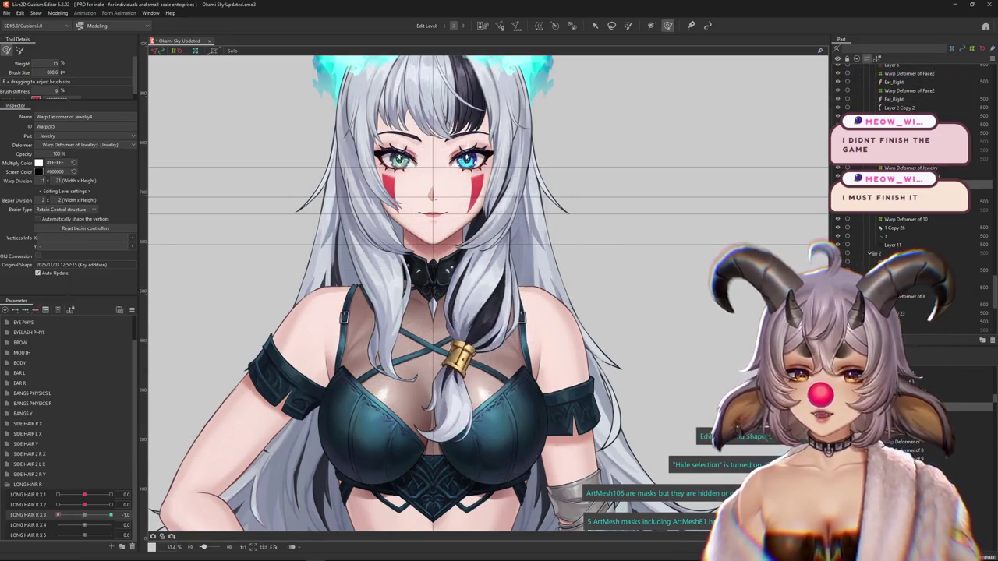
{"action": "left_click", "coordinate": [111, 514]}
{"action": "left_click", "coordinate": [58, 515]}
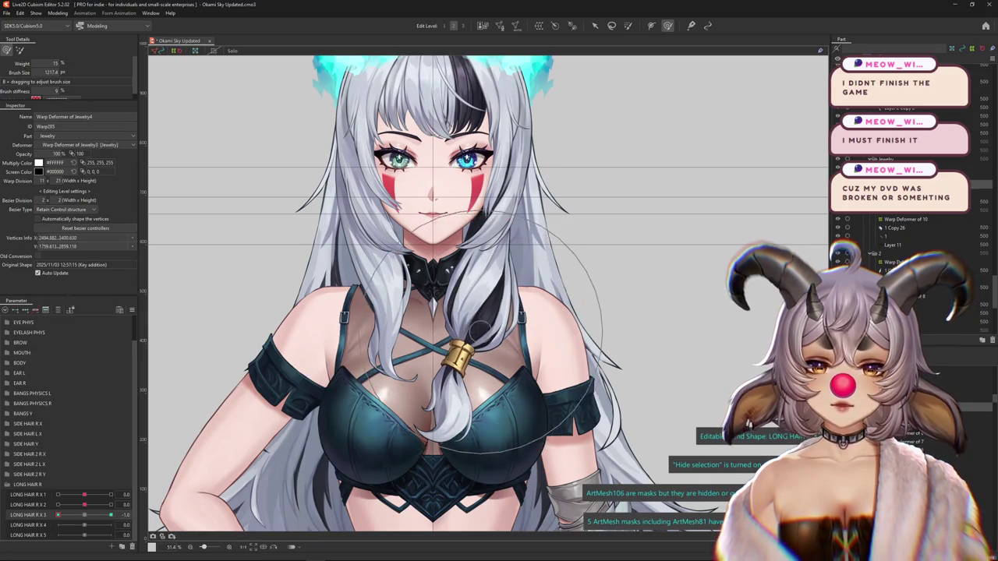
{"action": "left_click_drag", "start_coordinate": [520, 419], "coordinate": [460, 366]}
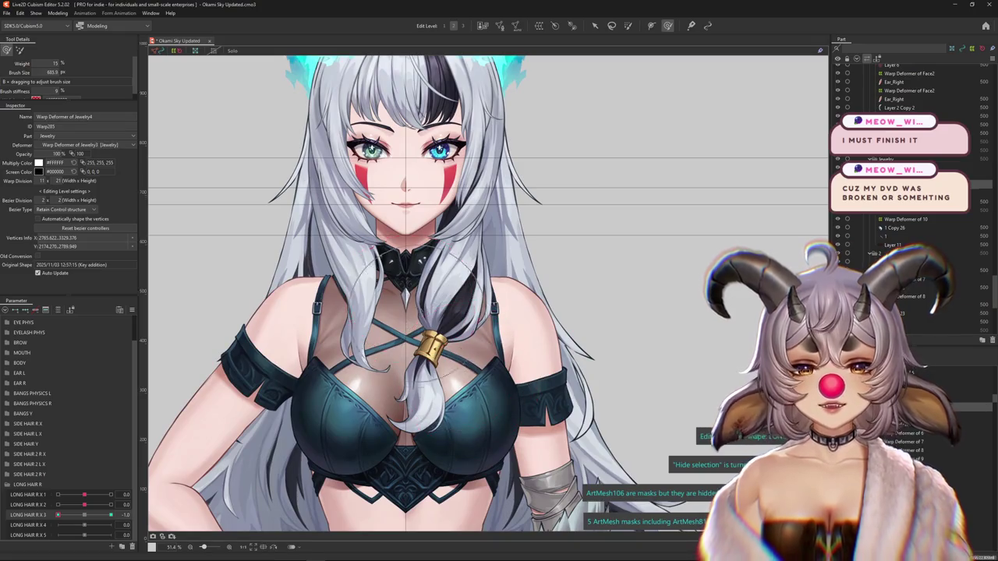
{"action": "left_click_drag", "start_coordinate": [474, 327], "coordinate": [441, 398]}
- Swing LONG HAIR R X 3 between -1.0 and 1.0, resizing the brush, to check the clasp follows
{"action": "left_click", "coordinate": [61, 514]}
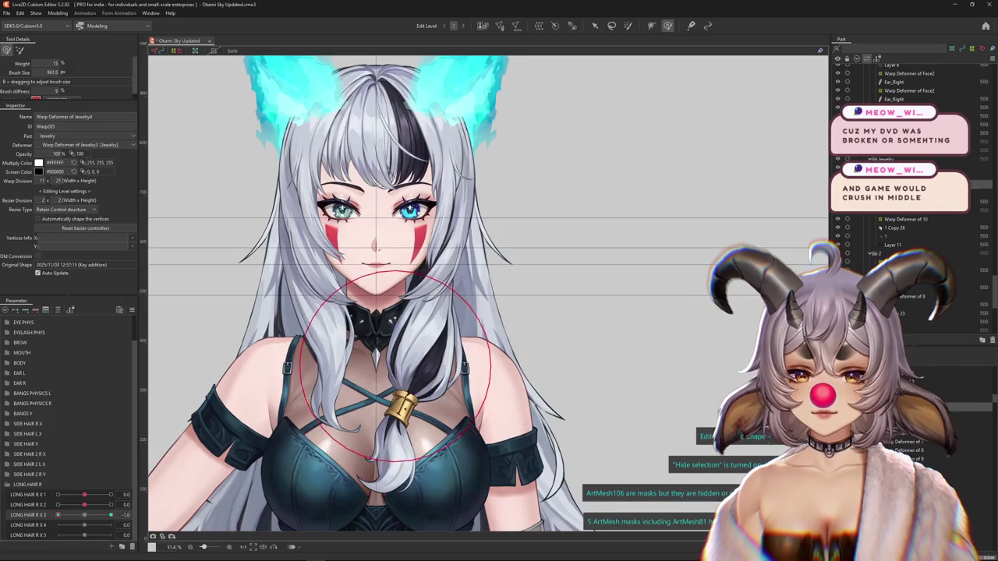
{"action": "left_click_drag", "start_coordinate": [436, 390], "coordinate": [161, 460]}
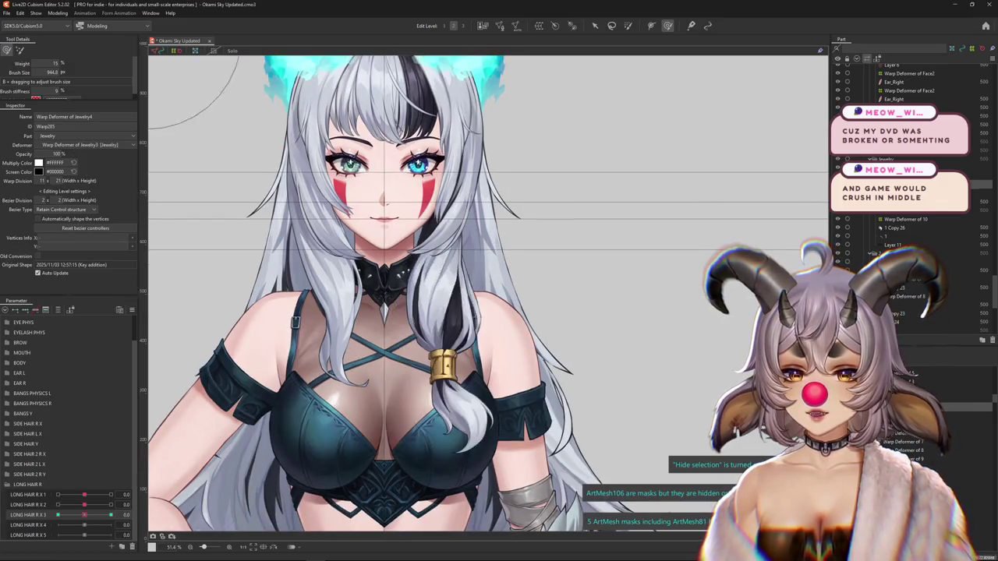
{"action": "scroll", "coordinate": [262, 444], "scroll_direction": "down", "scroll_amount": 2}
{"action": "left_click", "coordinate": [111, 515]}
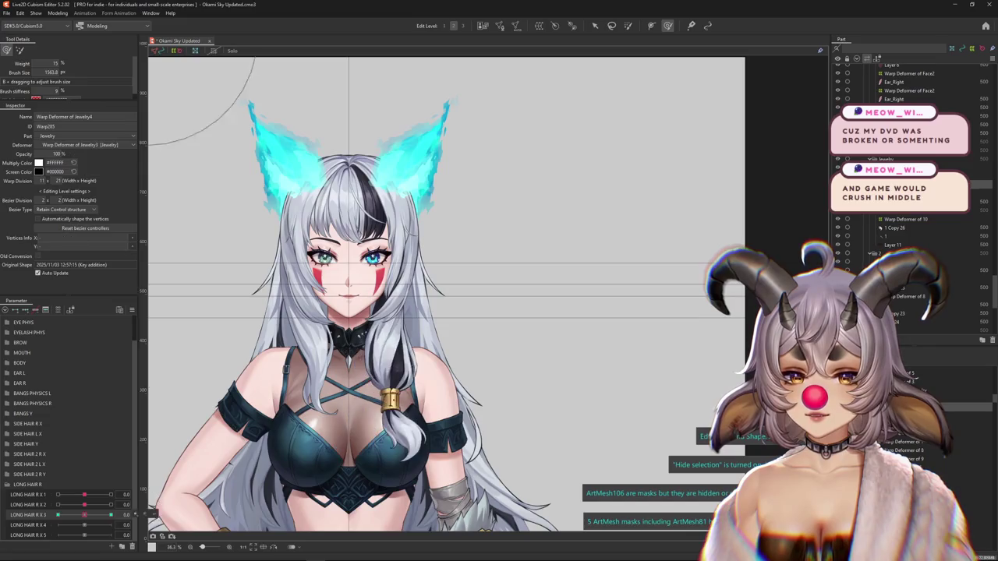
{"action": "left_click_drag", "start_coordinate": [385, 348], "coordinate": [468, 367]}
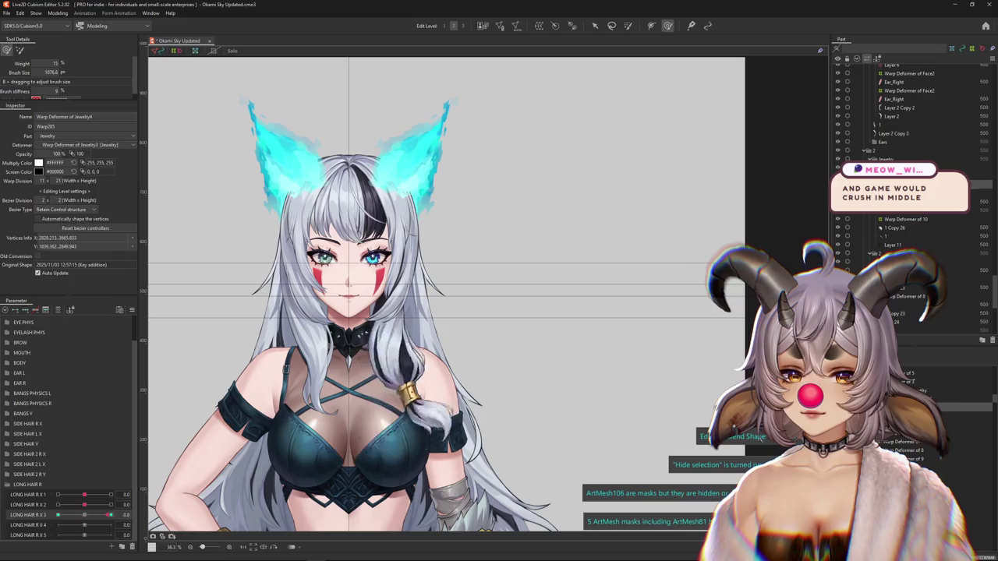
{"action": "left_click", "coordinate": [111, 504]}
{"action": "mouse_move", "coordinate": [84, 514]}
{"action": "left_mouse_down"}
{"action": "mouse_move", "coordinate": [57, 515]}
{"action": "mouse_move", "coordinate": [110, 515]}
{"action": "left_mouse_up"}
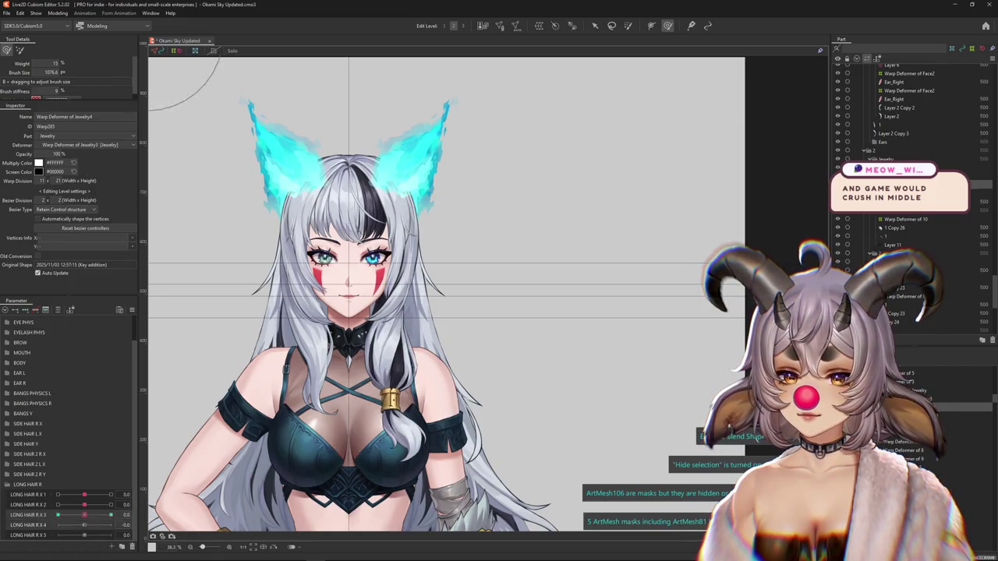
{"action": "left_click", "coordinate": [85, 525]}
{"action": "left_click", "coordinate": [111, 515]}
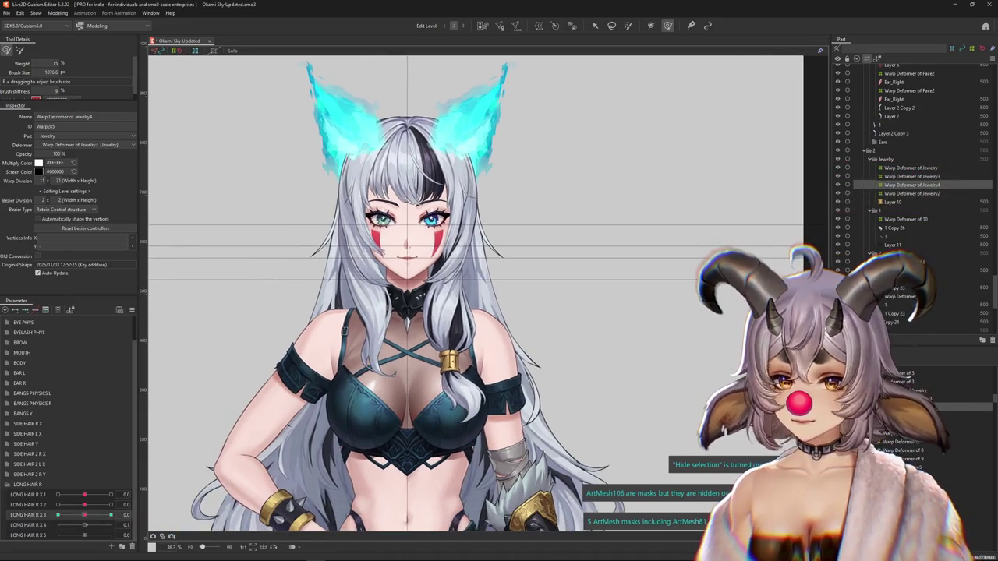
- Reset LONG HAIR R X 3 to 0.0 and select Warp Deformer of Jewelry5
{"action": "left_click_drag", "start_coordinate": [111, 514], "coordinate": [85, 515]}
{"action": "left_click", "coordinate": [85, 524]}
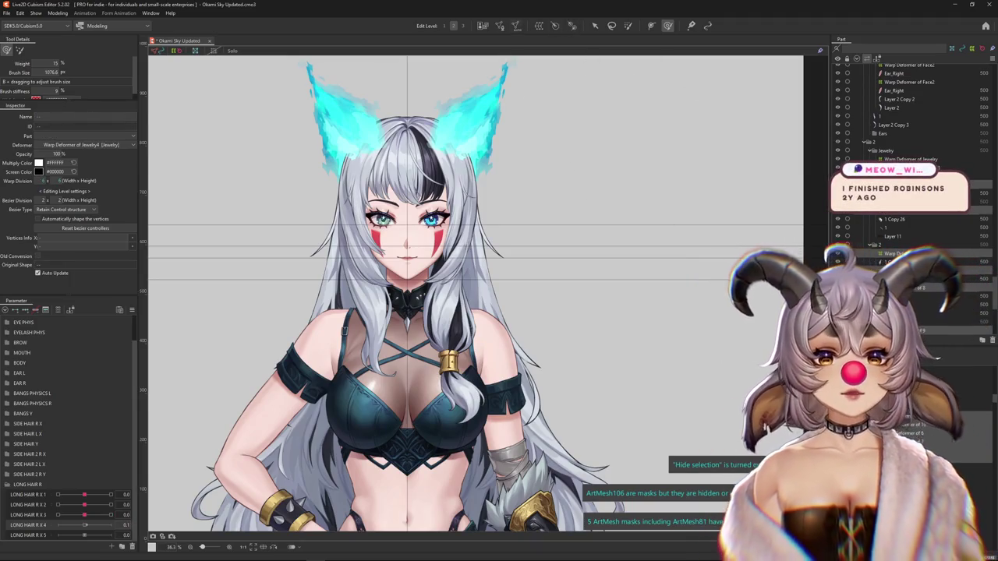
{"action": "left_click", "coordinate": [904, 253]}
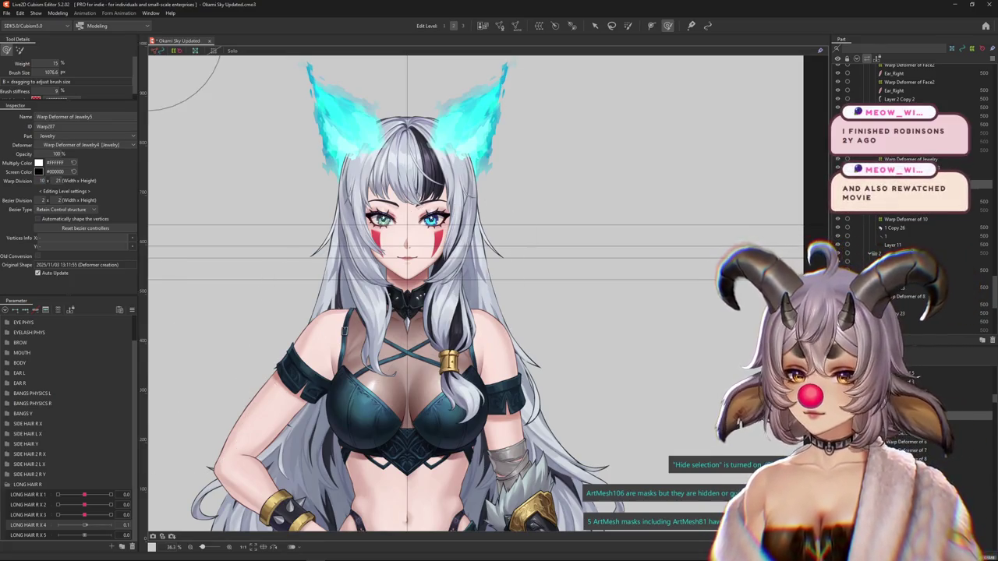
{"action": "scroll", "coordinate": [448, 358], "scroll_direction": "up", "scroll_amount": 3}
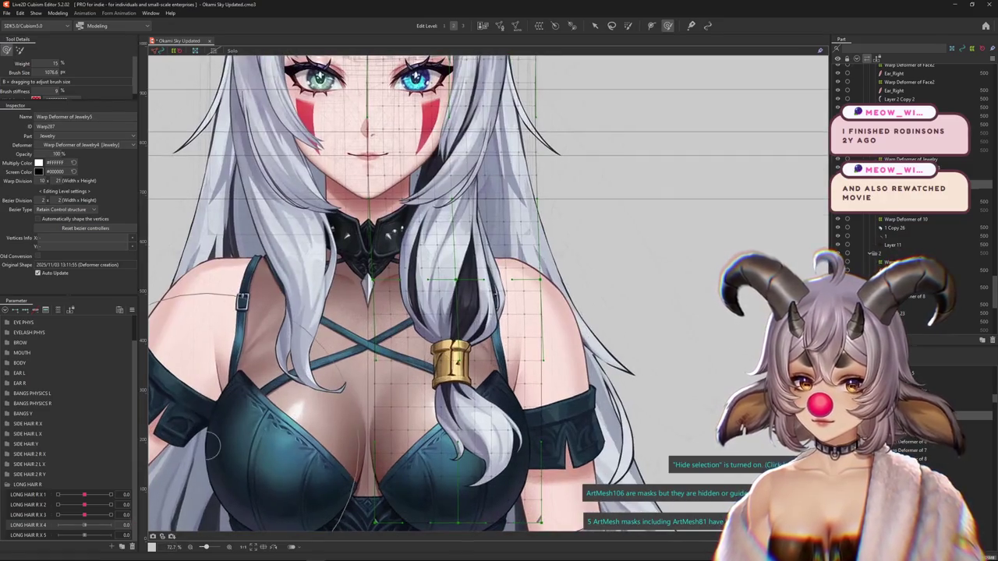
{"action": "left_click_drag", "start_coordinate": [85, 514], "coordinate": [84, 514]}
{"action": "left_click", "coordinate": [135, 525]}
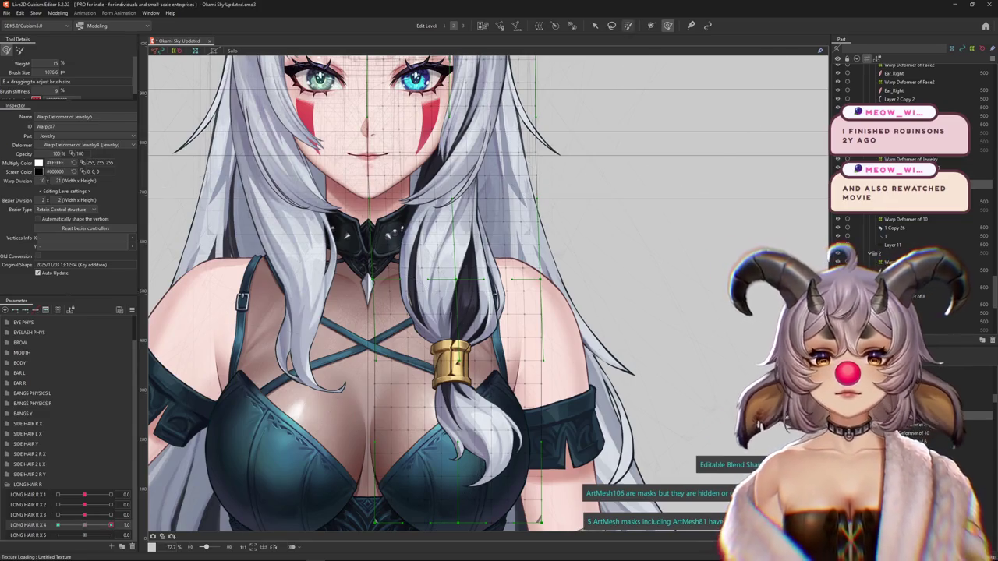
- Set LONG HAIR R X 4 to 1.0 and paint weight over the tied hair lock
{"action": "left_click_drag", "start_coordinate": [92, 524], "coordinate": [111, 524]}
{"action": "scroll", "coordinate": [505, 317], "scroll_direction": "down", "scroll_amount": 2}
{"action": "left_click_drag", "start_coordinate": [468, 375], "coordinate": [538, 413]}
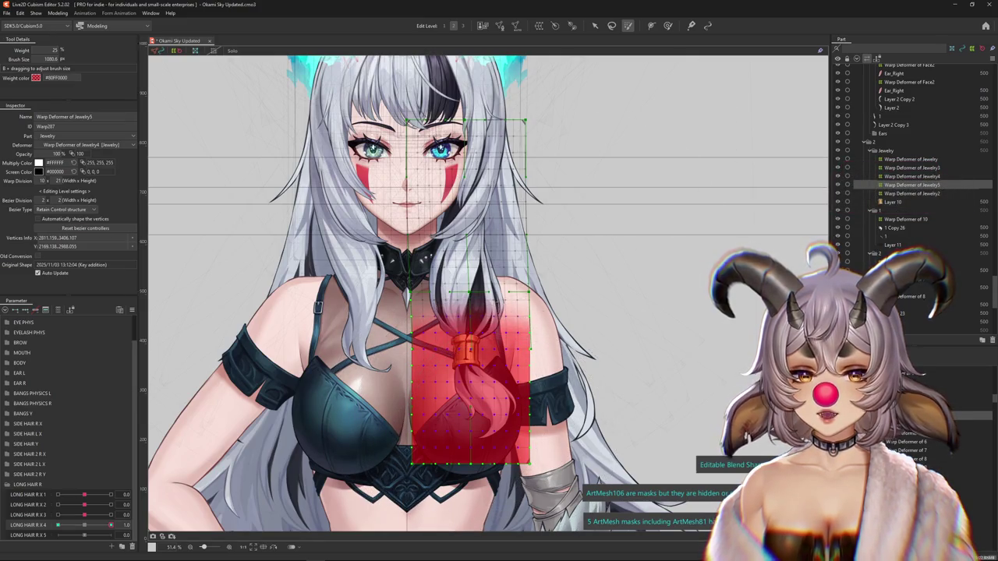
- Exit weight painting, check the art with the Jewelry5 grid hidden, then size the deform brush
{"action": "key", "text": "v"}
{"action": "scroll", "coordinate": [488, 293], "scroll_direction": "down", "scroll_amount": 2}
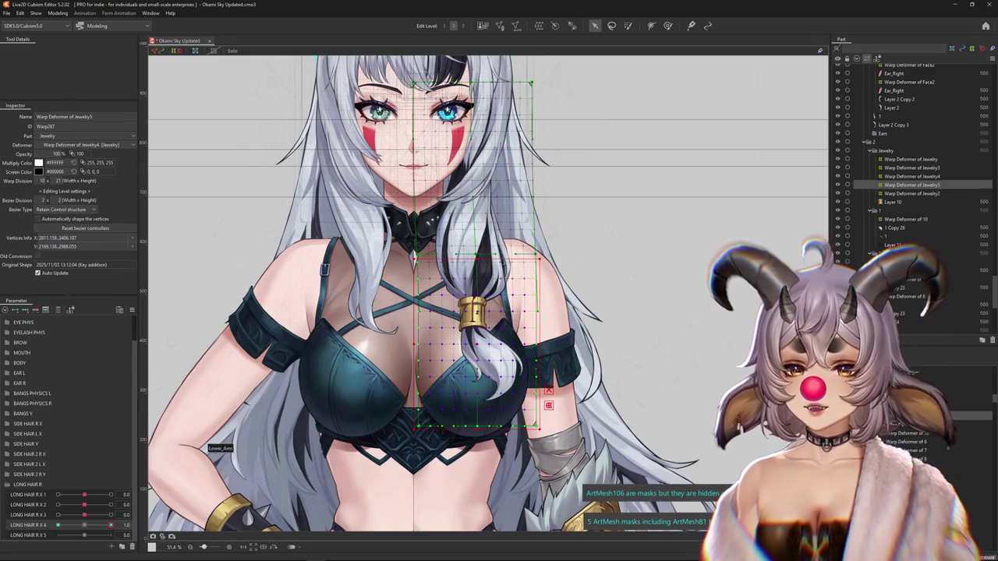
{"action": "scroll", "coordinate": [538, 351], "scroll_direction": "up", "scroll_amount": 2}
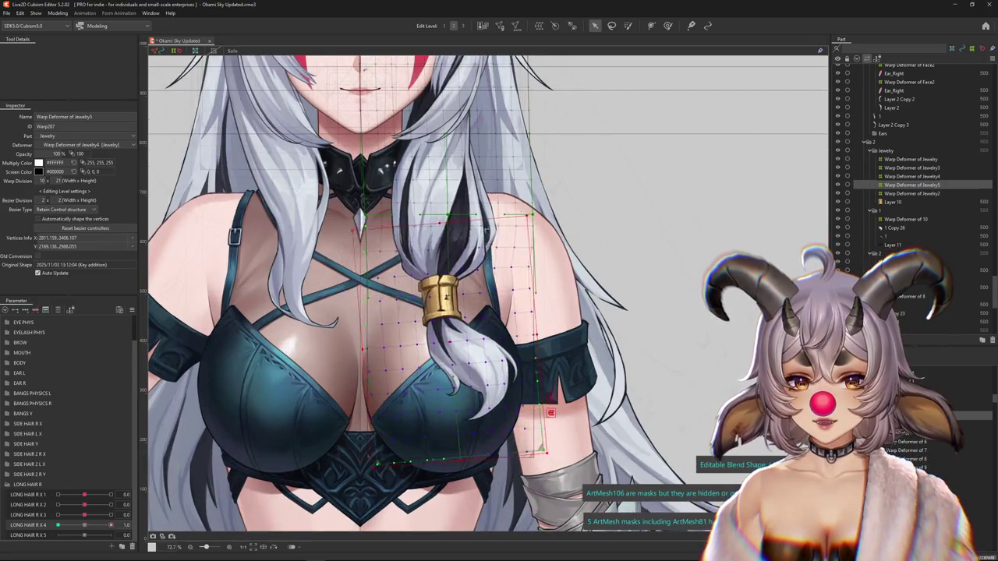
{"action": "key", "text": "ctrl+h"}
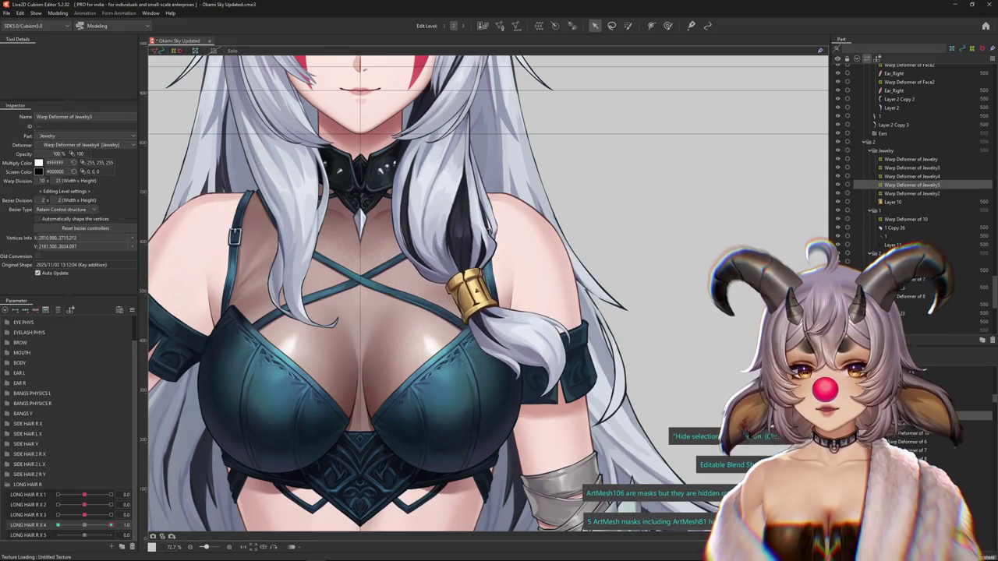
{"action": "key", "text": "ctrl+h"}
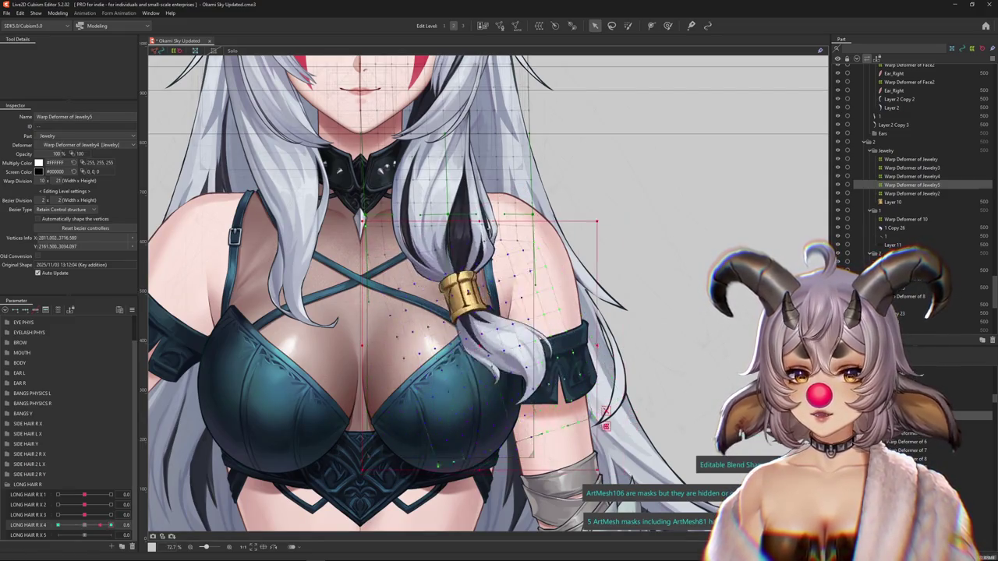
{"action": "key", "text": "b"}
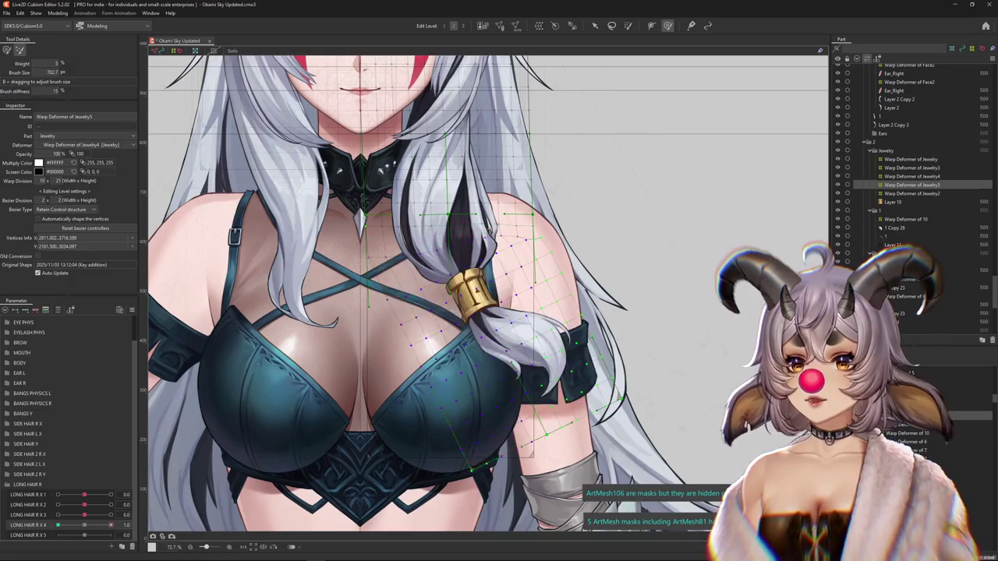
{"action": "left_click_drag", "start_coordinate": [347, 210], "coordinate": [358, 210]}
{"action": "mouse_move", "coordinate": [624, 187]}
{"action": "left_mouse_down"}
{"action": "mouse_move", "coordinate": [590, 190]}
{"action": "mouse_move", "coordinate": [602, 256]}
{"action": "left_mouse_up"}
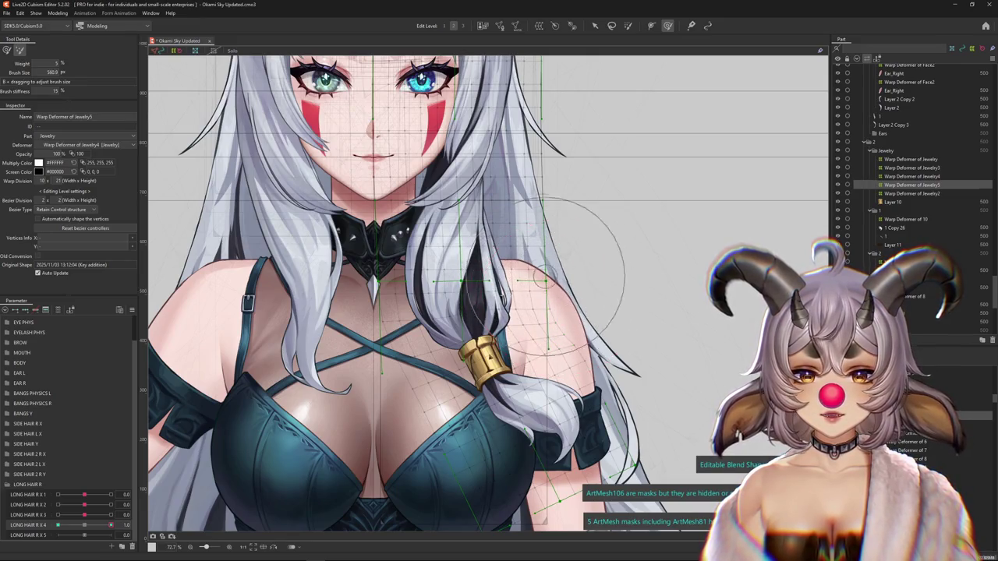
{"action": "left_click_drag", "start_coordinate": [590, 278], "coordinate": [626, 258]}
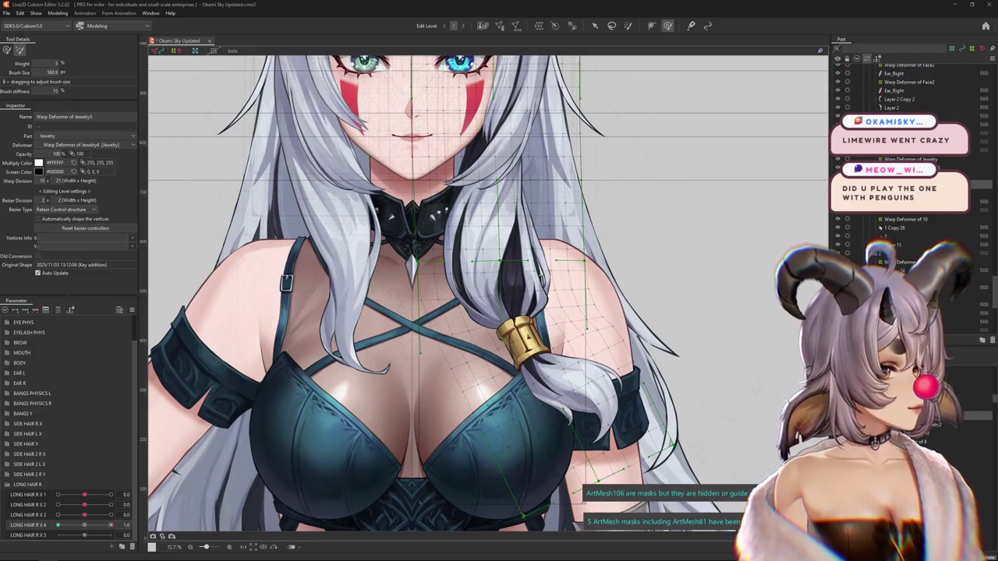
- Enlarge the game GIF browser, flip to the Reddit Lion King post and back, then close the GIF window
{"action": "key", "text": "alt+Tab"}
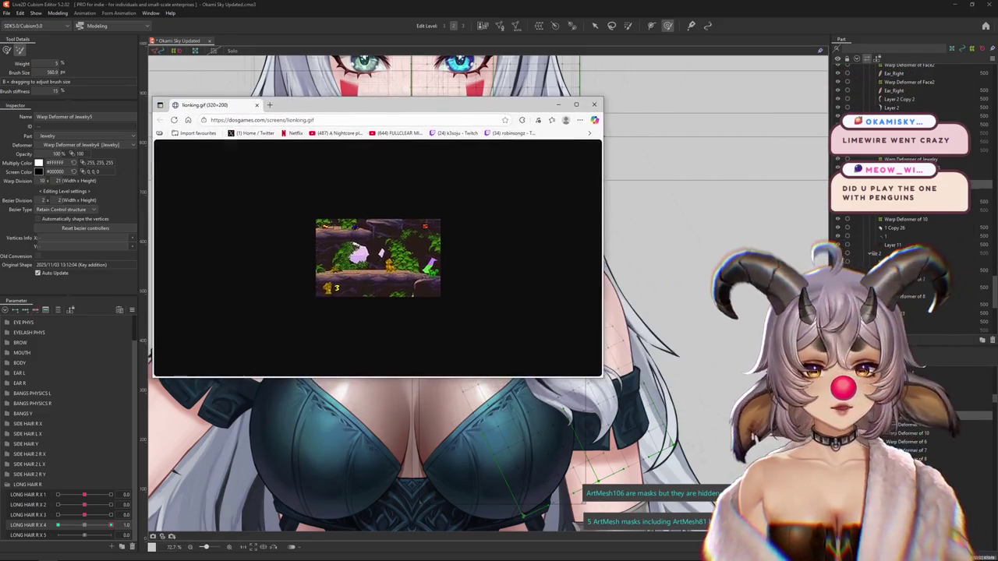
{"action": "mouse_move", "coordinate": [601, 376]}
{"action": "left_mouse_down"}
{"action": "mouse_move", "coordinate": [727, 428]}
{"action": "mouse_move", "coordinate": [715, 418]}
{"action": "left_mouse_up"}
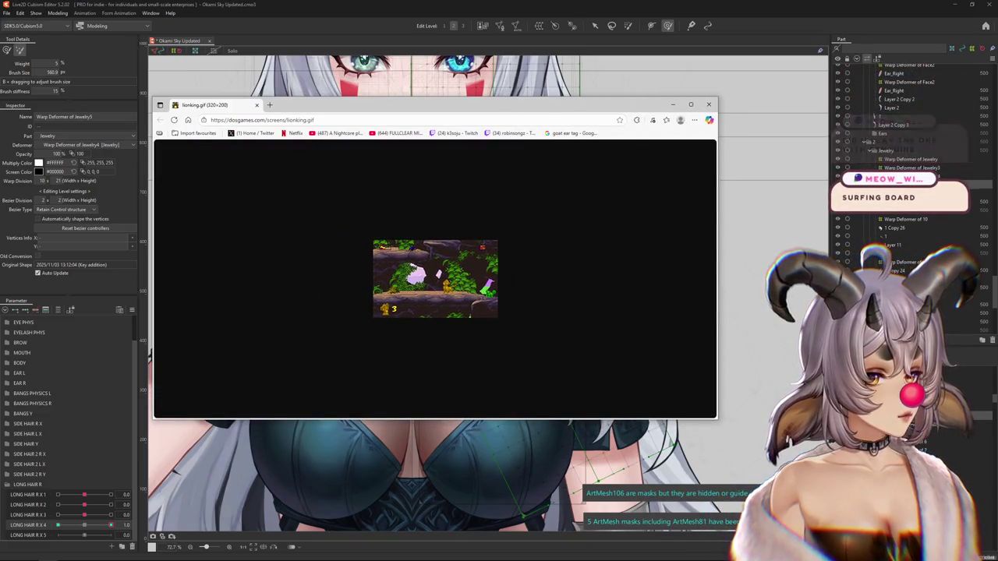
{"action": "key", "text": "alt+Tab"}
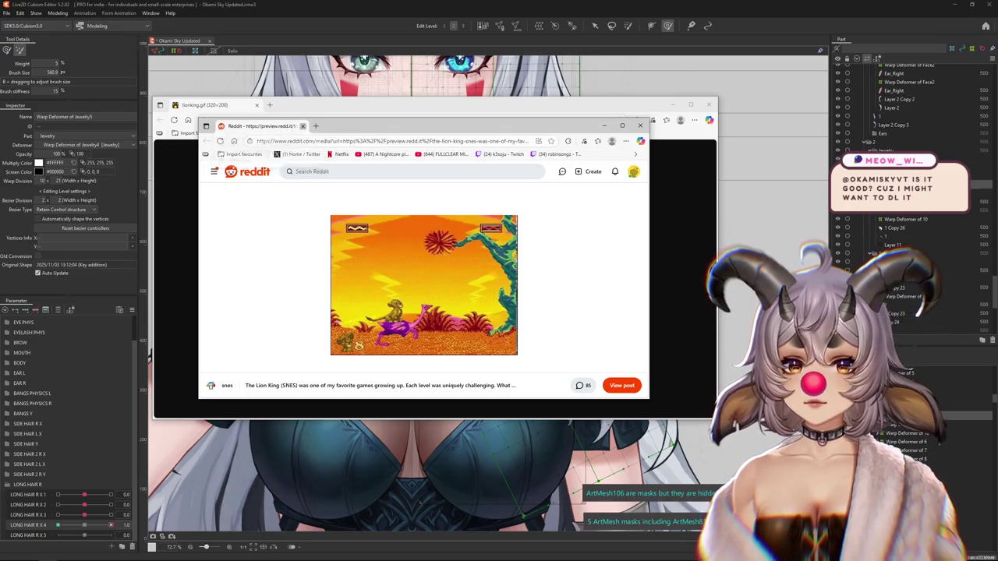
{"action": "key", "text": "alt+Tab"}
{"action": "left_click", "coordinate": [708, 104]}
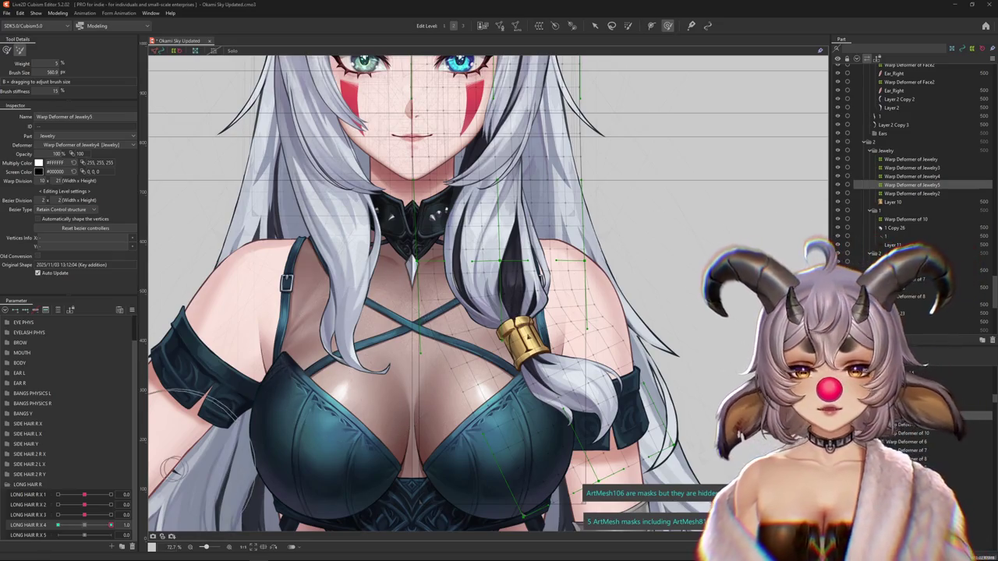
- Shrink the deform brush and bend the Jewelry5 clasp deformer down-left along the braid
{"action": "scroll", "coordinate": [487, 293], "scroll_direction": "up", "scroll_amount": 1}
{"action": "mouse_move", "coordinate": [523, 301]}
{"action": "left_mouse_down"}
{"action": "mouse_move", "coordinate": [559, 352]}
{"action": "mouse_move", "coordinate": [545, 345]}
{"action": "left_mouse_up"}
{"action": "scroll", "coordinate": [545, 345], "scroll_direction": "down", "scroll_amount": 1}
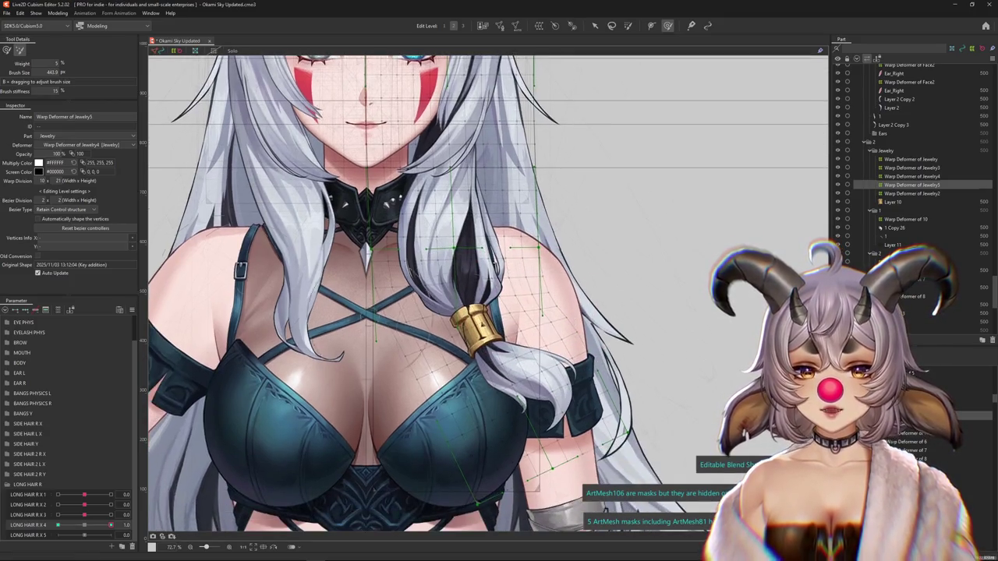
{"action": "mouse_move", "coordinate": [220, 278]}
{"action": "left_mouse_down"}
{"action": "mouse_move", "coordinate": [431, 251]}
{"action": "mouse_move", "coordinate": [452, 269]}
{"action": "mouse_move", "coordinate": [436, 253]}
{"action": "left_mouse_up"}
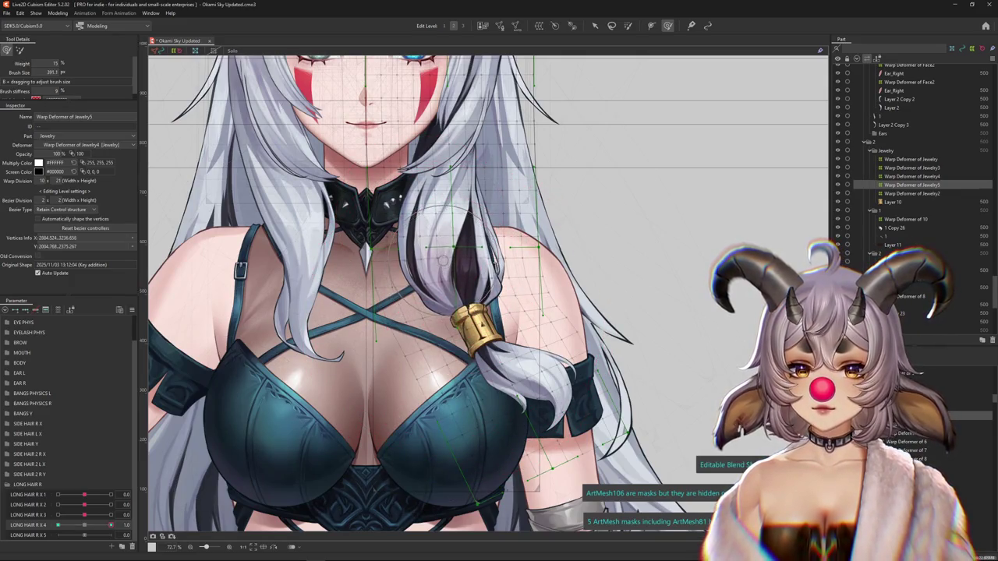
{"action": "scroll", "coordinate": [448, 257], "scroll_direction": "up", "scroll_amount": 1}
{"action": "mouse_move", "coordinate": [510, 303]}
{"action": "left_mouse_down"}
{"action": "mouse_move", "coordinate": [499, 324]}
{"action": "mouse_move", "coordinate": [531, 342]}
{"action": "left_mouse_up"}
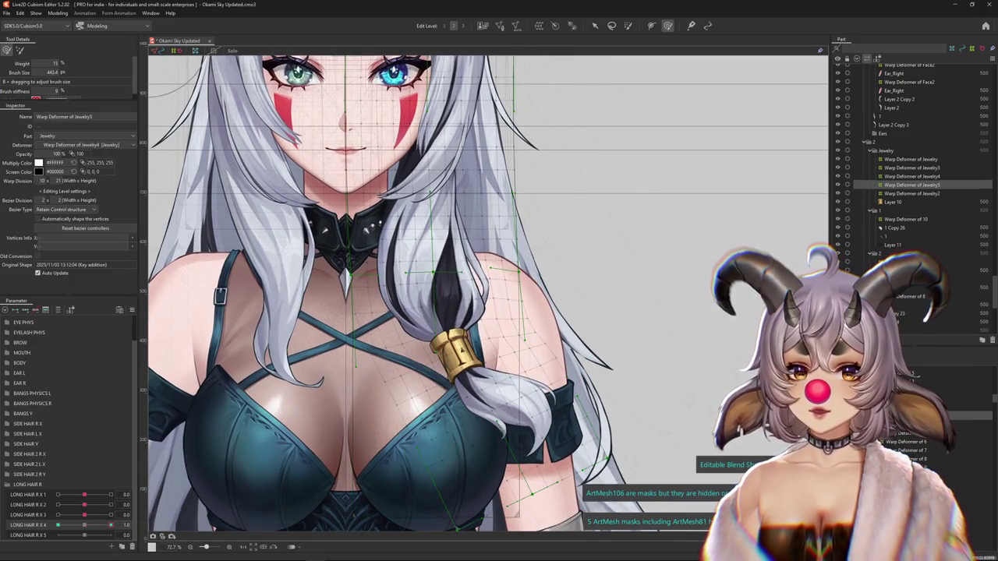
{"action": "left_click_drag", "start_coordinate": [322, 228], "coordinate": [421, 288]}
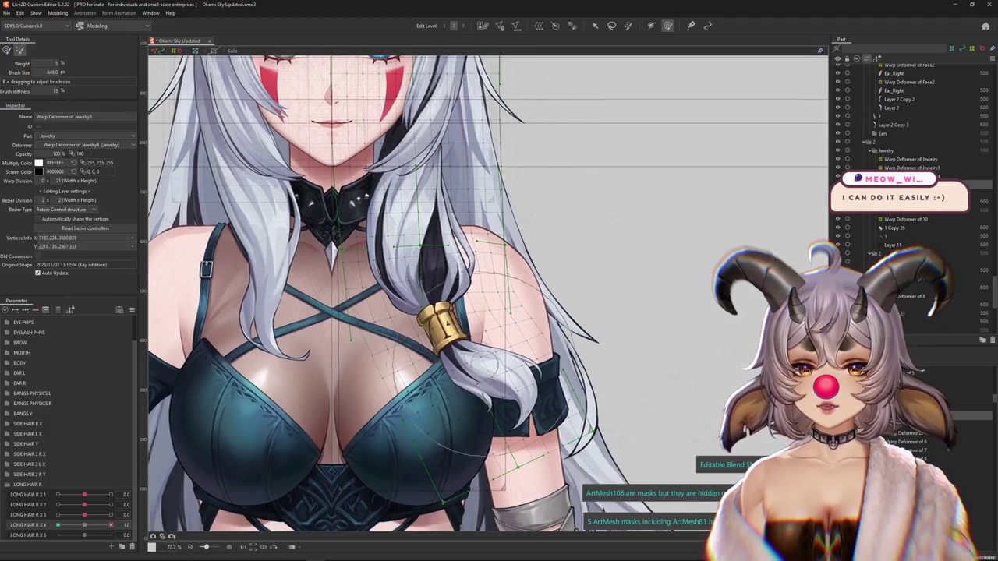
{"action": "mouse_move", "coordinate": [569, 402]}
{"action": "left_mouse_down"}
{"action": "mouse_move", "coordinate": [555, 374]}
{"action": "mouse_move", "coordinate": [577, 406]}
{"action": "left_mouse_up"}
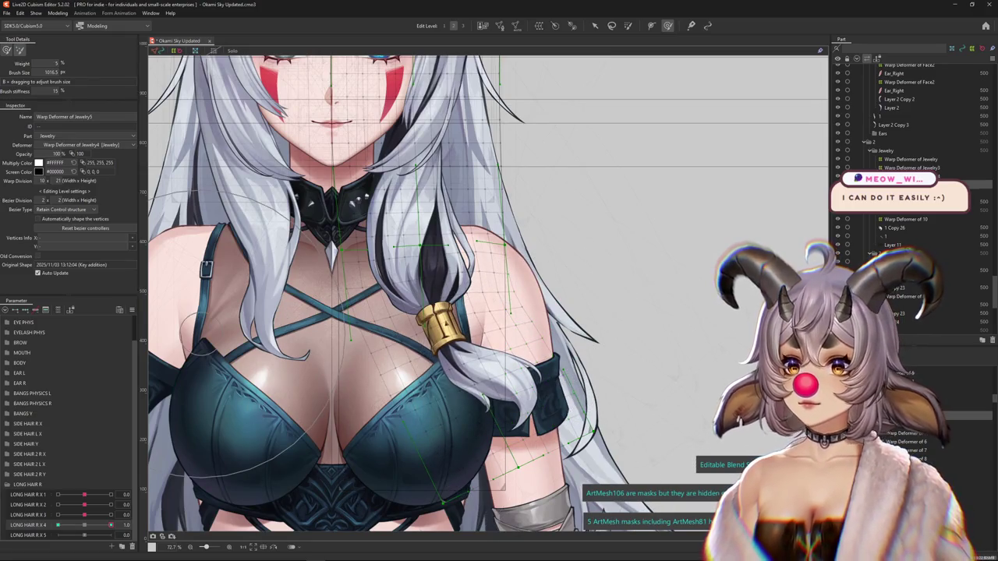
- Set LONG HAIR R X 4 to 1.0, shrink the brush over the braid, and hide the grid to check
{"action": "mouse_move", "coordinate": [468, 297]}
{"action": "left_mouse_down"}
{"action": "mouse_move", "coordinate": [416, 296]}
{"action": "mouse_move", "coordinate": [435, 308]}
{"action": "left_mouse_up"}
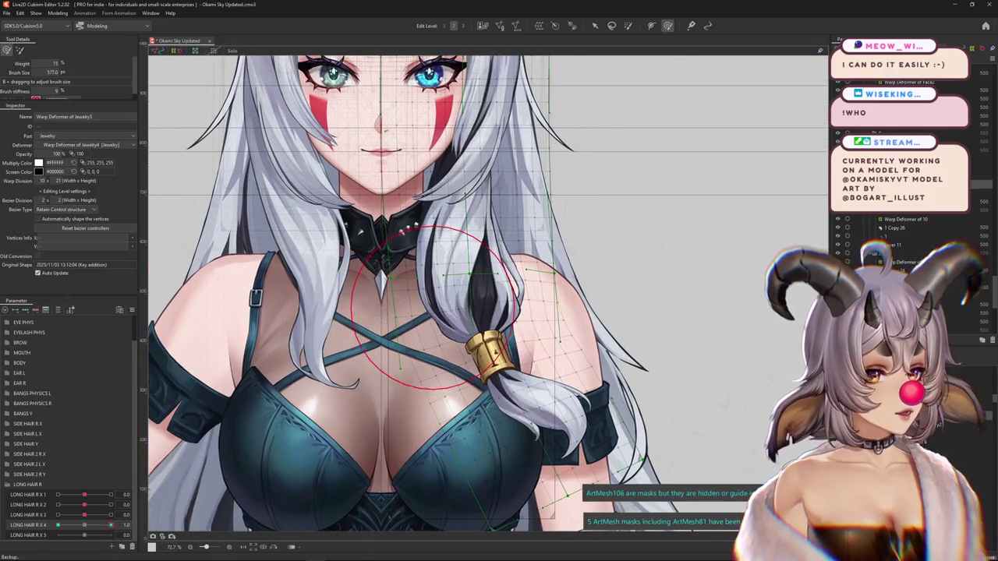
{"action": "scroll", "coordinate": [446, 312], "scroll_direction": "down", "scroll_amount": 3}
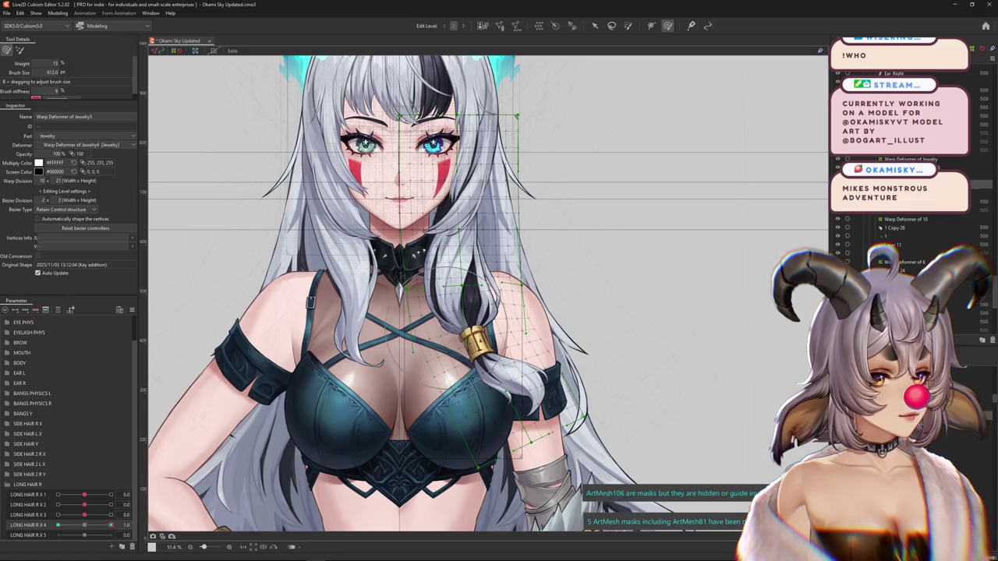
{"action": "scroll", "coordinate": [467, 304], "scroll_direction": "up", "scroll_amount": 4}
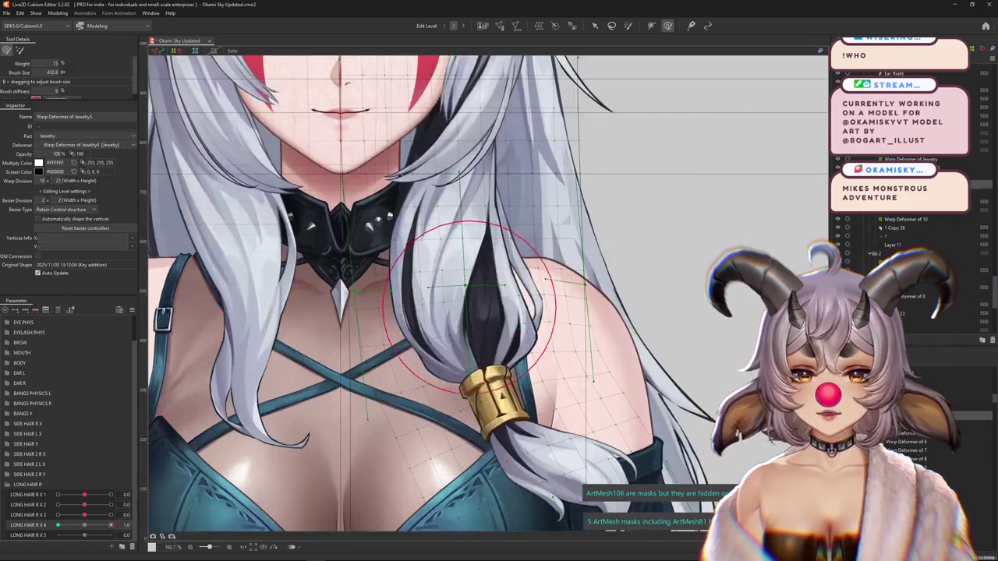
{"action": "scroll", "coordinate": [468, 304], "scroll_direction": "down", "scroll_amount": 1}
{"action": "scroll", "coordinate": [468, 304], "scroll_direction": "down", "scroll_amount": 3}
{"action": "left_click_drag", "start_coordinate": [74, 524], "coordinate": [85, 524]}
{"action": "left_click_drag", "start_coordinate": [530, 373], "coordinate": [512, 346]}
{"action": "left_click_drag", "start_coordinate": [514, 290], "coordinate": [510, 284]}
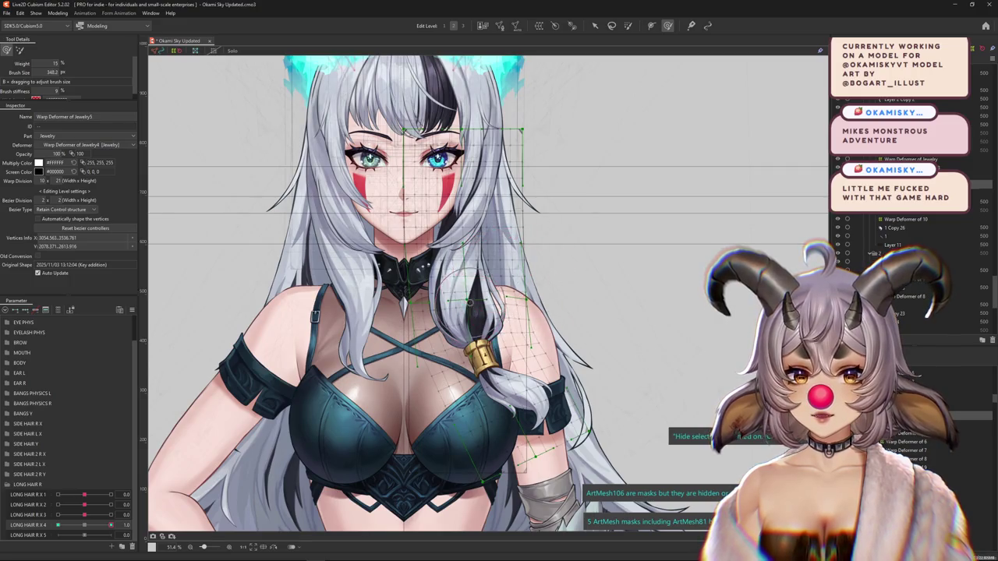
{"action": "key", "text": "ctrl+h"}
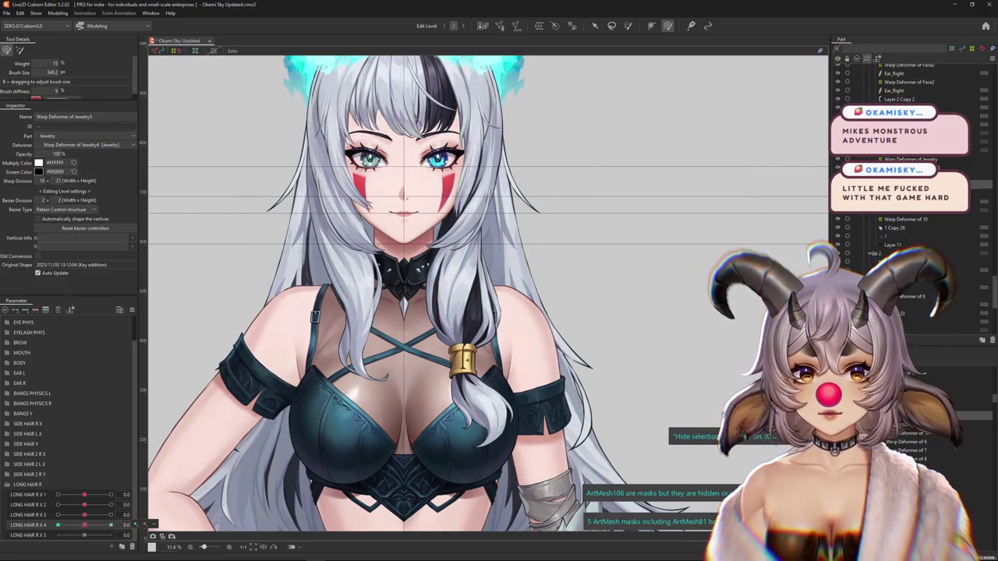
- Paint weight over the upper Jewelry5 warp grid and test it at LONG HAIR R X 4 = 1.0
{"action": "key", "text": "w"}
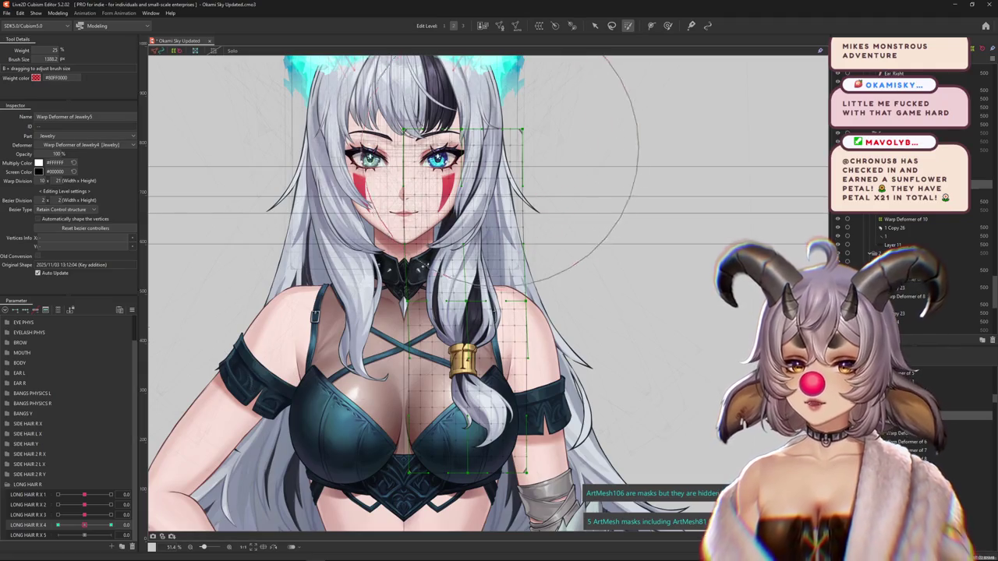
{"action": "left_click_drag", "start_coordinate": [502, 152], "coordinate": [502, 178]}
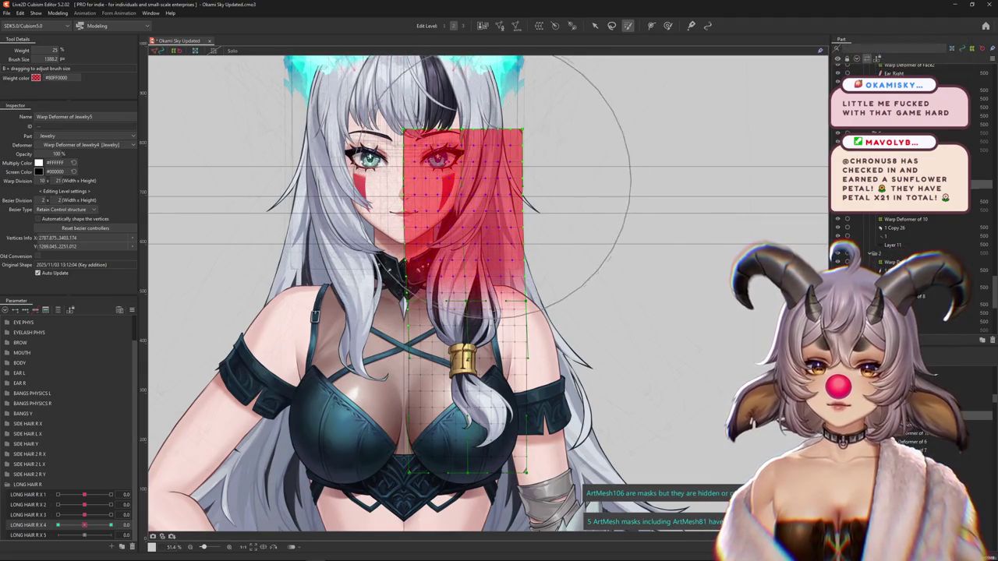
{"action": "left_click_drag", "start_coordinate": [84, 525], "coordinate": [111, 525]}
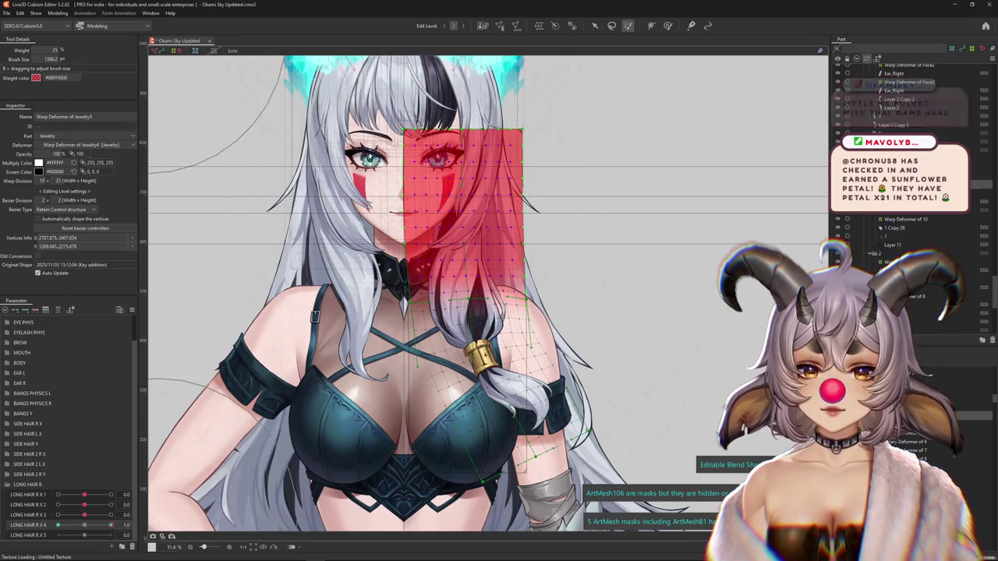
{"action": "key", "text": "ctrl+s"}
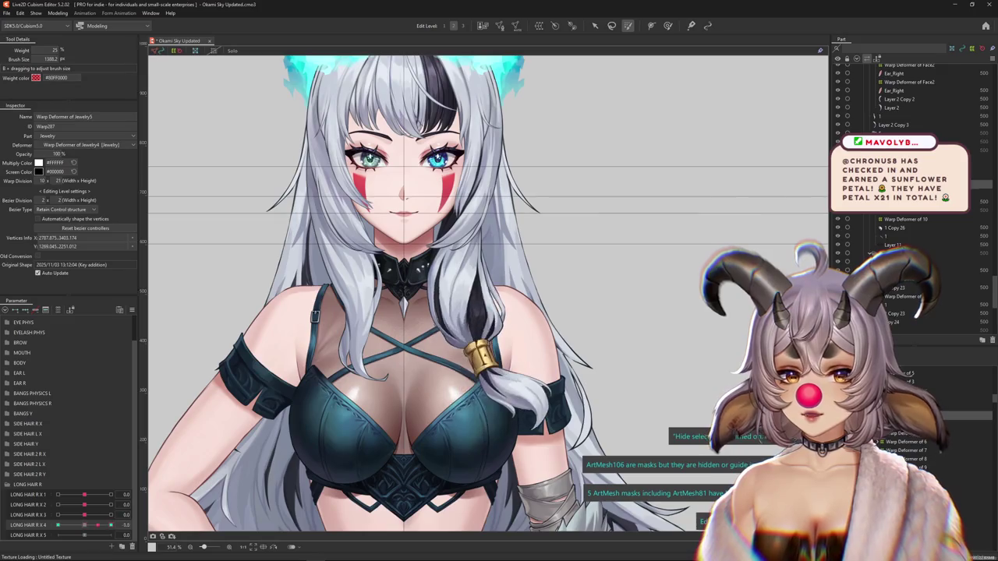
- Nudge the Jewelry5 deformer around the hair clasp, toggling the grid to preview the result
{"action": "key", "text": "b"}
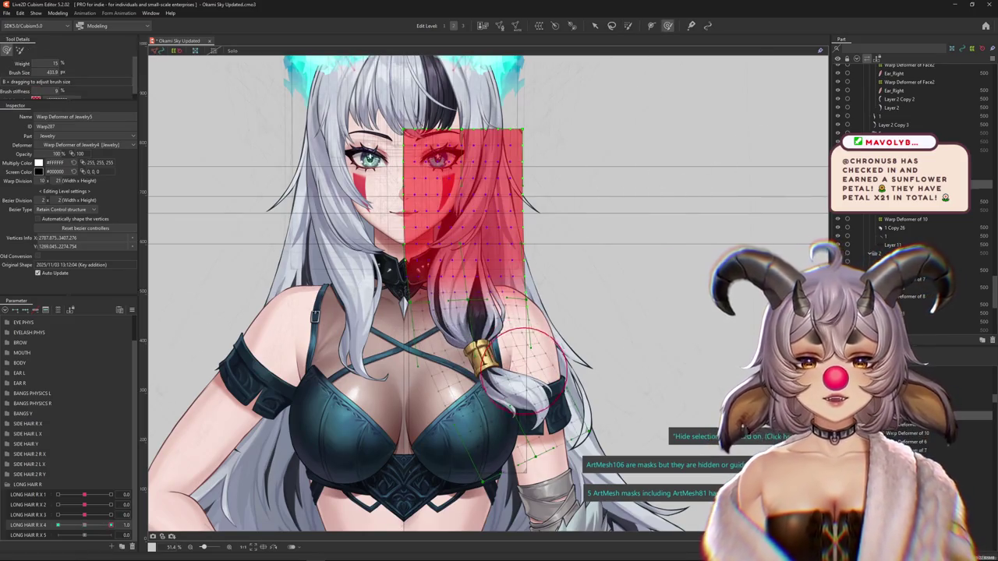
{"action": "scroll", "coordinate": [546, 316], "scroll_direction": "down", "scroll_amount": 1}
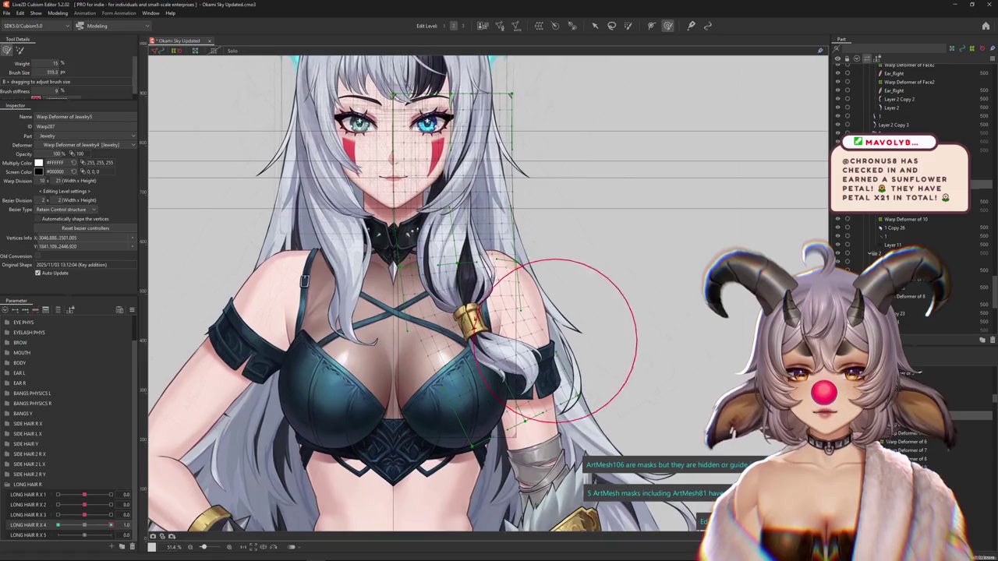
{"action": "key", "text": "ctrl+h"}
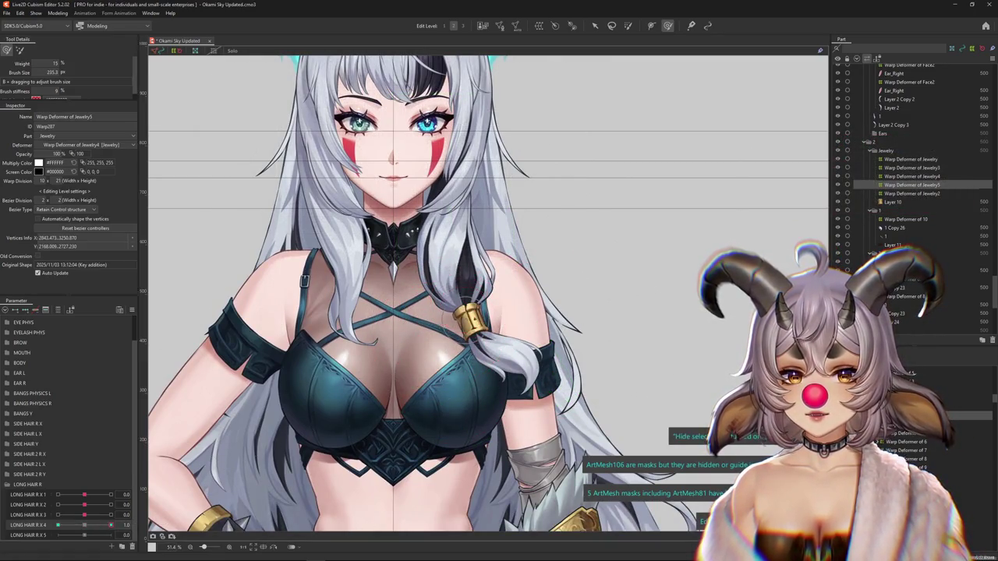
{"action": "scroll", "coordinate": [471, 319], "scroll_direction": "up", "scroll_amount": 2}
{"action": "scroll", "coordinate": [459, 530], "scroll_direction": "down", "scroll_amount": 1}
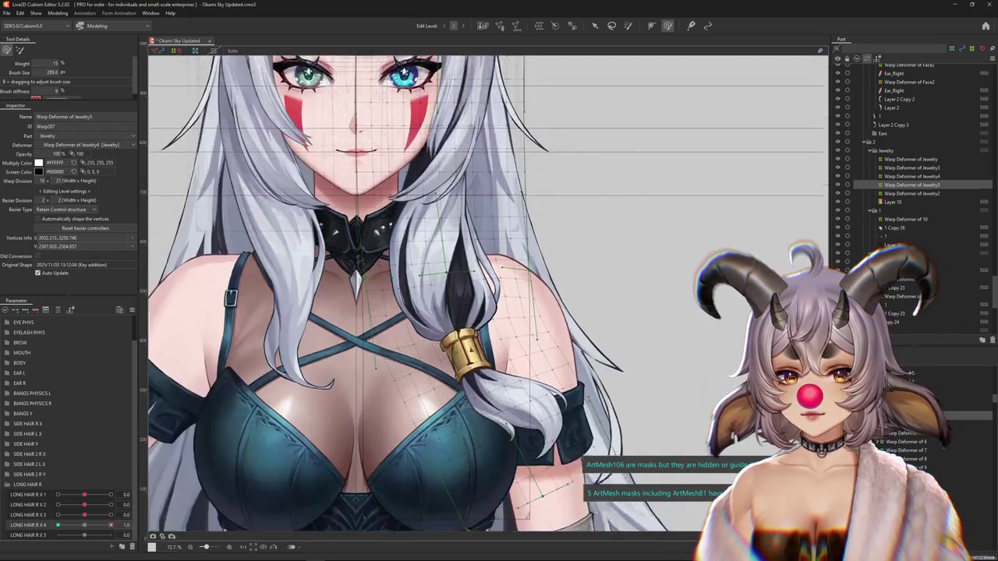
{"action": "key", "text": "ctrl+h"}
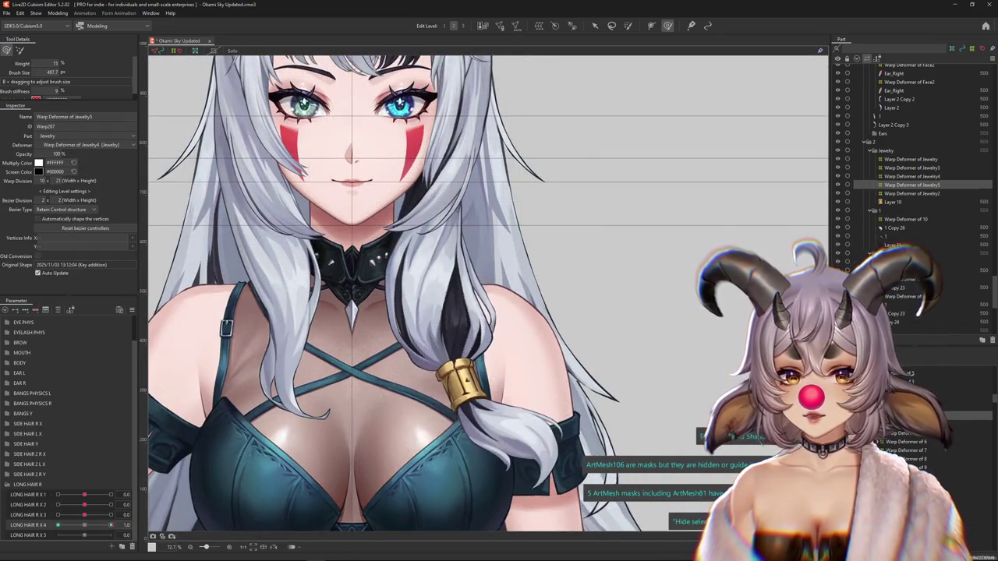
{"action": "key", "text": "ctrl+h"}
{"action": "left_click_drag", "start_coordinate": [447, 300], "coordinate": [448, 300]}
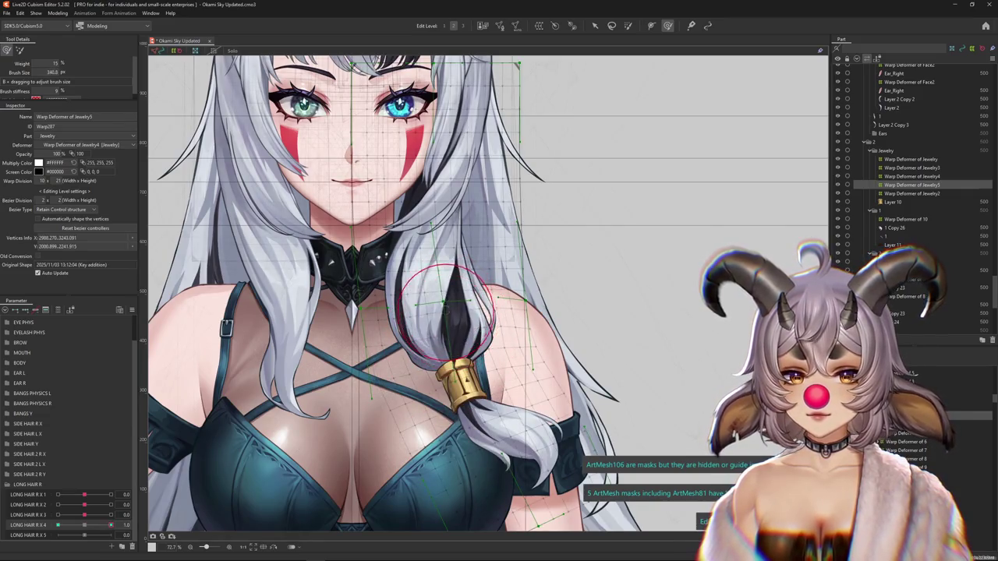
{"action": "key", "text": "ctrl+h"}
{"action": "scroll", "coordinate": [354, 386], "scroll_direction": "down", "scroll_amount": 2}
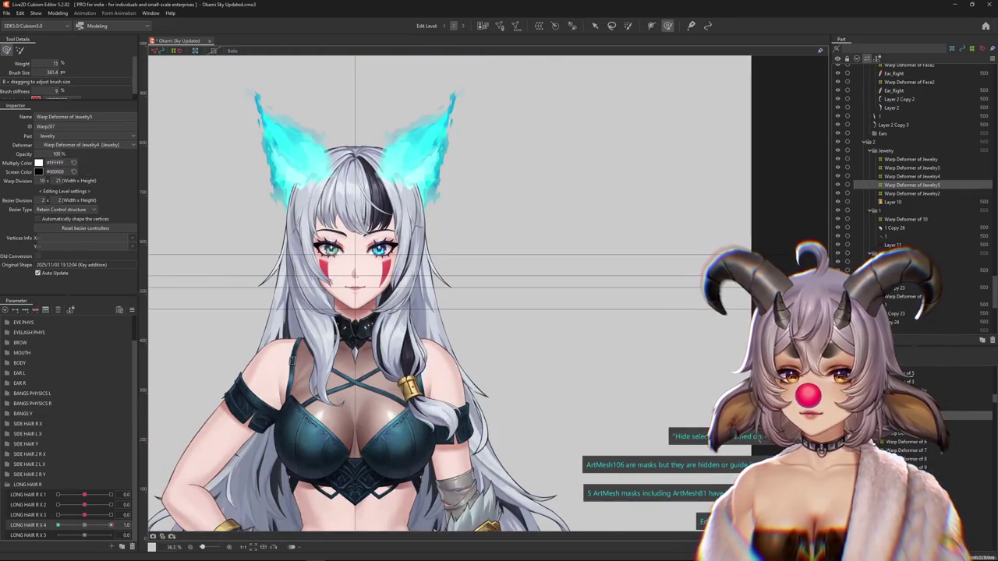
- Reselect the deformer's vertices, repaint weight over the grid, and retest at LONG HAIR R X 4 = 1.0
{"action": "left_click", "coordinate": [491, 432]}
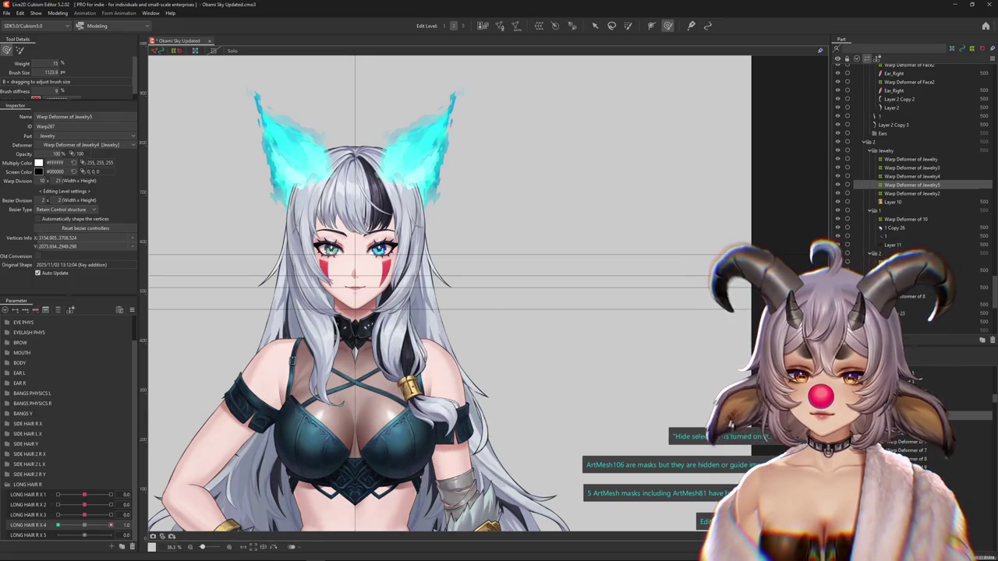
{"action": "left_click", "coordinate": [316, 433]}
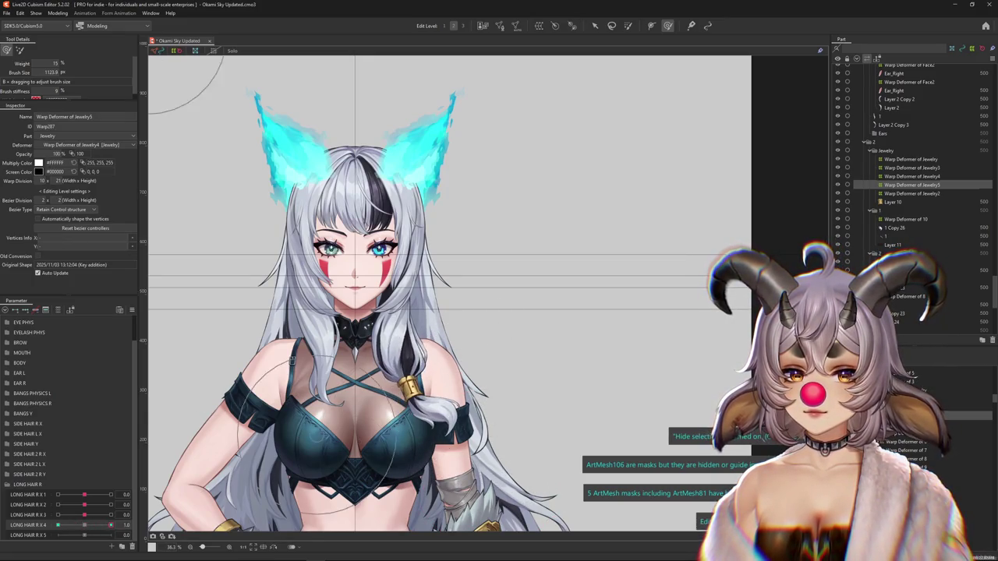
{"action": "left_click", "coordinate": [339, 351]}
{"action": "left_click", "coordinate": [296, 233]}
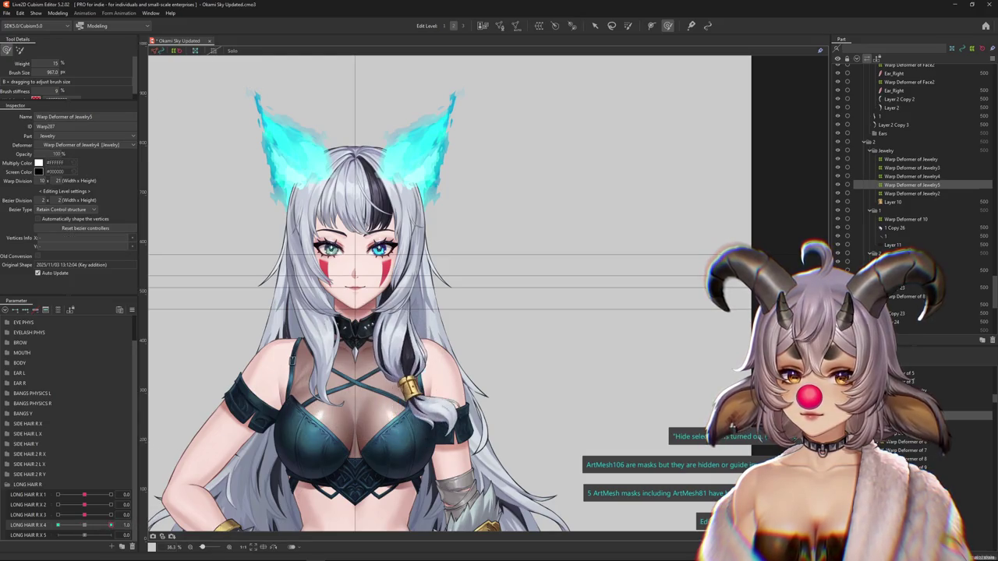
{"action": "scroll", "coordinate": [491, 296], "scroll_direction": "up", "scroll_amount": 2}
{"action": "left_click_drag", "start_coordinate": [483, 296], "coordinate": [436, 227]}
{"action": "left_click_drag", "start_coordinate": [84, 524], "coordinate": [111, 525]}
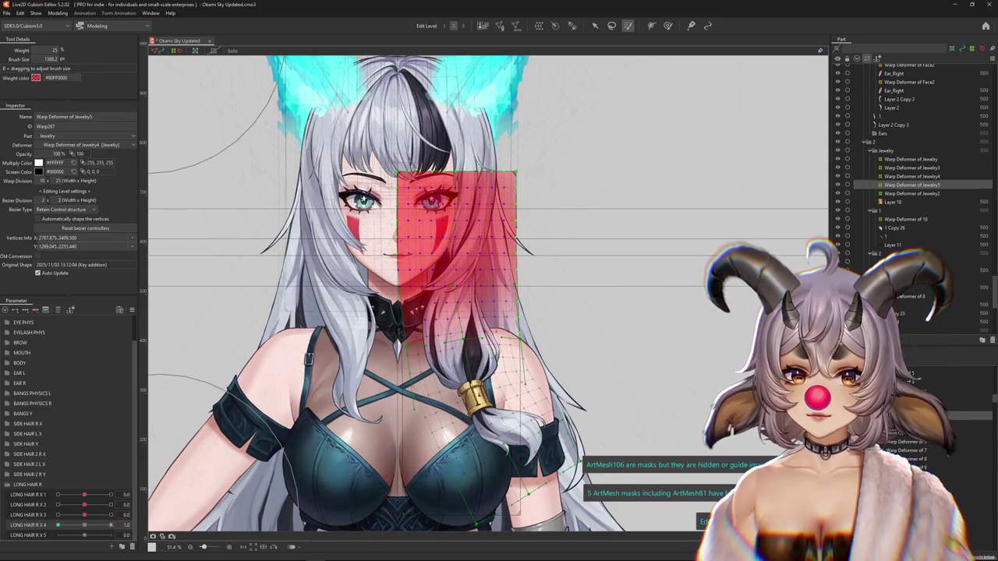
{"action": "key", "text": "ctrl+h"}
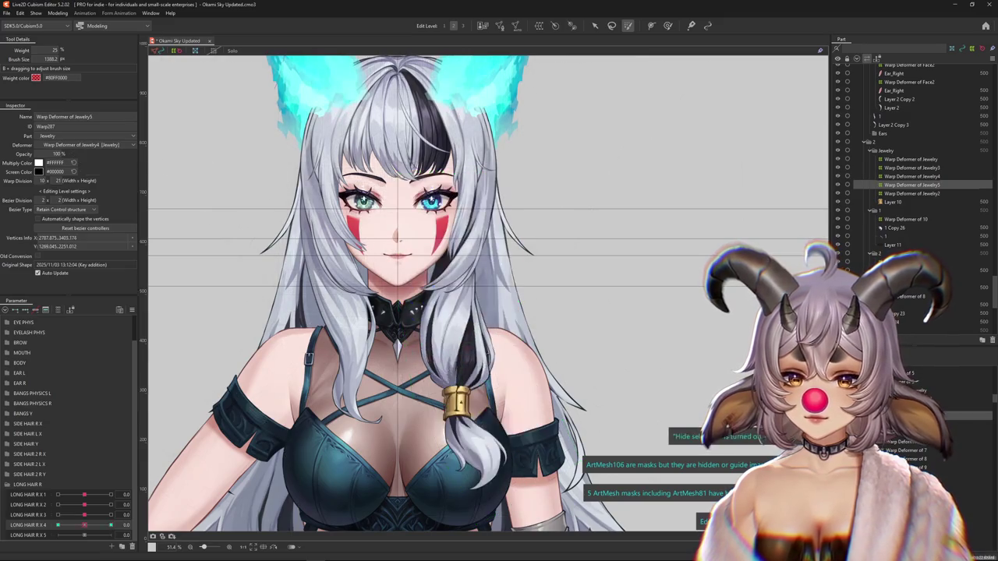
- Enlarge the brush to cover the clasp area and set LONG HAIR R X 4 to 0.0
{"action": "key", "text": "ctrl+h"}
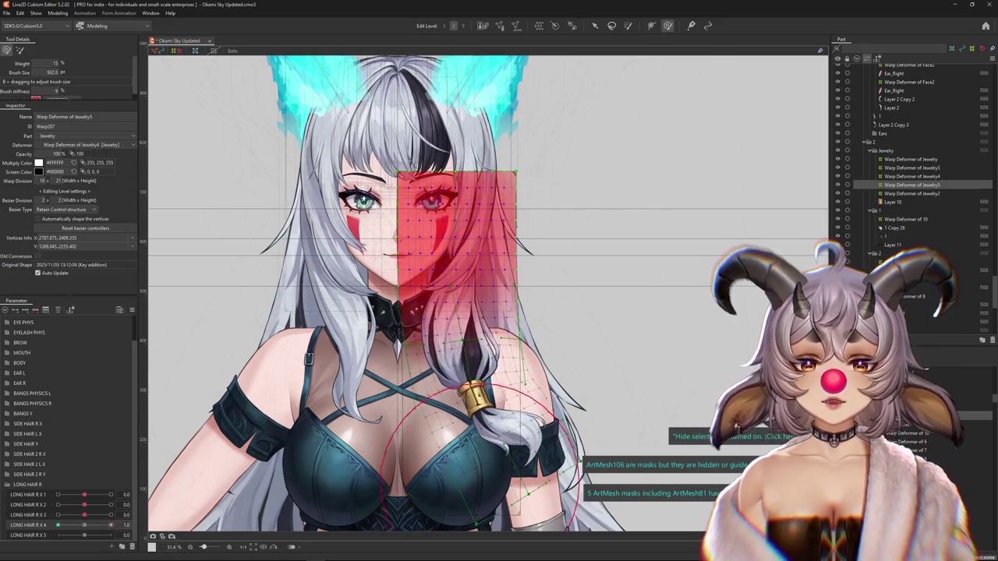
{"action": "scroll", "coordinate": [467, 382], "scroll_direction": "up", "scroll_amount": 2}
{"action": "key", "text": "ctrl+h"}
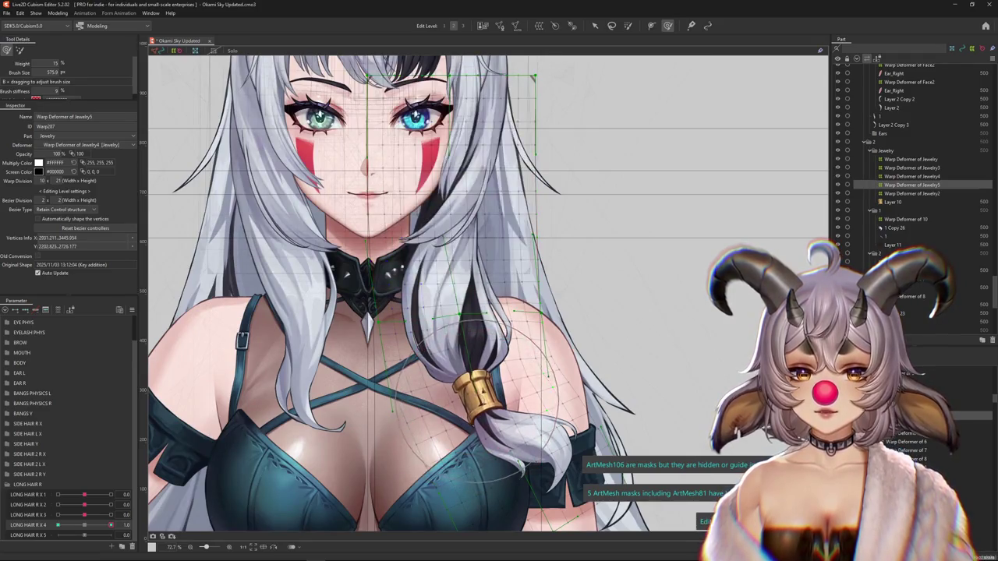
{"action": "scroll", "coordinate": [413, 389], "scroll_direction": "down", "scroll_amount": 1}
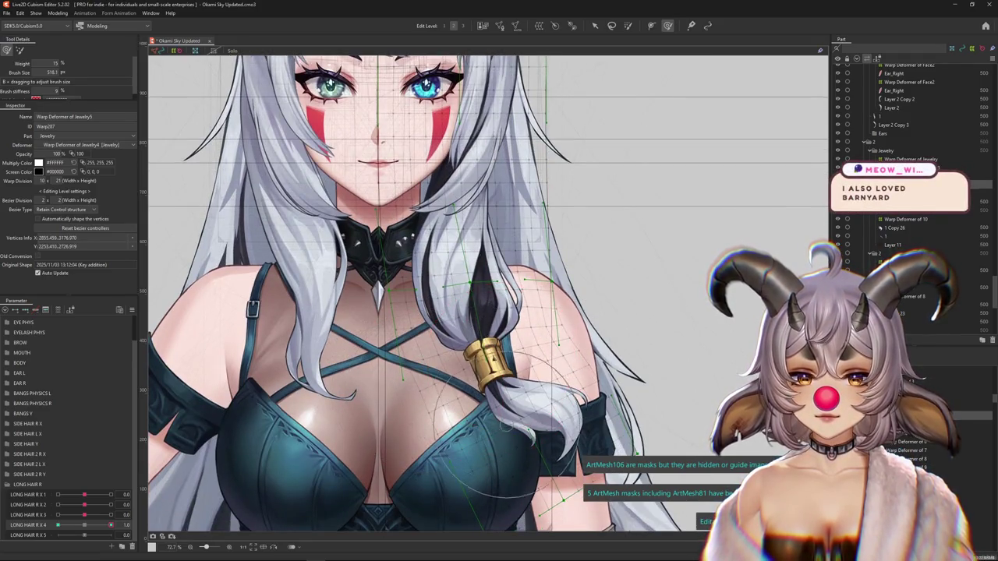
{"action": "scroll", "coordinate": [502, 366], "scroll_direction": "down", "scroll_amount": 1}
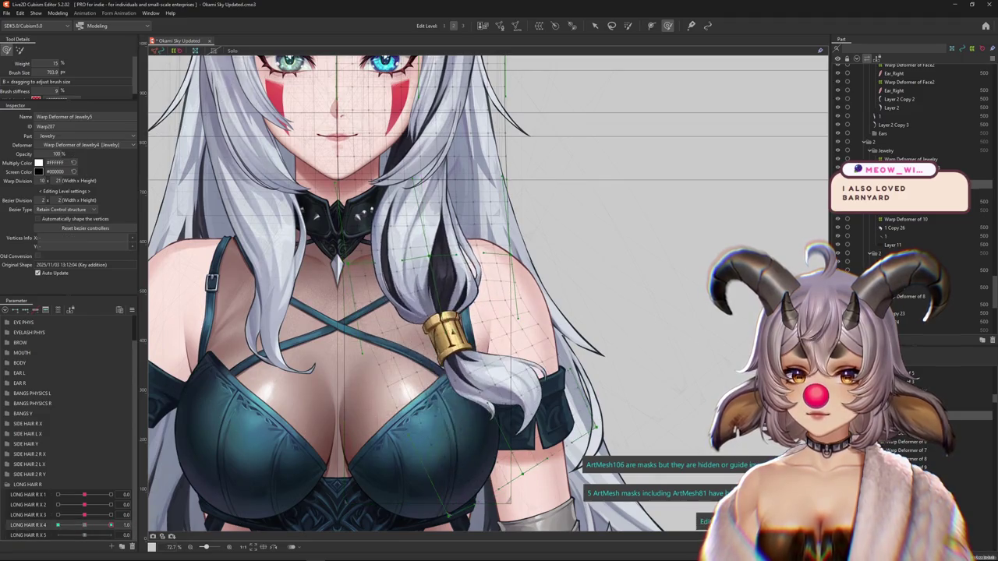
{"action": "left_click_drag", "start_coordinate": [394, 288], "coordinate": [506, 273]}
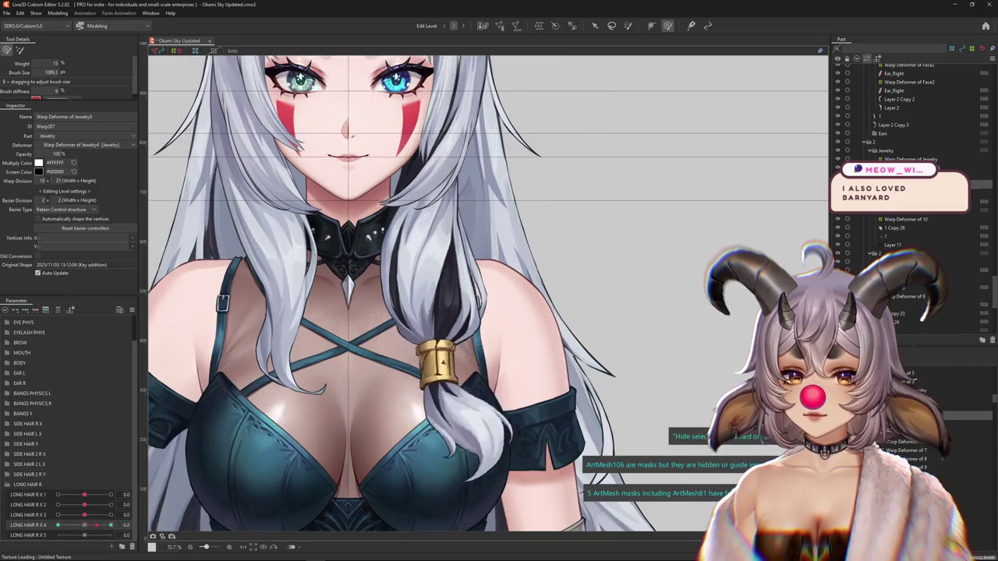
{"action": "left_click_drag", "start_coordinate": [73, 524], "coordinate": [84, 525]}
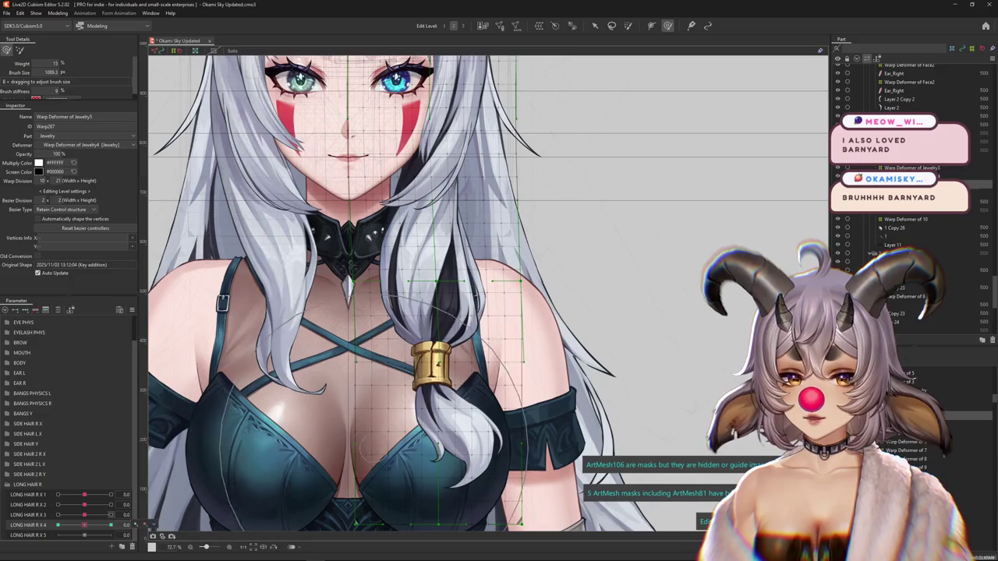
{"action": "scroll", "coordinate": [635, 102], "scroll_direction": "up", "scroll_amount": 1}
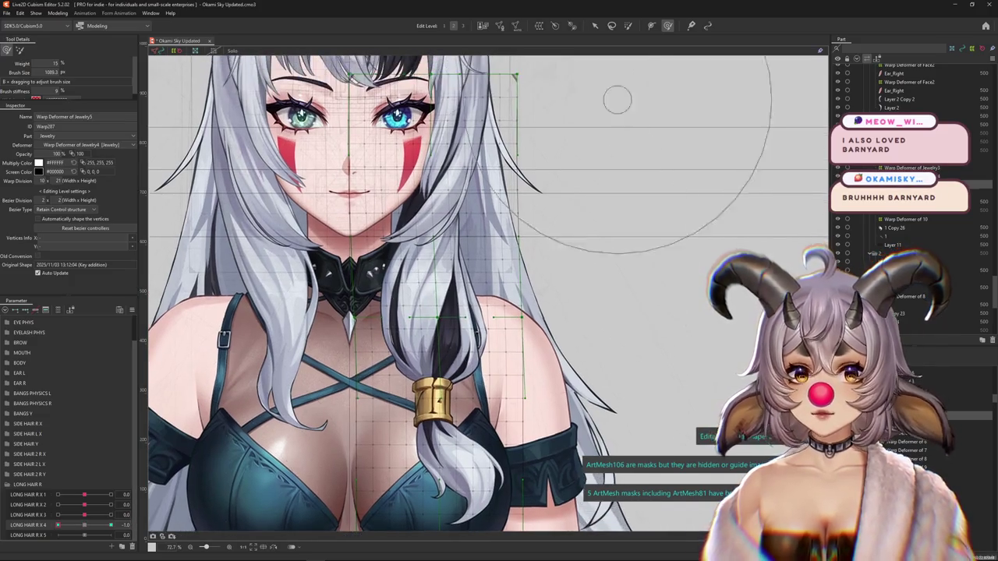
- Bend the Jewelry5 deformer down along the braid with a Temporary path deformation and confirm it
{"action": "key", "text": "v"}
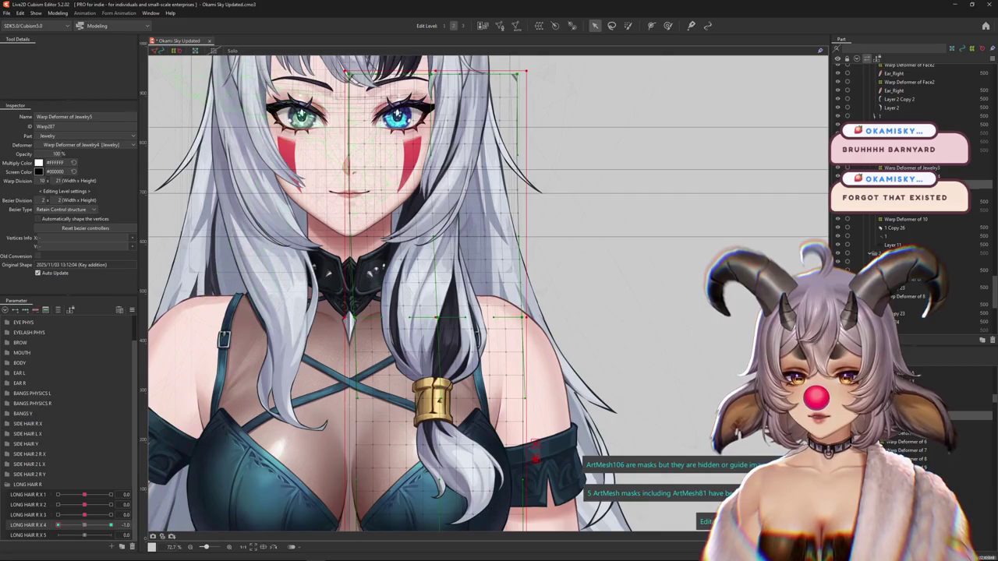
{"action": "scroll", "coordinate": [434, 393], "scroll_direction": "down", "scroll_amount": 2}
{"action": "key", "text": "ctrl+t"}
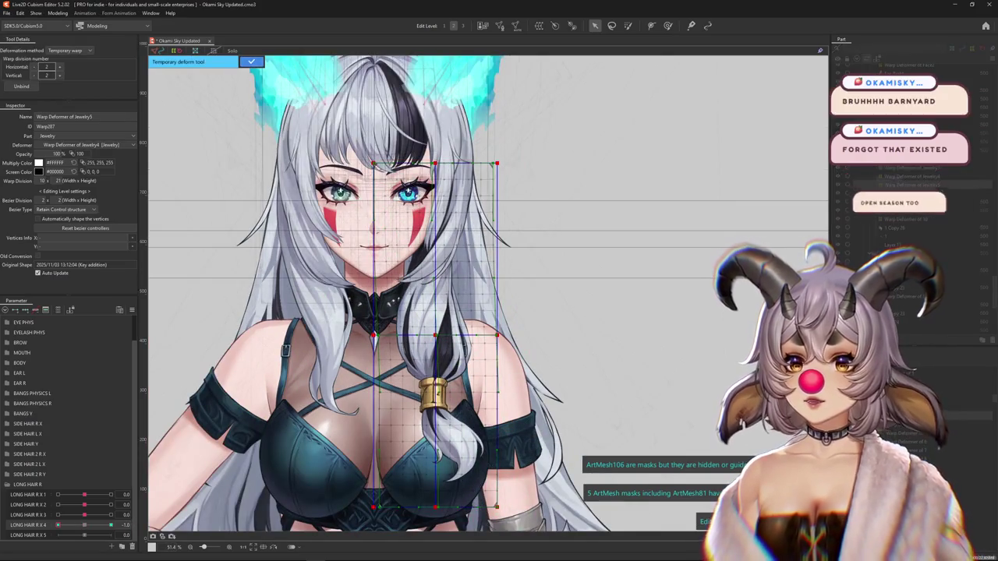
{"action": "left_click", "coordinate": [69, 50]}
{"action": "left_click", "coordinate": [65, 105]}
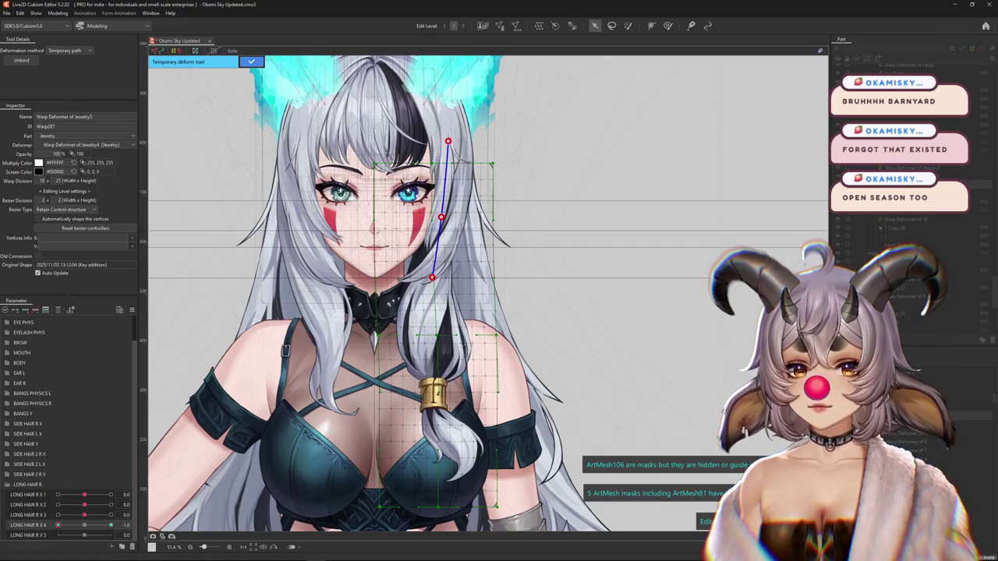
{"action": "scroll", "coordinate": [488, 293], "scroll_direction": "down", "scroll_amount": 1}
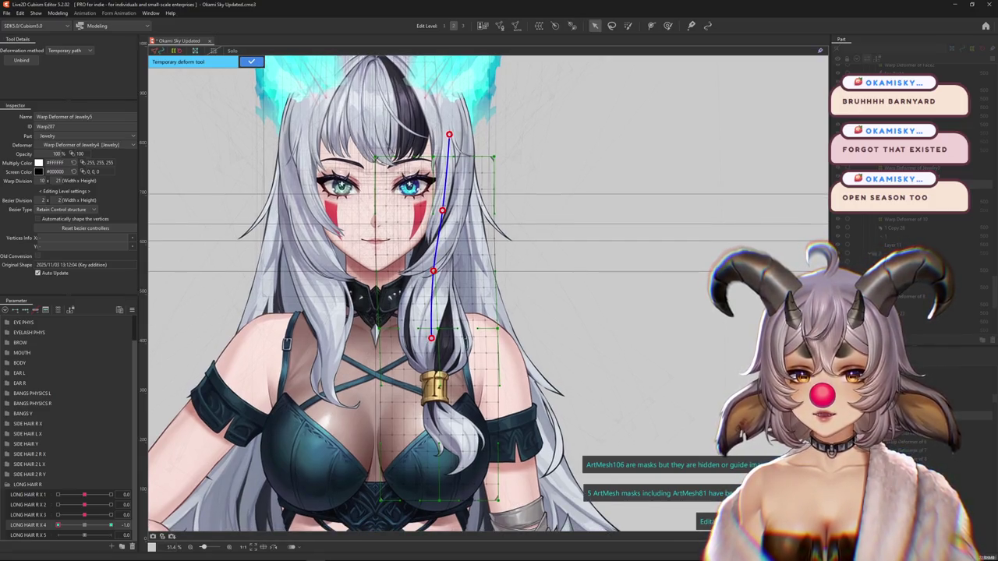
{"action": "scroll", "coordinate": [489, 294], "scroll_direction": "down", "scroll_amount": 5}
{"action": "mouse_move", "coordinate": [432, 343]}
{"action": "left_mouse_down"}
{"action": "mouse_move", "coordinate": [296, 400]}
{"action": "mouse_move", "coordinate": [265, 370]}
{"action": "left_mouse_up"}
{"action": "scroll", "coordinate": [266, 370], "scroll_direction": "up", "scroll_amount": 3}
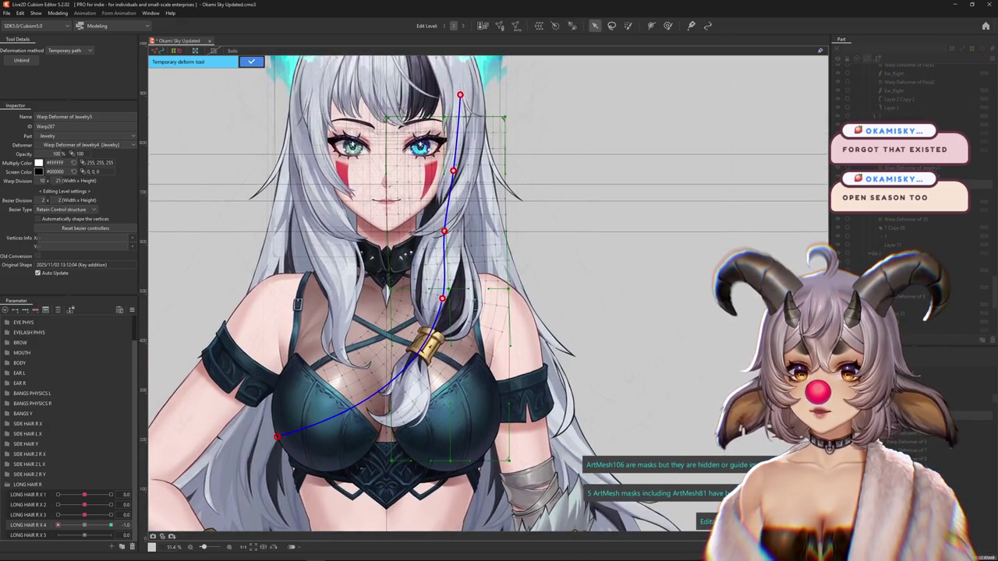
{"action": "left_click", "coordinate": [251, 60]}
- Refine the mesh around the clasp and lower braid with the Deform Brush, resizing it as needed
{"action": "left_click", "coordinate": [667, 25]}
{"action": "scroll", "coordinate": [391, 415], "scroll_direction": "up", "scroll_amount": 2}
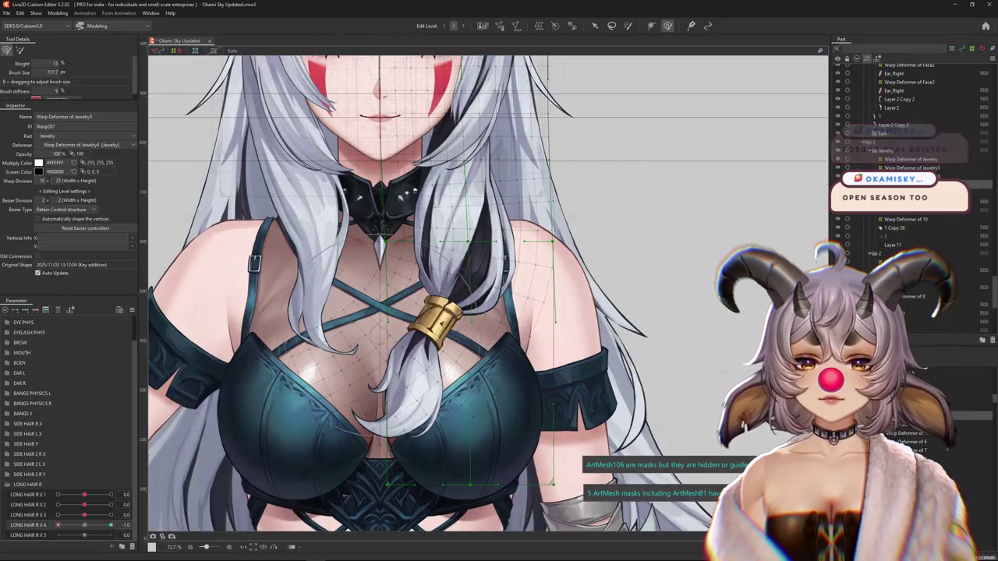
{"action": "left_click_drag", "start_coordinate": [374, 335], "coordinate": [358, 311]}
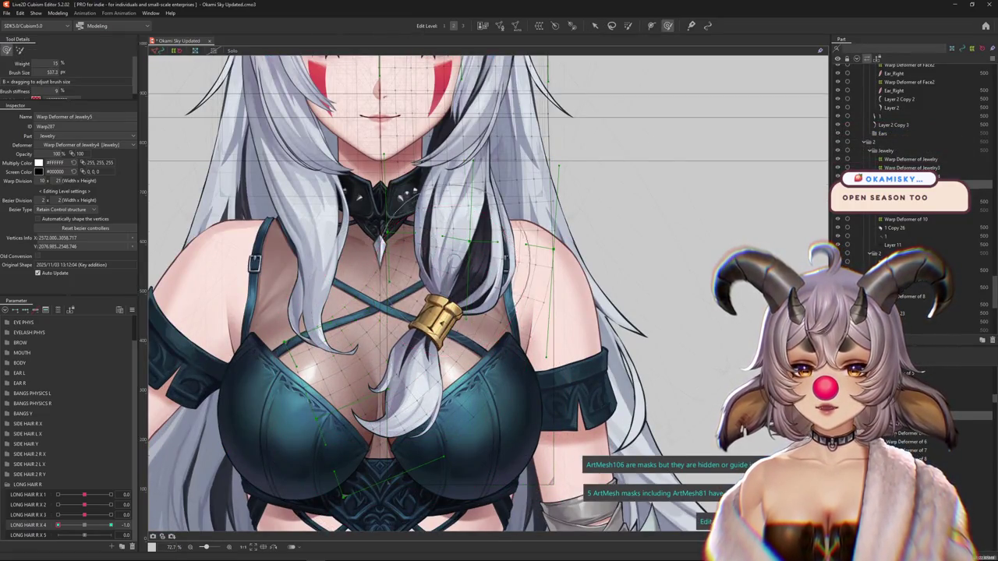
{"action": "mouse_move", "coordinate": [393, 351]}
{"action": "left_mouse_down"}
{"action": "mouse_move", "coordinate": [484, 351]}
{"action": "mouse_move", "coordinate": [450, 293]}
{"action": "mouse_move", "coordinate": [467, 319]}
{"action": "left_mouse_up"}
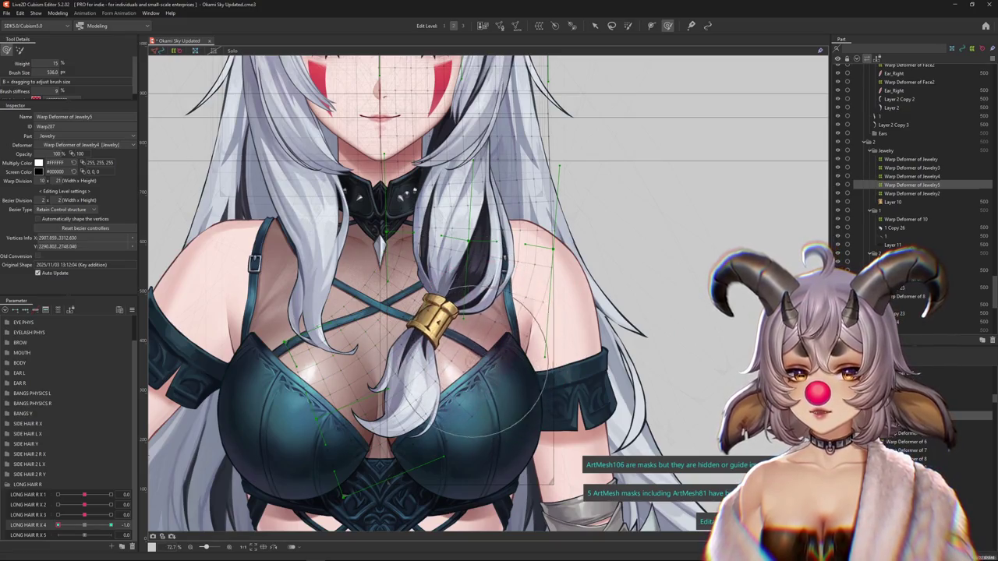
{"action": "left_click_drag", "start_coordinate": [501, 360], "coordinate": [480, 387]}
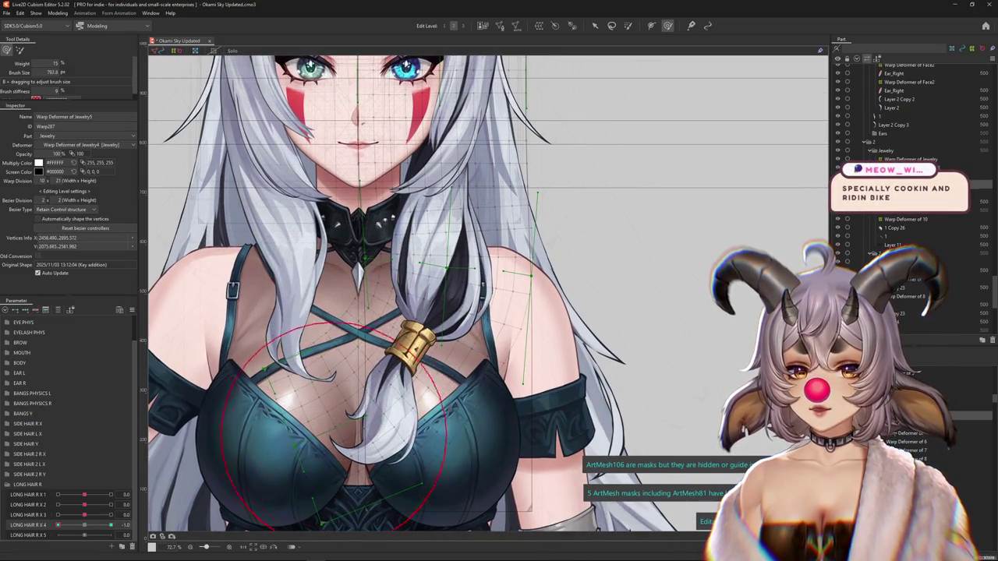
{"action": "key", "text": "ctrl+h"}
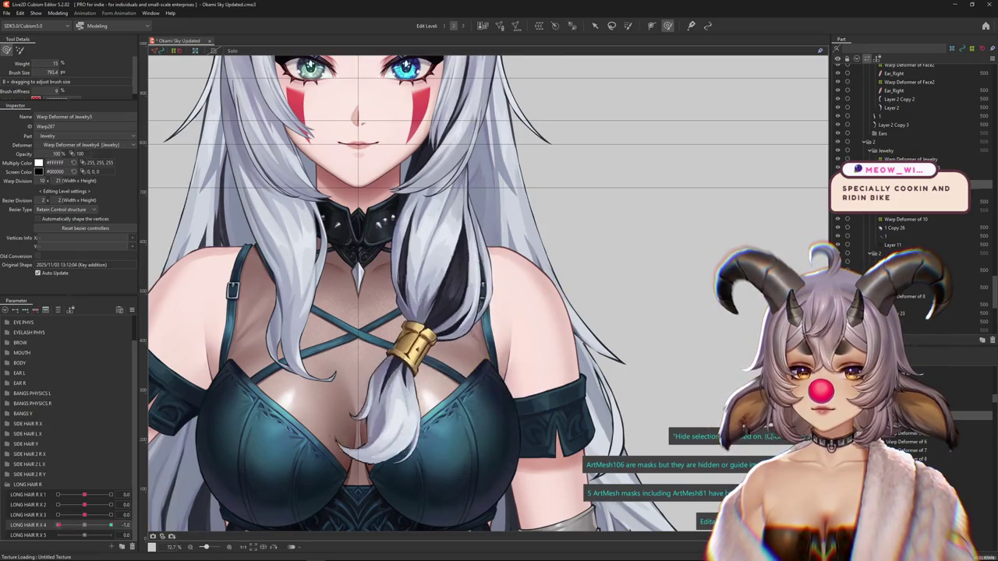
{"action": "mouse_move", "coordinate": [436, 343]}
{"action": "left_mouse_down"}
{"action": "mouse_move", "coordinate": [319, 374]}
{"action": "mouse_move", "coordinate": [453, 440]}
{"action": "left_mouse_up"}
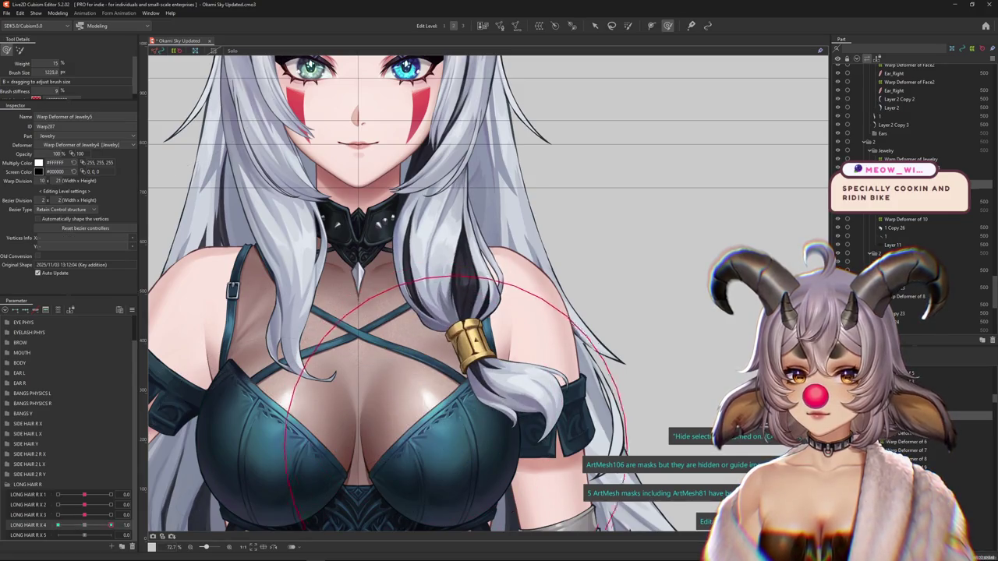
{"action": "left_click_drag", "start_coordinate": [453, 402], "coordinate": [407, 351]}
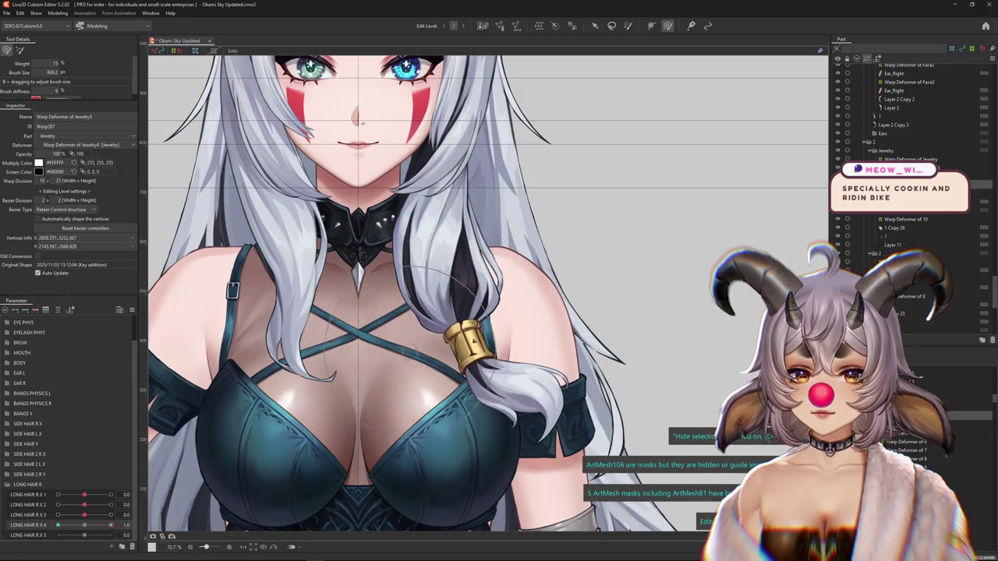
{"action": "left_click_drag", "start_coordinate": [471, 379], "coordinate": [435, 401]}
{"action": "left_click_drag", "start_coordinate": [407, 399], "coordinate": [492, 399]}
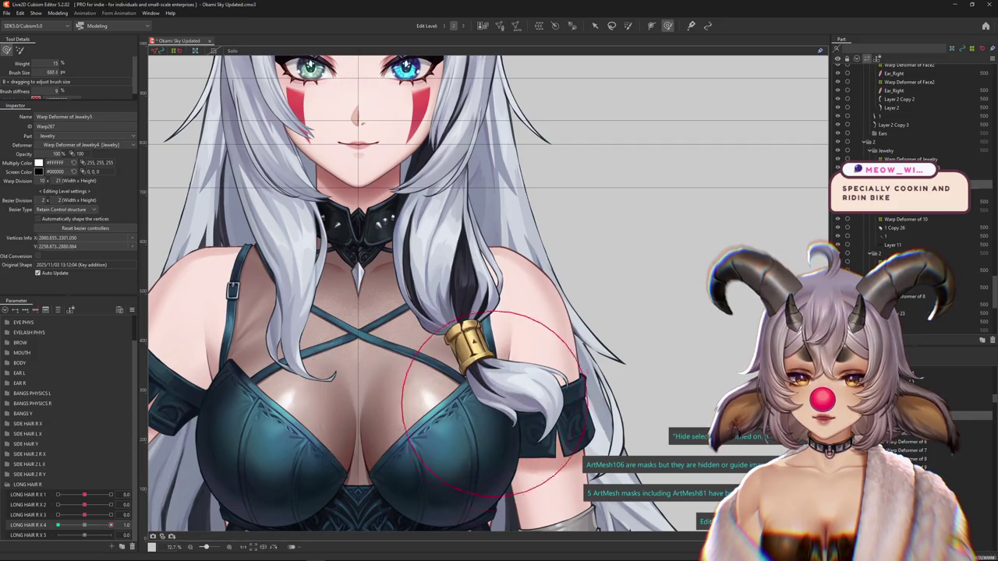
- Paint weight over the shoulder and clasp area of the Jewelry5 deformer
{"action": "left_click", "coordinate": [628, 25]}
{"action": "scroll", "coordinate": [584, 136], "scroll_direction": "down", "scroll_amount": 2}
{"action": "left_click_drag", "start_coordinate": [499, 366], "coordinate": [537, 296]}
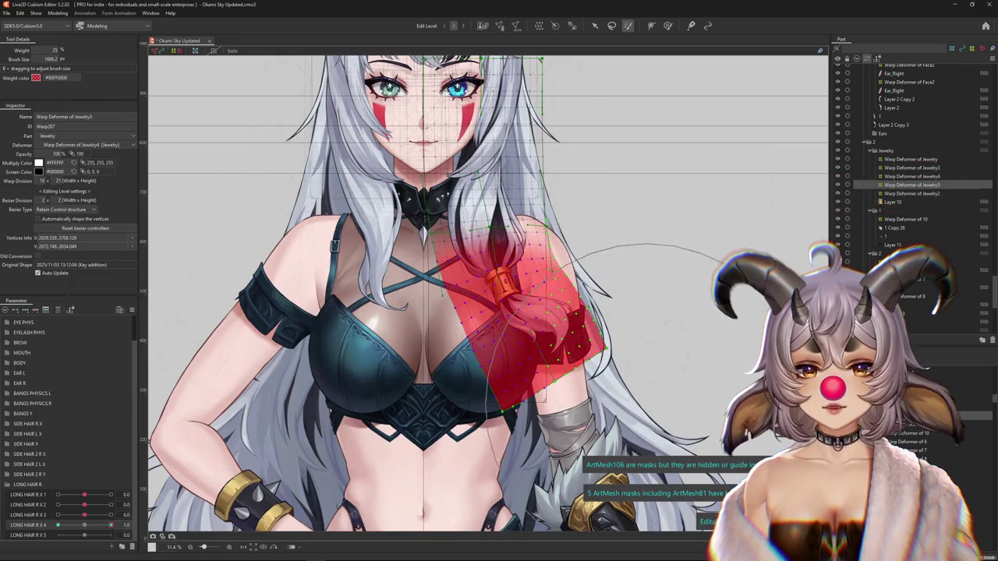
- Shift and slightly rotate the Jewelry5 deformer over the clasp, then set LONG HAIR R X 4 to -1.0
{"action": "key", "text": "v"}
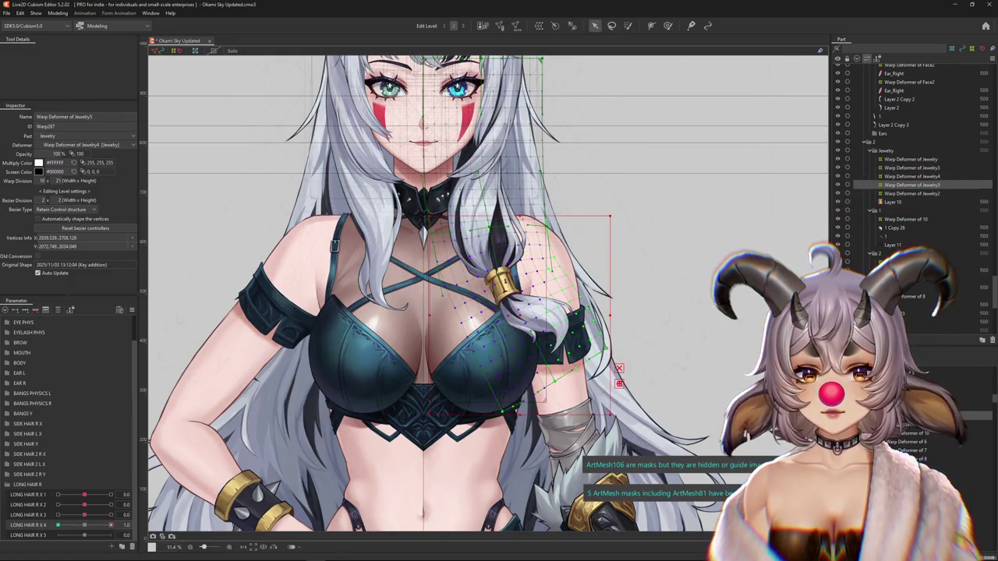
{"action": "left_click_drag", "start_coordinate": [499, 265], "coordinate": [494, 262]}
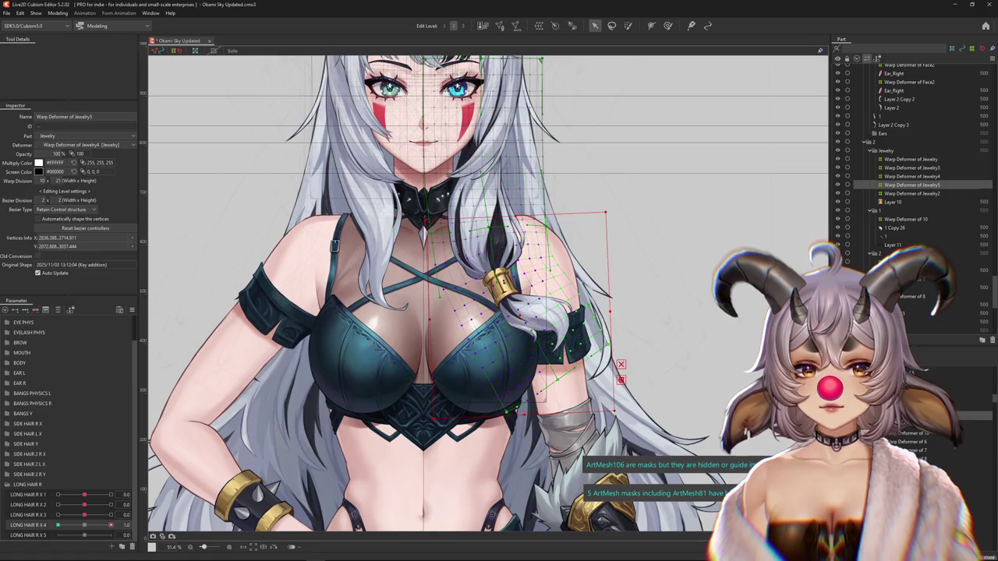
{"action": "key", "text": "b"}
{"action": "scroll", "coordinate": [536, 161], "scroll_direction": "up", "scroll_amount": 2}
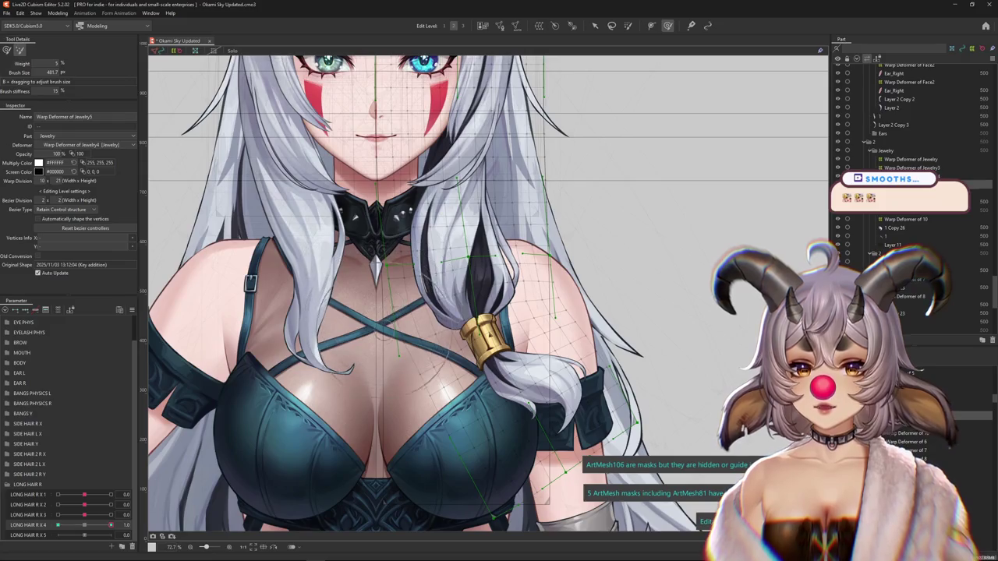
{"action": "left_click_drag", "start_coordinate": [467, 226], "coordinate": [223, 499]}
{"action": "left_click_drag", "start_coordinate": [84, 525], "coordinate": [58, 524]}
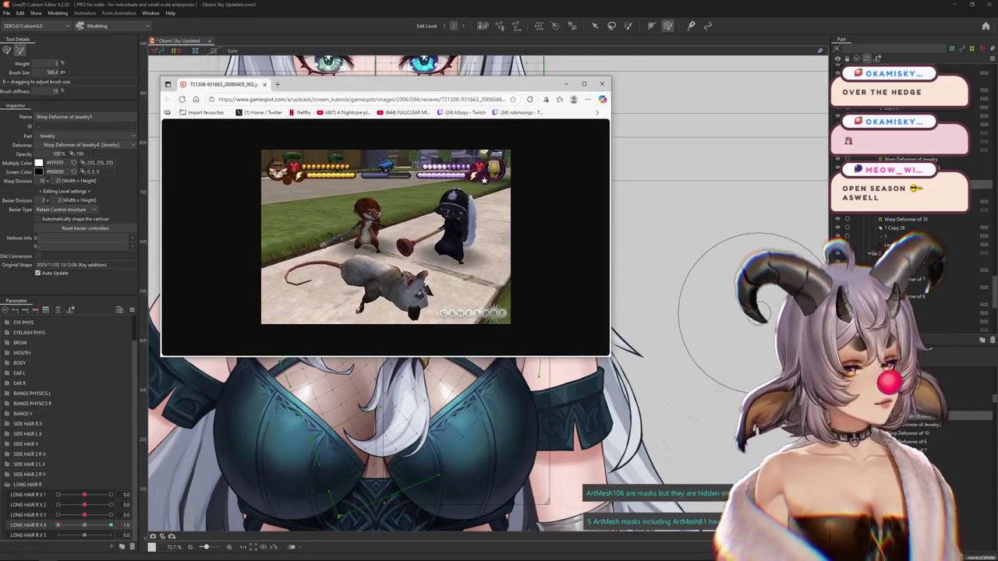
- Open the game screenshot separately, close the duplicate, and zoom in on the health bars
{"action": "right_click", "coordinate": [484, 175]}
{"action": "left_click", "coordinate": [523, 180]}
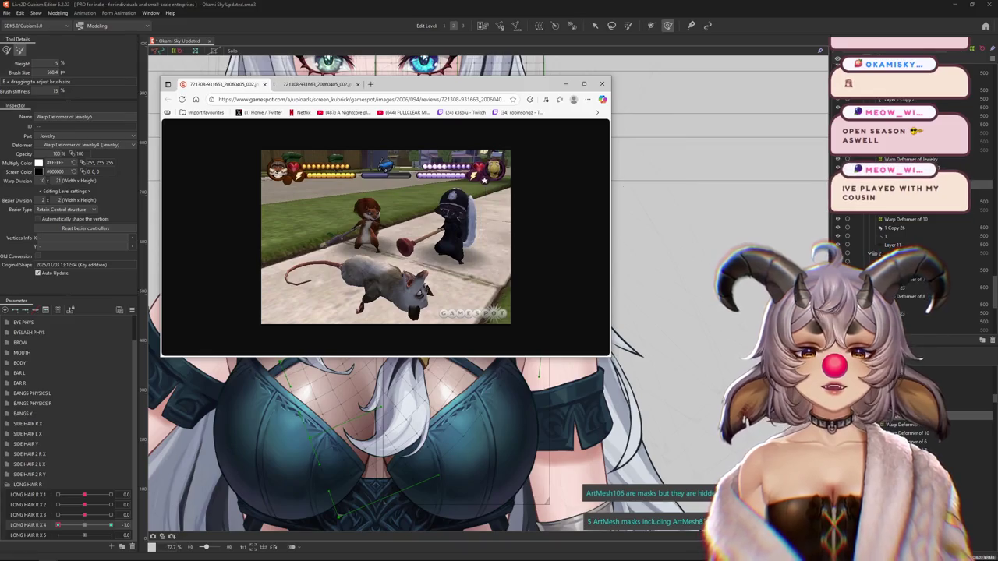
{"action": "key", "text": "ctrl+w"}
{"action": "key", "text": "ctrl+plus"}
{"action": "key", "text": "ctrl+plus"}
{"action": "key", "text": "ctrl+plus"}
{"action": "key", "text": "ctrl+plus"}
{"action": "key", "text": "ctrl+plus"}
{"action": "scroll", "coordinate": [382, 234], "scroll_direction": "right", "scroll_amount": 5}
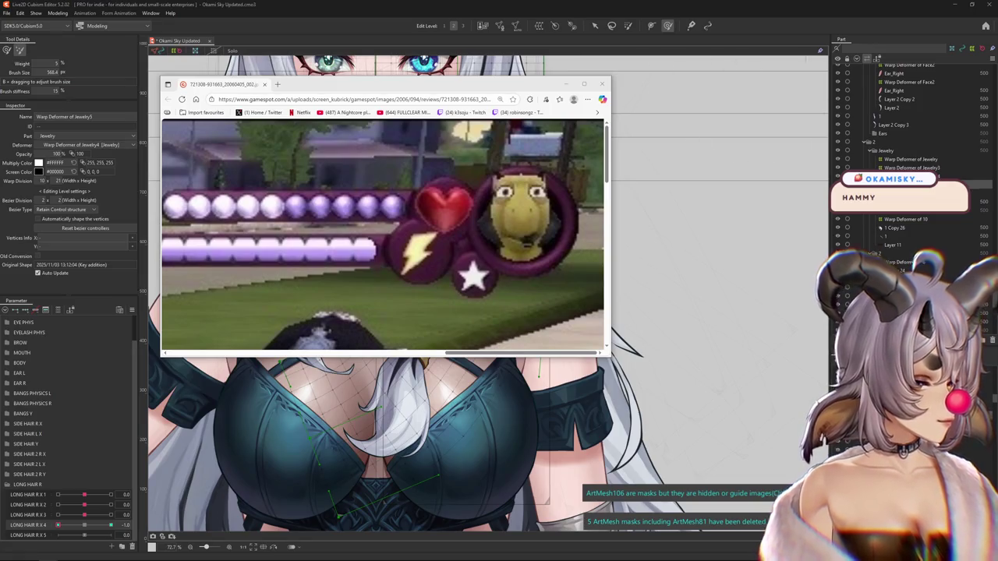
{"action": "scroll", "coordinate": [468, 296], "scroll_direction": "down", "scroll_amount": 3}
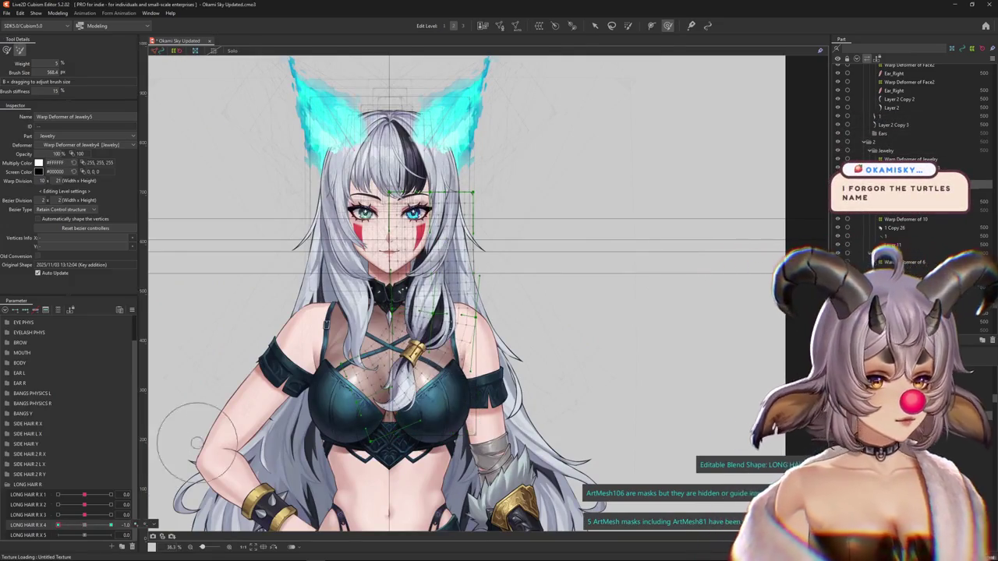
- Resize the deform brush down for work on the Jewelry5 deformer
{"action": "scroll", "coordinate": [289, 311], "scroll_direction": "up", "scroll_amount": 1}
{"action": "scroll", "coordinate": [288, 311], "scroll_direction": "up", "scroll_amount": 1}
{"action": "scroll", "coordinate": [289, 312], "scroll_direction": "up", "scroll_amount": 1}
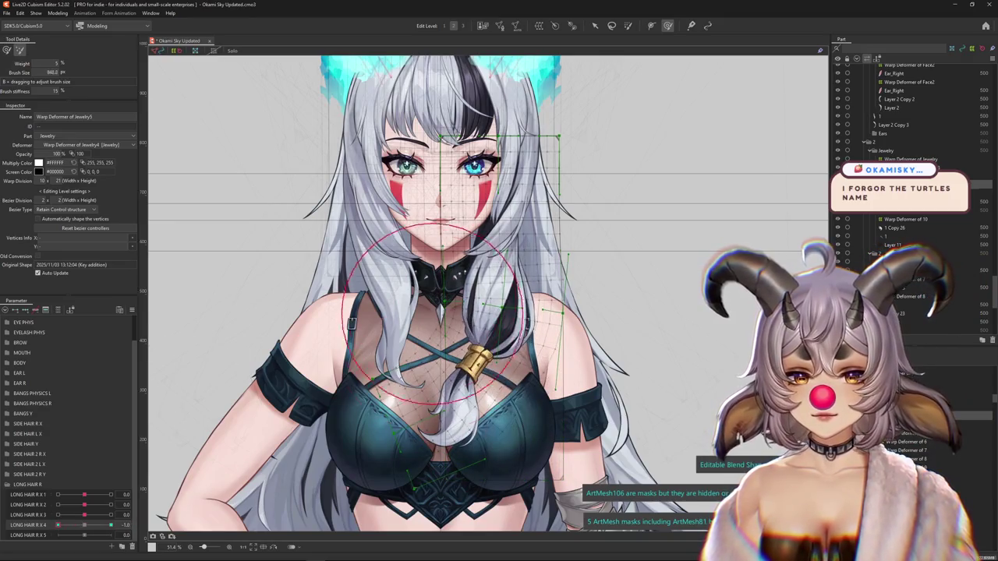
{"action": "left_click_drag", "start_coordinate": [368, 132], "coordinate": [574, 421]}
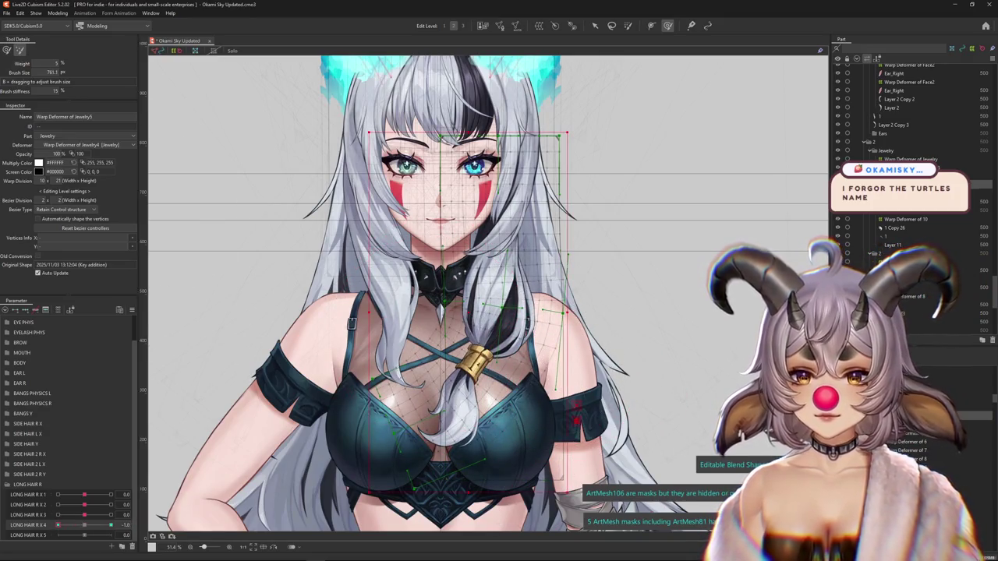
{"action": "left_click_drag", "start_coordinate": [205, 216], "coordinate": [257, 216]}
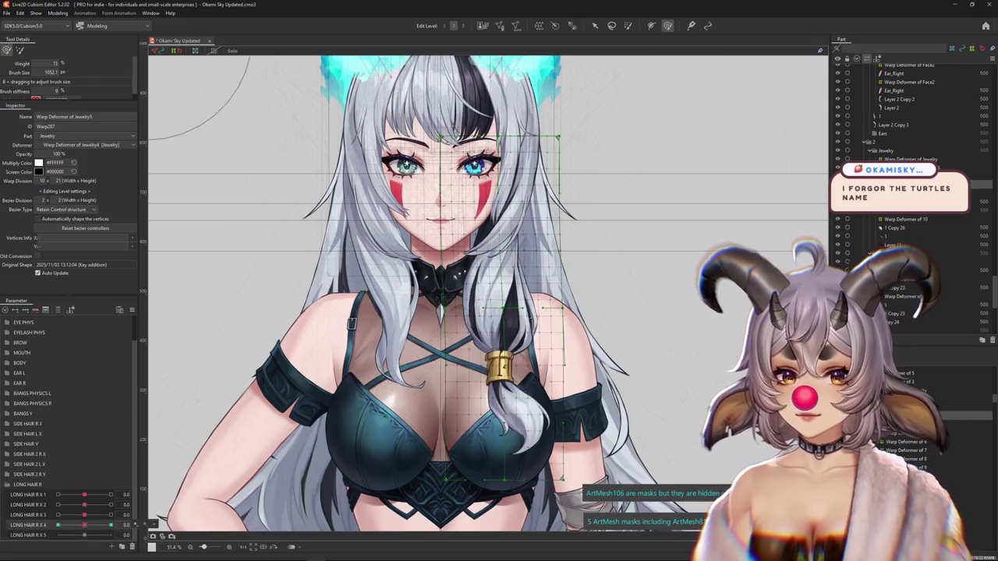
{"action": "mouse_move", "coordinate": [530, 361]}
{"action": "left_mouse_down"}
{"action": "mouse_move", "coordinate": [503, 367]}
{"action": "mouse_move", "coordinate": [448, 320]}
{"action": "mouse_move", "coordinate": [475, 308]}
{"action": "mouse_move", "coordinate": [499, 327]}
{"action": "mouse_move", "coordinate": [495, 355]}
{"action": "left_mouse_up"}
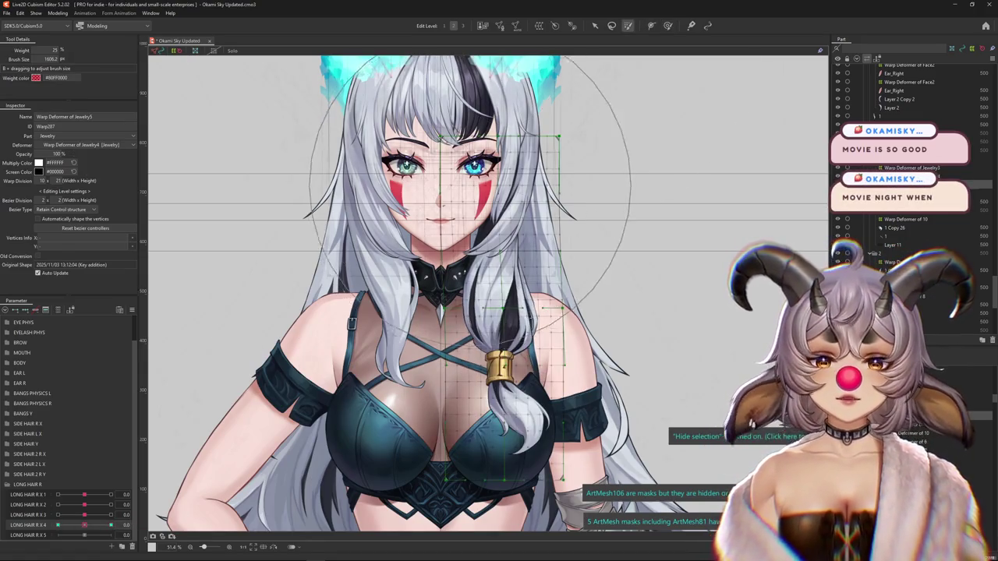
- Set LONG HAIR R X 4 to 1.0 and brush the braid mesh straight and leftward
{"action": "left_click_drag", "start_coordinate": [545, 195], "coordinate": [593, 195]}
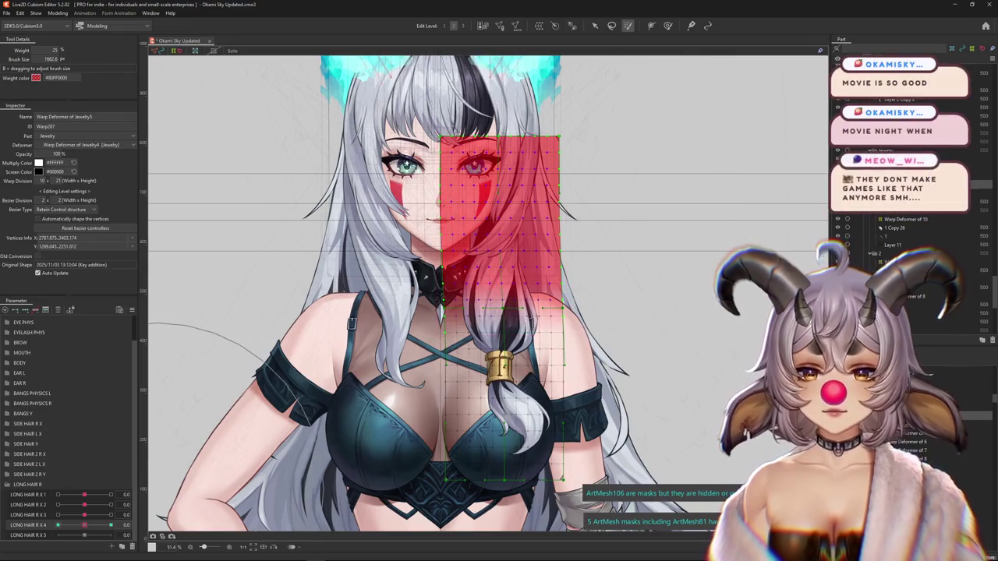
{"action": "left_click", "coordinate": [111, 524]}
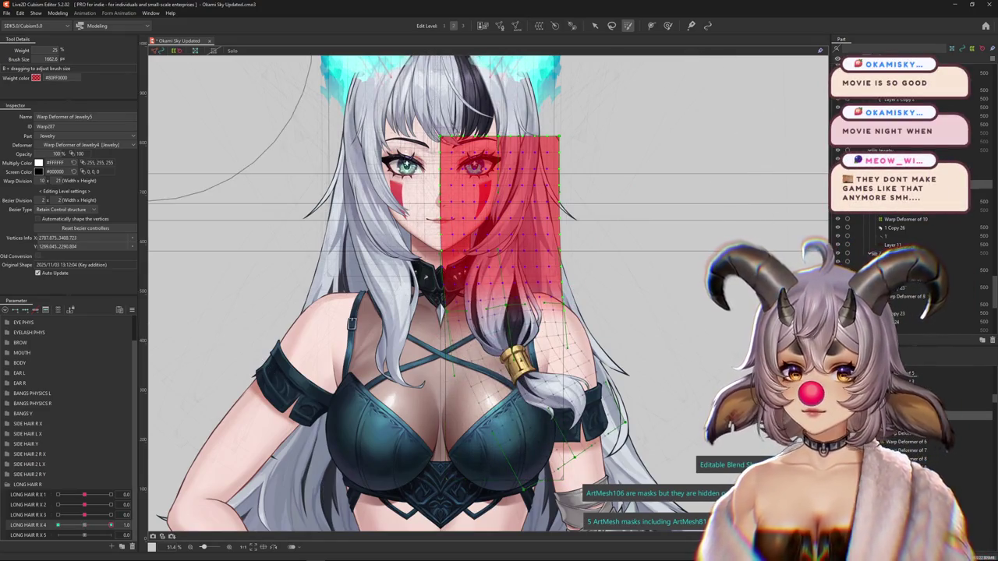
{"action": "left_click_drag", "start_coordinate": [336, 249], "coordinate": [592, 180]}
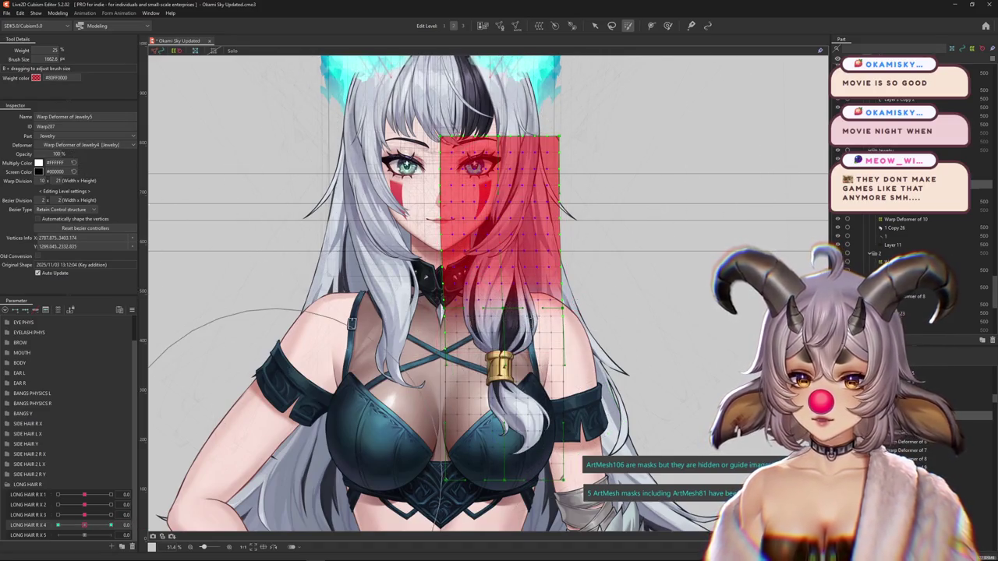
{"action": "left_click_drag", "start_coordinate": [647, 202], "coordinate": [297, 195]}
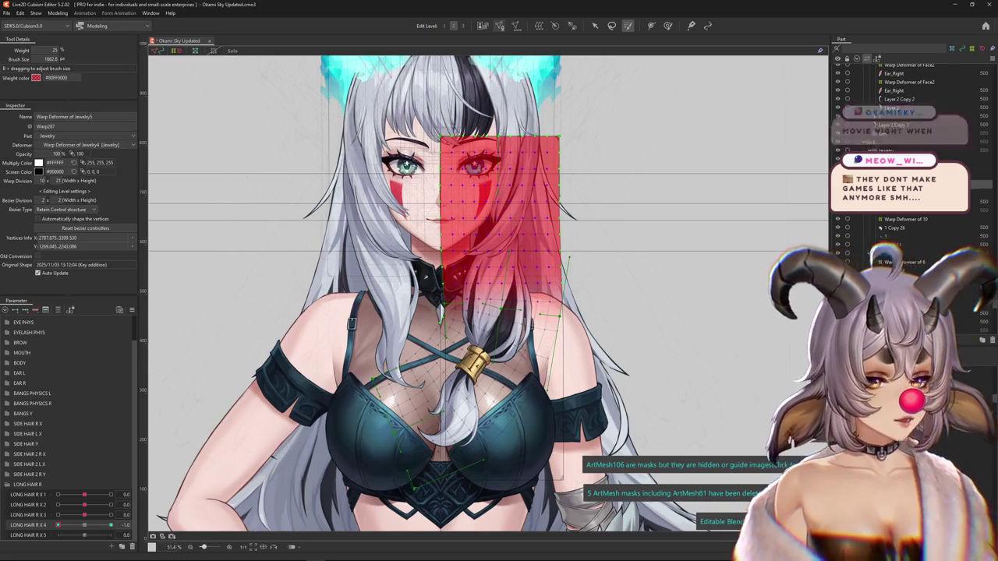
- Select Warp Deformer of Jewelry5, nudge its grid slightly, and hide the overlay to check
{"action": "key", "text": "b"}
{"action": "key", "text": "Escape"}
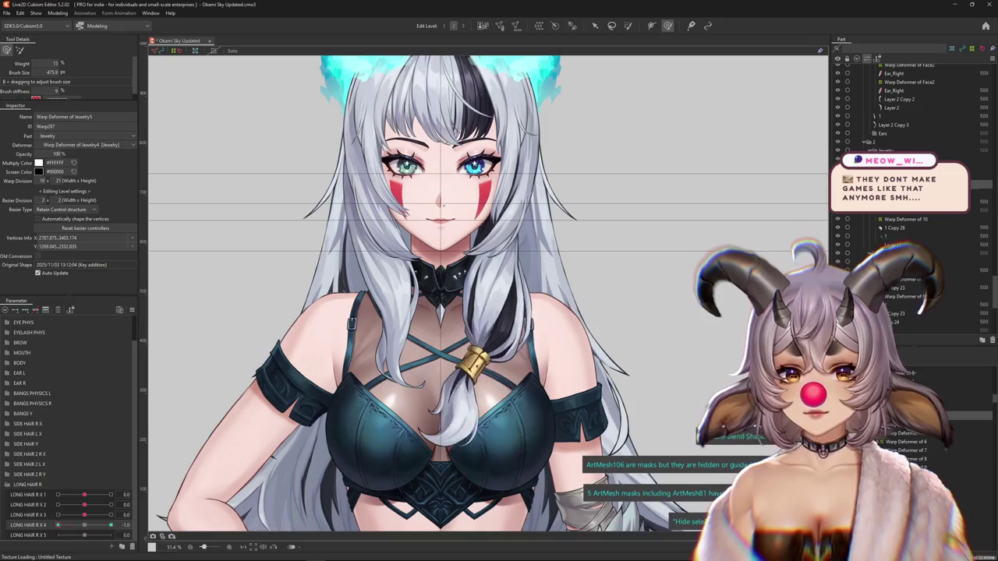
{"action": "scroll", "coordinate": [459, 322], "scroll_direction": "up", "scroll_amount": 2}
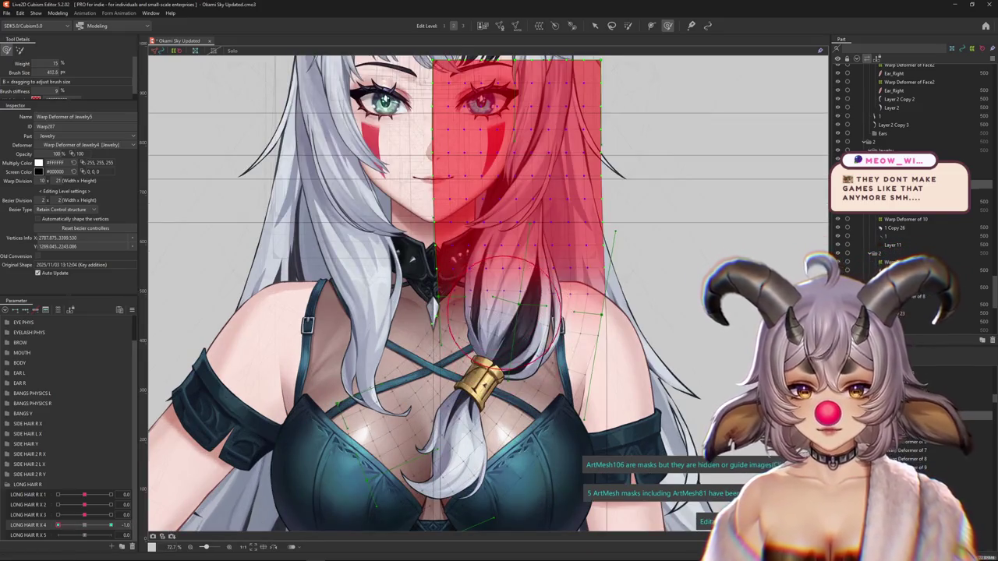
{"action": "left_click", "coordinate": [484, 299]}
{"action": "left_click_drag", "start_coordinate": [485, 300], "coordinate": [494, 307]}
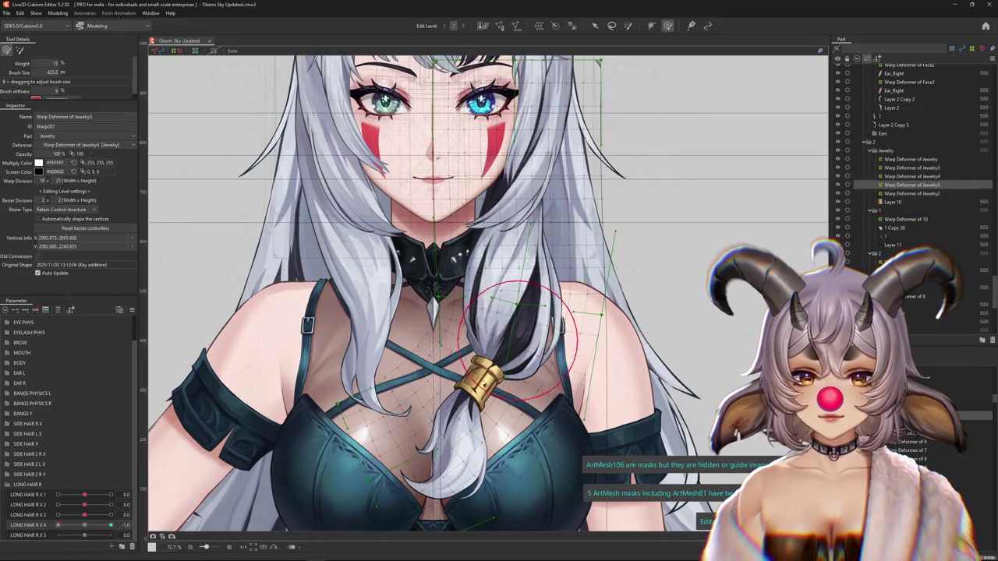
{"action": "key", "text": "Escape"}
{"action": "scroll", "coordinate": [499, 335], "scroll_direction": "down", "scroll_amount": 2}
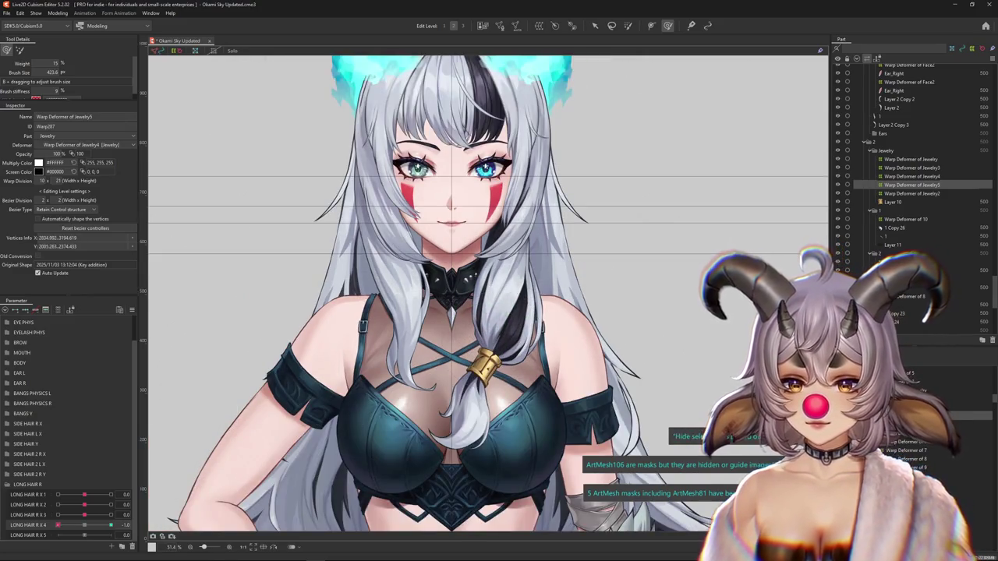
- Enlarge the brush to about 501.5 px and nudge the jewelry mesh slightly down-left
{"action": "left_click_drag", "start_coordinate": [452, 351], "coordinate": [506, 351]}
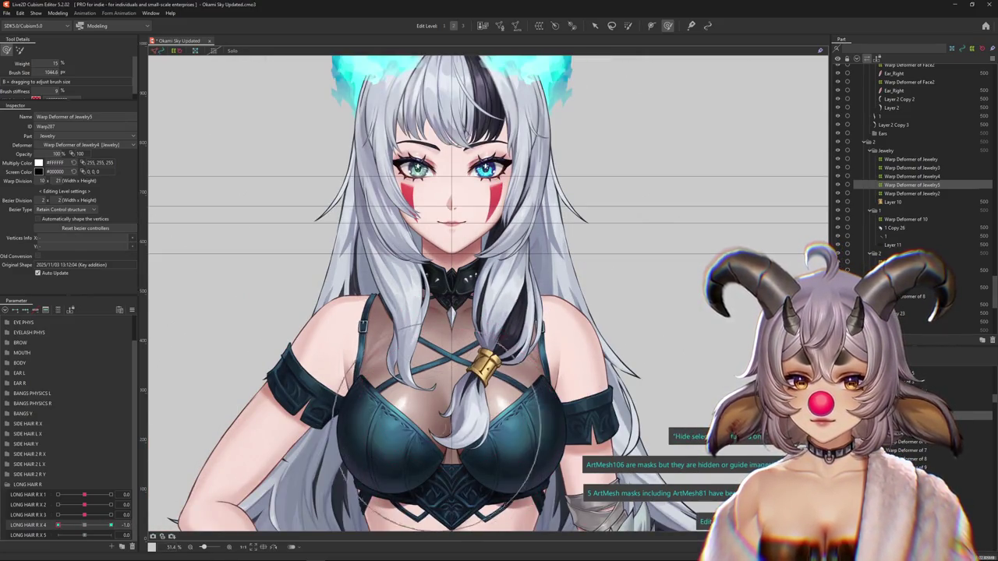
{"action": "left_click_drag", "start_coordinate": [468, 312], "coordinate": [465, 317]}
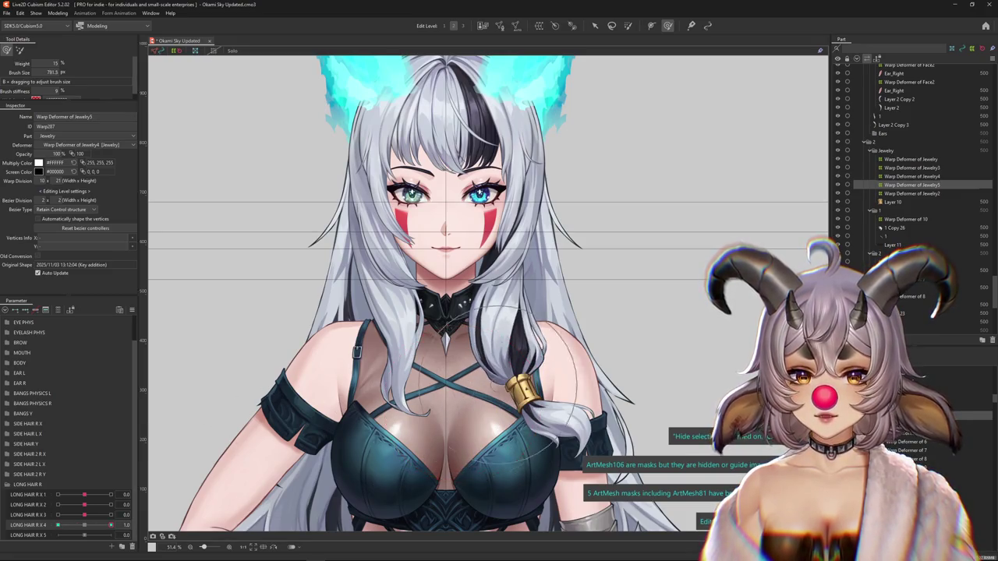
{"action": "left_click_drag", "start_coordinate": [538, 417], "coordinate": [425, 394]}
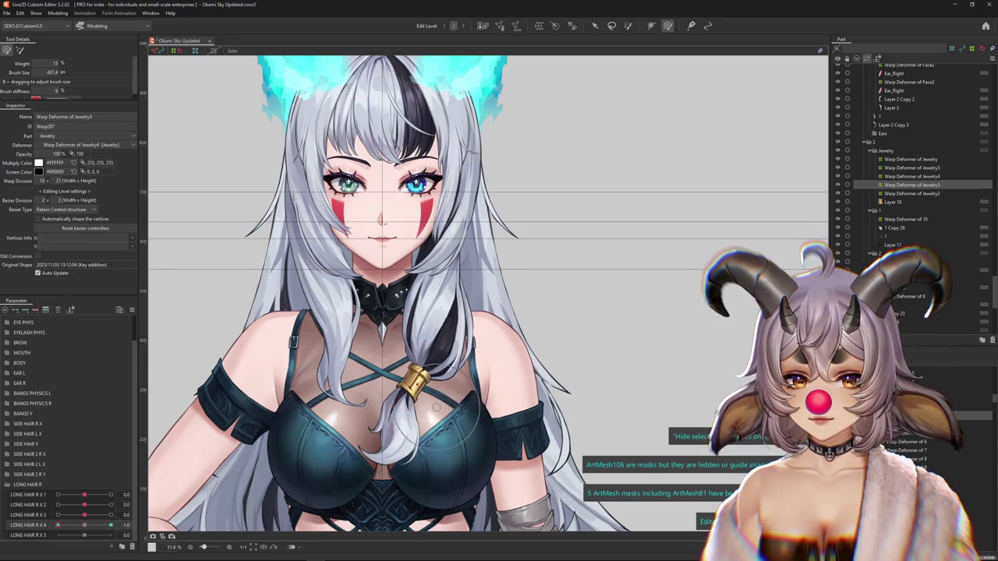
{"action": "scroll", "coordinate": [390, 409], "scroll_direction": "down", "scroll_amount": 2}
{"action": "scroll", "coordinate": [335, 417], "scroll_direction": "down", "scroll_amount": 2}
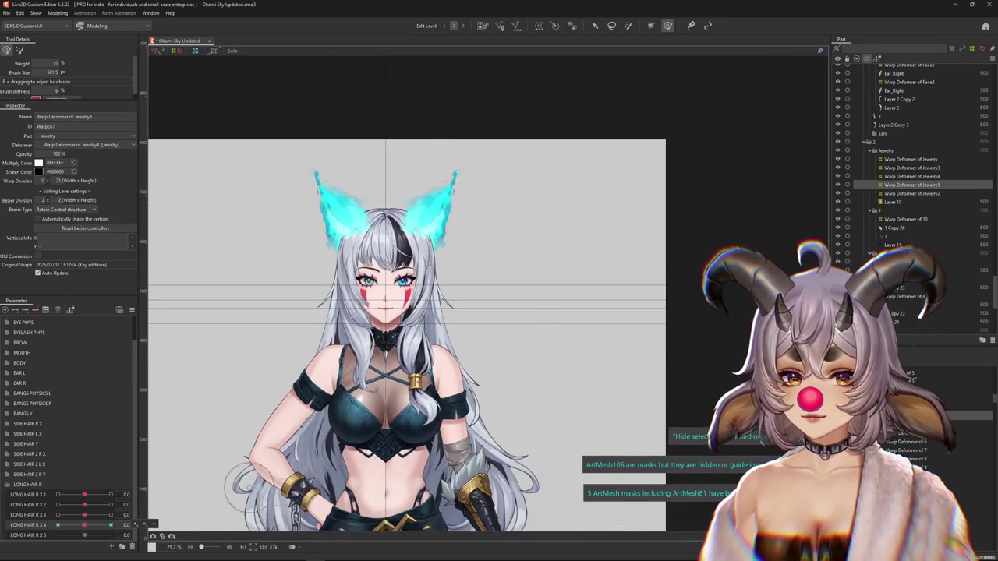
{"action": "scroll", "coordinate": [207, 462], "scroll_direction": "up", "scroll_amount": 2}
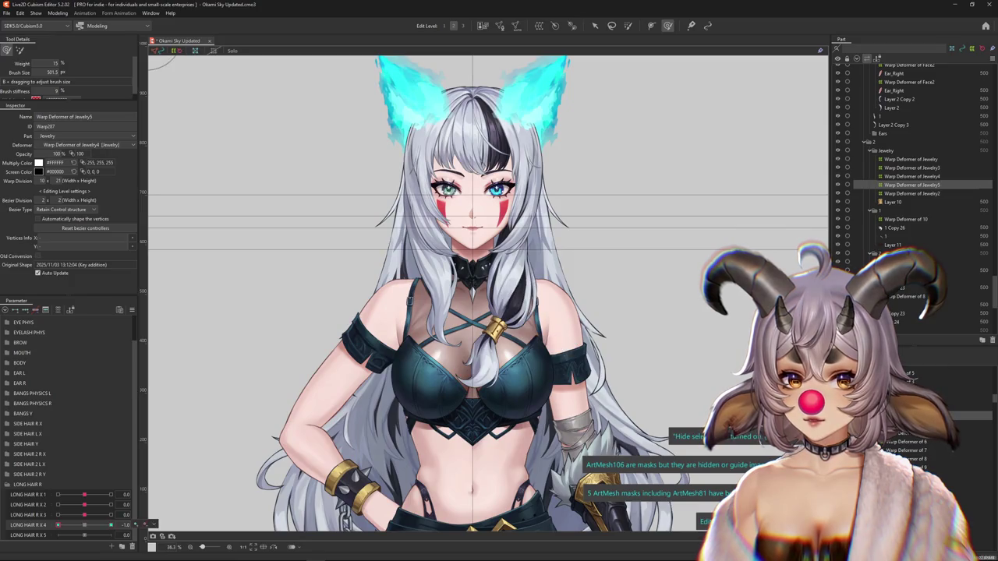
{"action": "scroll", "coordinate": [499, 351], "scroll_direction": "up", "scroll_amount": 1}
{"action": "scroll", "coordinate": [499, 351], "scroll_direction": "up", "scroll_amount": 1}
{"action": "scroll", "coordinate": [499, 350], "scroll_direction": "up", "scroll_amount": 1}
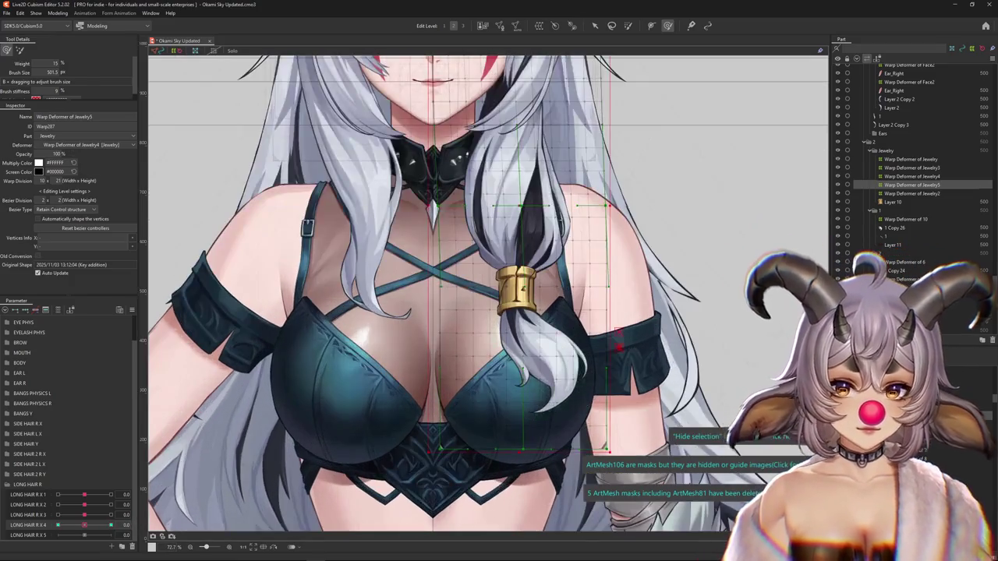
- Create a 10 × 10 Warp Deformer of 23 for the 1 Copy 26 hair lock and key it at 1.0
{"action": "right_click", "coordinate": [555, 363]}
{"action": "left_click", "coordinate": [577, 380]}
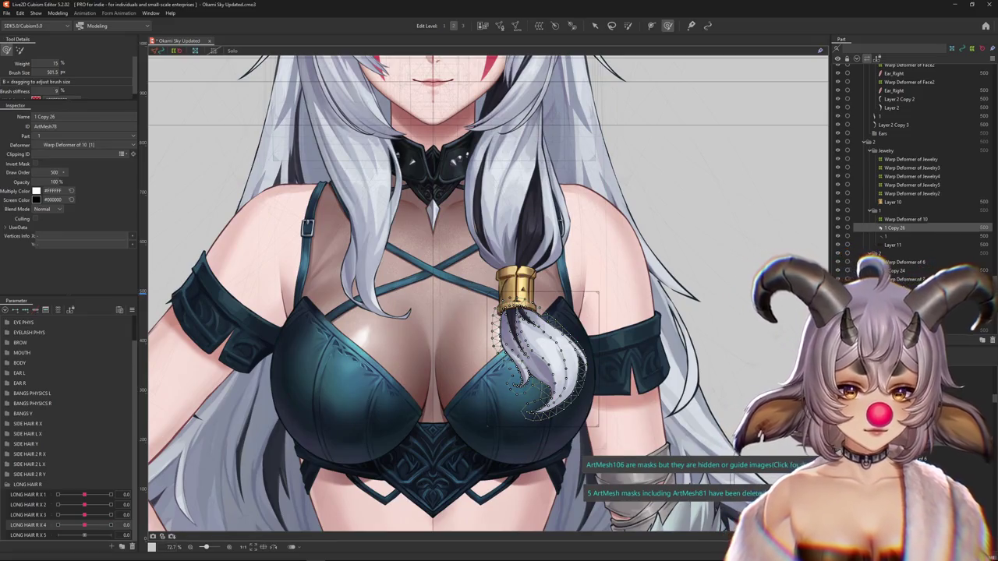
{"action": "left_click", "coordinate": [905, 219]}
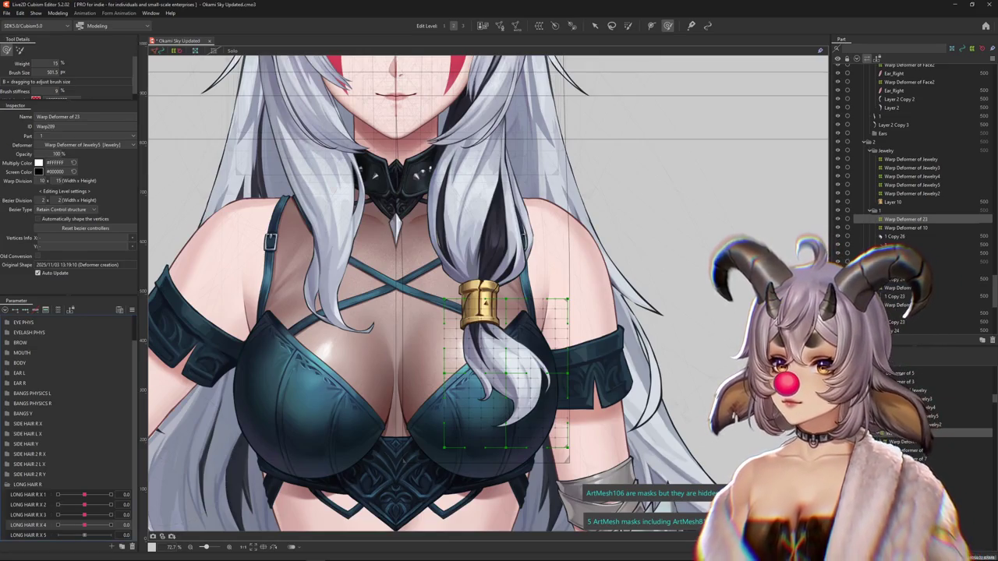
{"action": "type", "text": "10"}
{"action": "key", "text": "Return"}
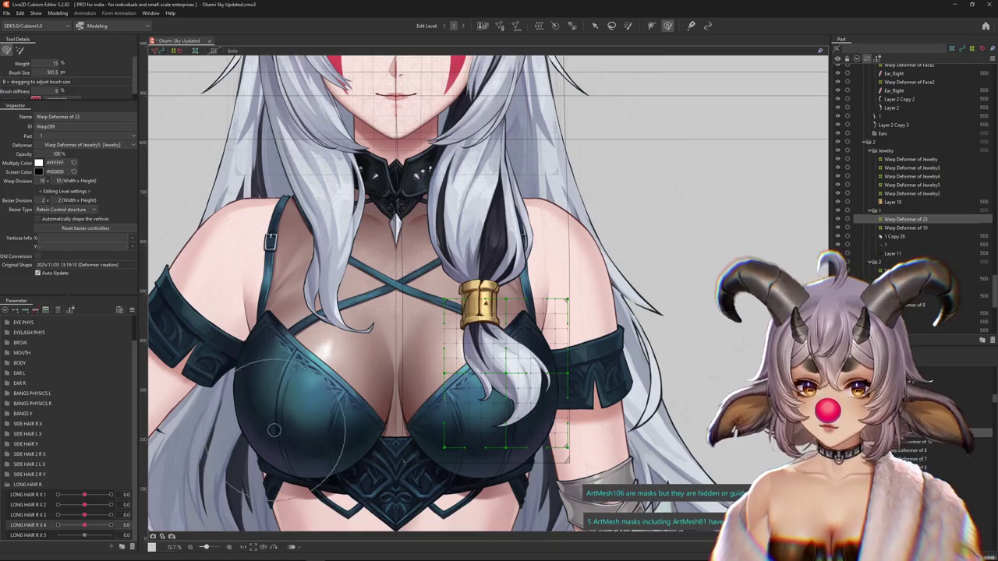
{"action": "mouse_move", "coordinate": [85, 525]}
{"action": "left_mouse_down"}
{"action": "mouse_move", "coordinate": [111, 524]}
{"action": "mouse_move", "coordinate": [84, 525]}
{"action": "mouse_move", "coordinate": [111, 534]}
{"action": "left_mouse_up"}
- Path-bend the tied hair lock from the hair tie down, swinging its end out to the right
{"action": "key", "text": "v"}
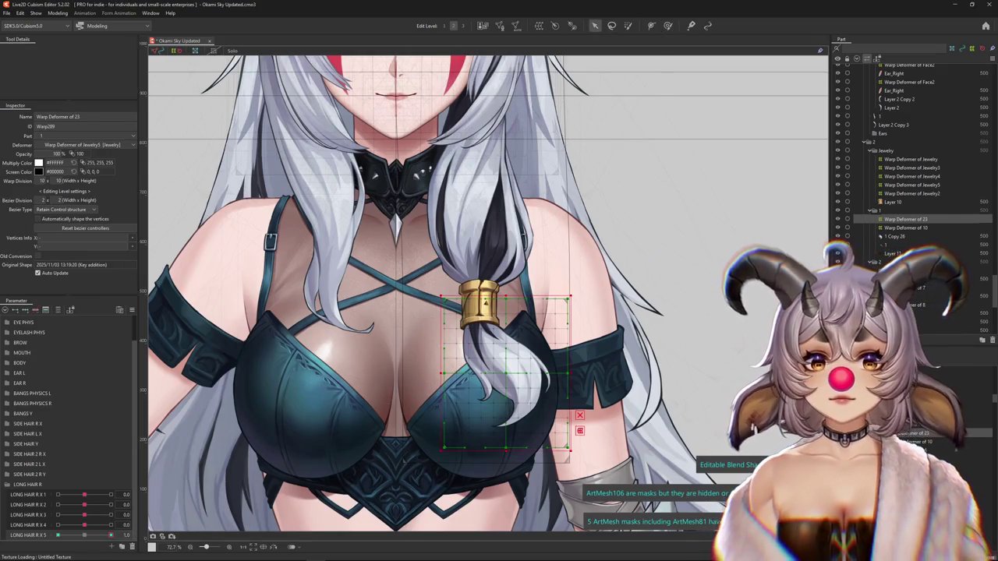
{"action": "key", "text": "t"}
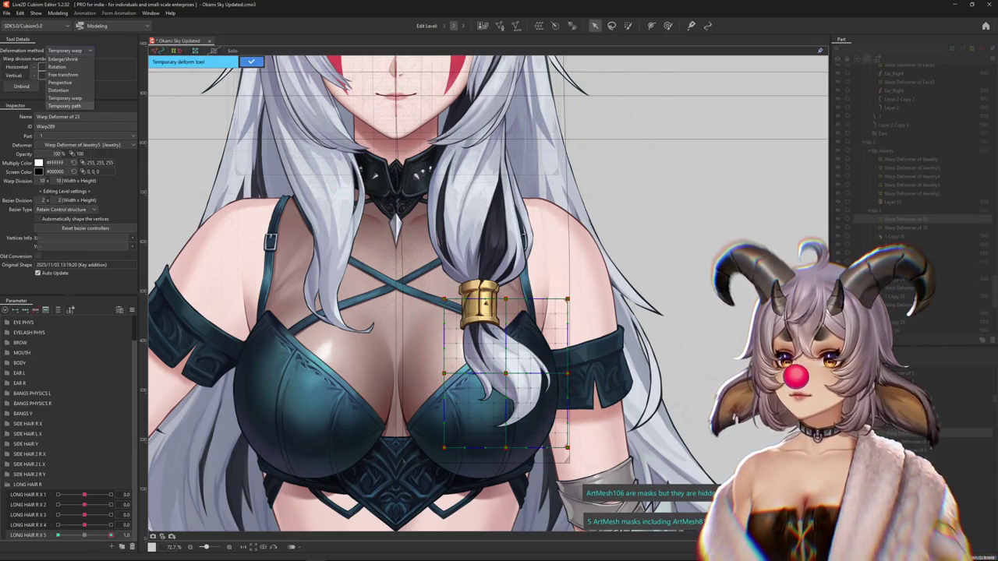
{"action": "left_click", "coordinate": [473, 261]}
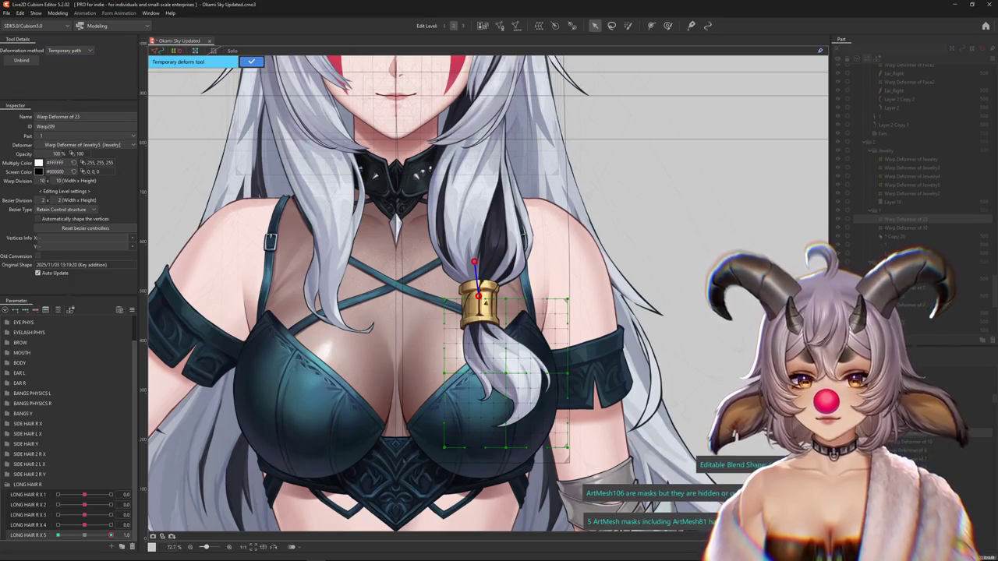
{"action": "left_click", "coordinate": [483, 340]}
{"action": "left_click_drag", "start_coordinate": [534, 481], "coordinate": [621, 411]}
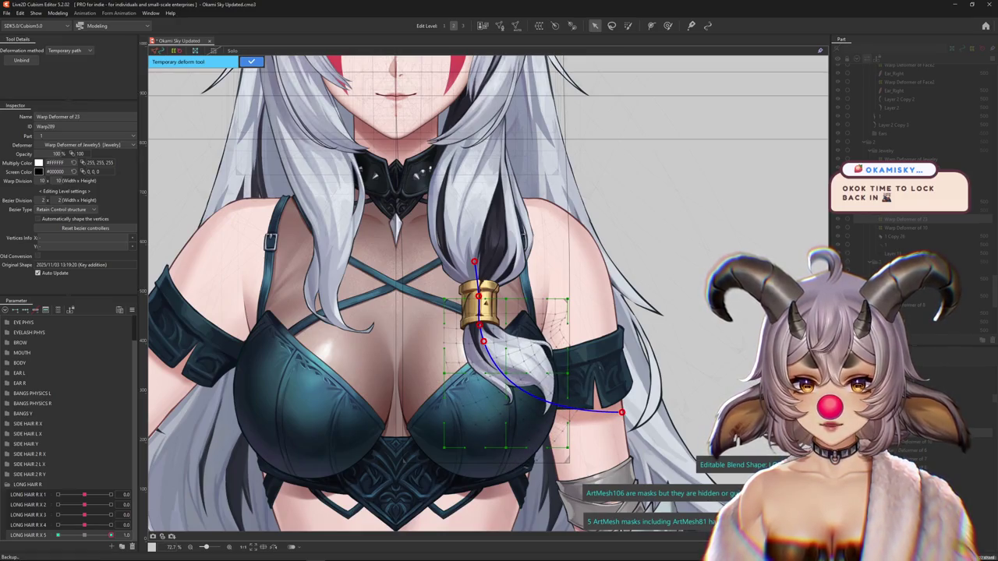
{"action": "left_click_drag", "start_coordinate": [483, 341], "coordinate": [488, 341]}
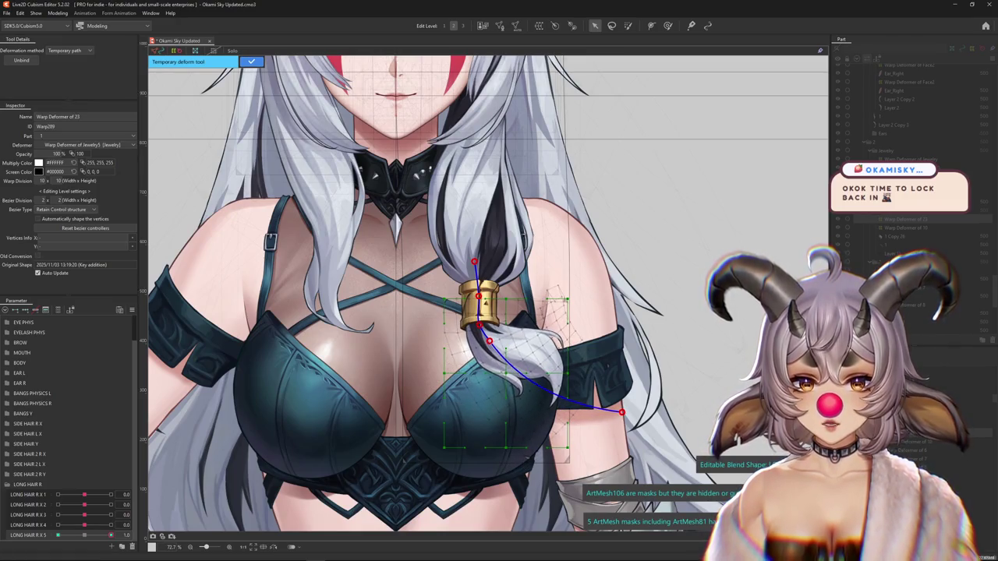
{"action": "scroll", "coordinate": [483, 328], "scroll_direction": "up", "scroll_amount": 2}
{"action": "left_click_drag", "start_coordinate": [484, 333], "coordinate": [490, 349]}
- Apply the path bend on Warp Deformer of 23, adjust the brush size, and undo the last change
{"action": "key", "text": "b"}
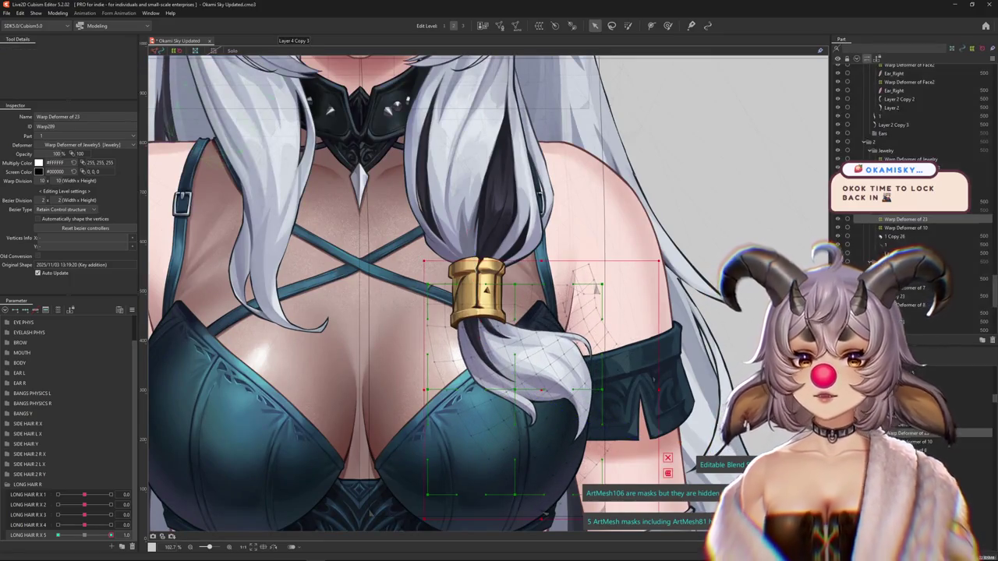
{"action": "left_click_drag", "start_coordinate": [662, 289], "coordinate": [573, 215]}
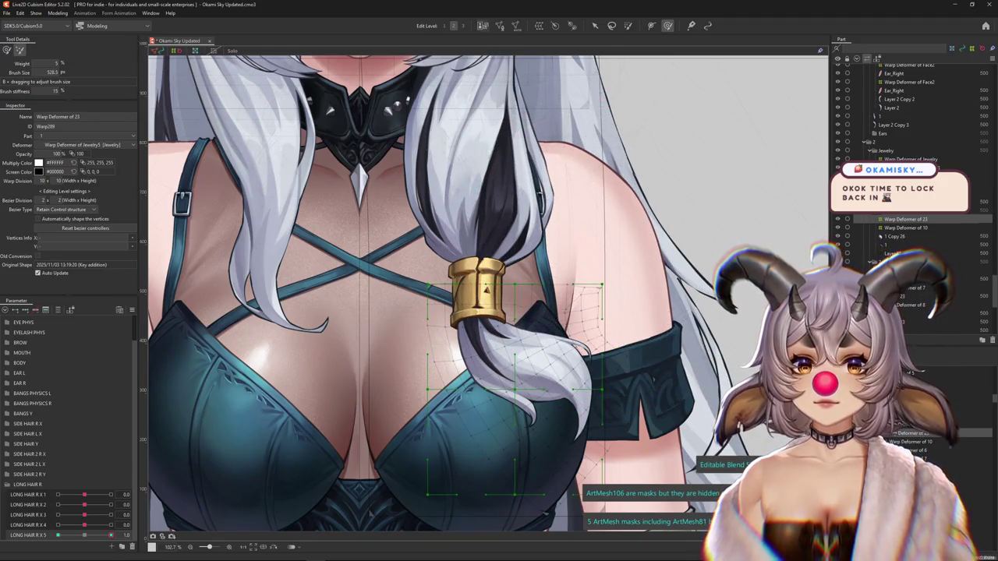
{"action": "mouse_move", "coordinate": [573, 215]}
{"action": "left_mouse_down"}
{"action": "mouse_move", "coordinate": [623, 234]}
{"action": "mouse_move", "coordinate": [515, 218]}
{"action": "mouse_move", "coordinate": [585, 231]}
{"action": "left_mouse_up"}
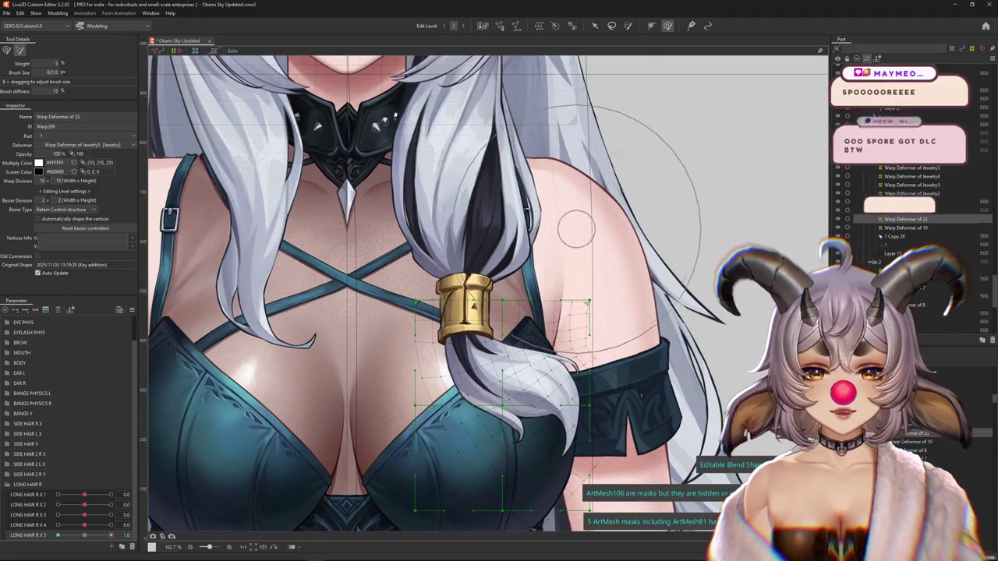
{"action": "key", "text": "ctrl+z"}
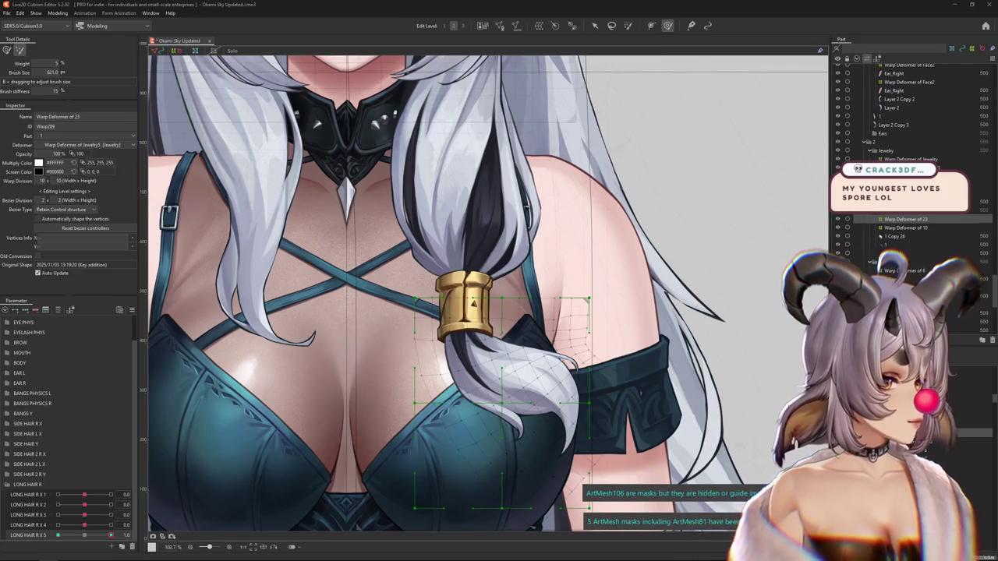
{"action": "key", "text": "alt+Tab"}
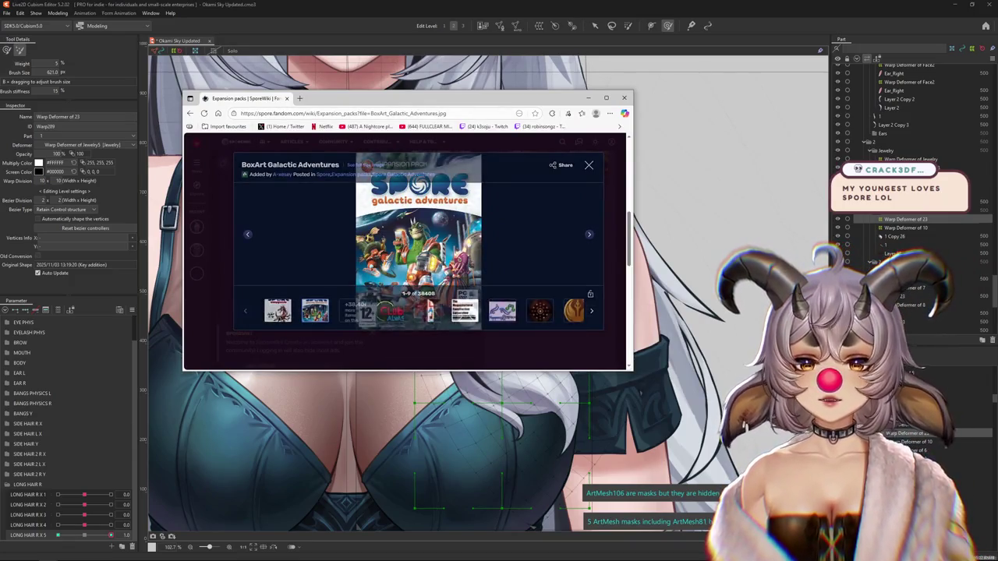
- Maximize the browser showing the Spore Galactic Adventures box art, then return to the Cubism rig
{"action": "key", "text": "super+Up"}
{"action": "right_click", "coordinate": [515, 220]}
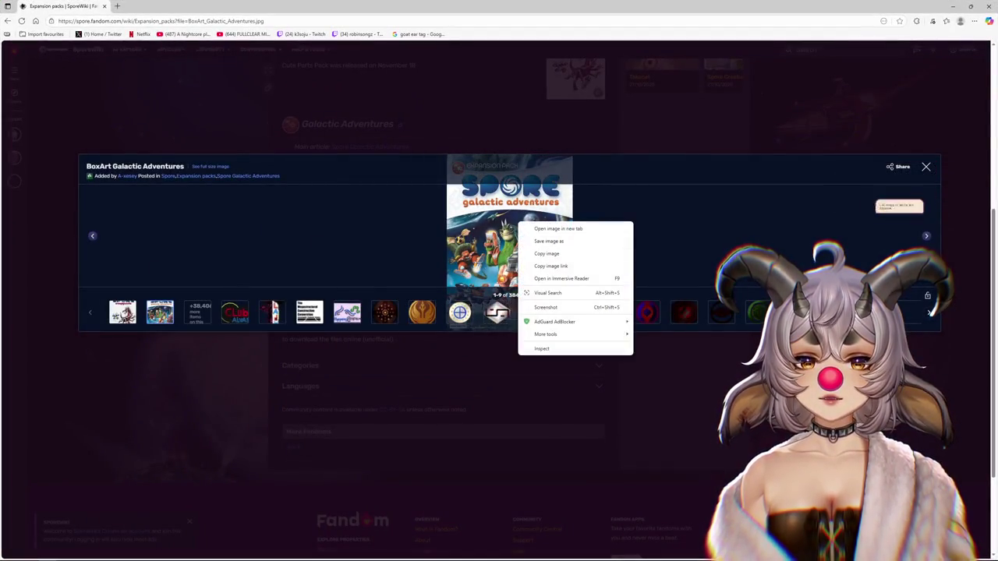
{"action": "left_click", "coordinate": [546, 251]}
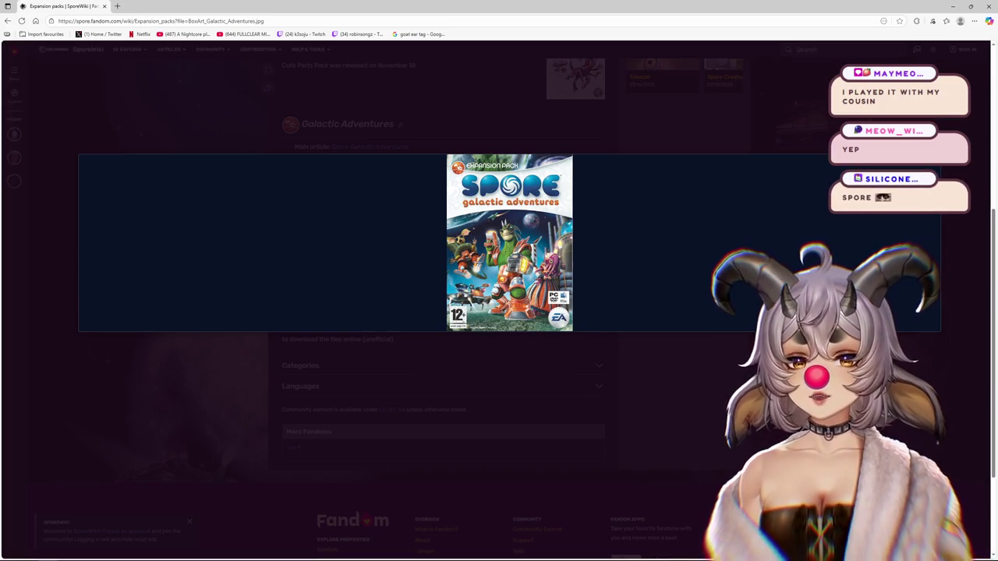
{"action": "key", "text": "alt+Tab"}
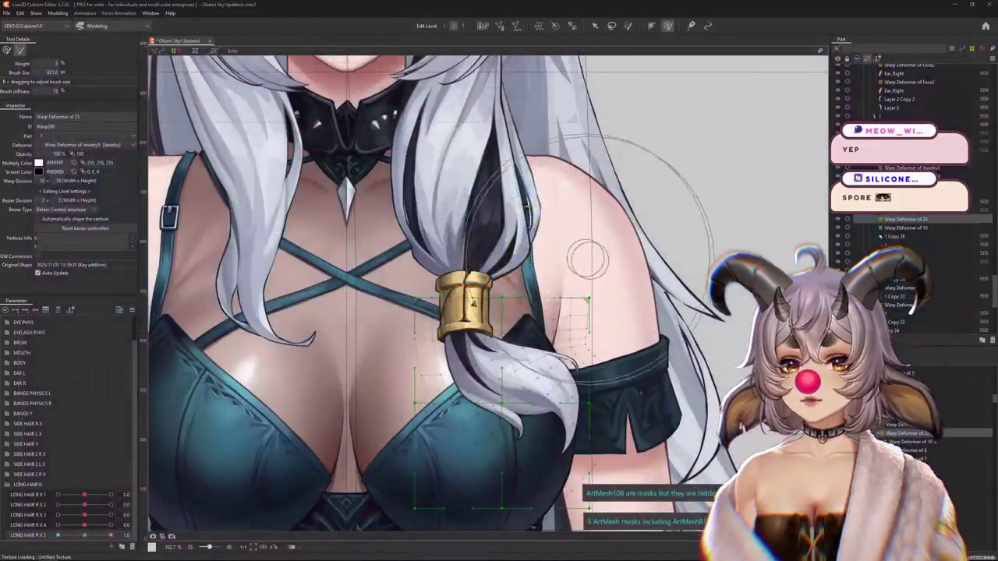
- Resize the deform brush and push the tied hair lock's warp grid rightward at LONG HAIR R X 5 = 1.0
{"action": "scroll", "coordinate": [647, 316], "scroll_direction": "down", "scroll_amount": 5}
{"action": "scroll", "coordinate": [592, 336], "scroll_direction": "up", "scroll_amount": 4}
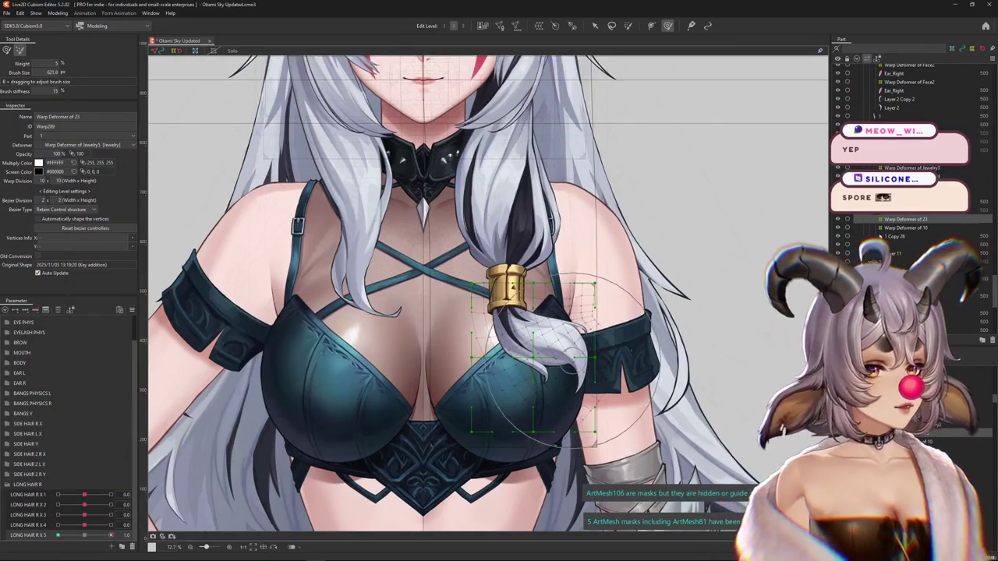
{"action": "mouse_move", "coordinate": [569, 347]}
{"action": "left_mouse_down"}
{"action": "mouse_move", "coordinate": [568, 399]}
{"action": "mouse_move", "coordinate": [550, 316]}
{"action": "mouse_move", "coordinate": [487, 335]}
{"action": "mouse_move", "coordinate": [522, 382]}
{"action": "left_mouse_up"}
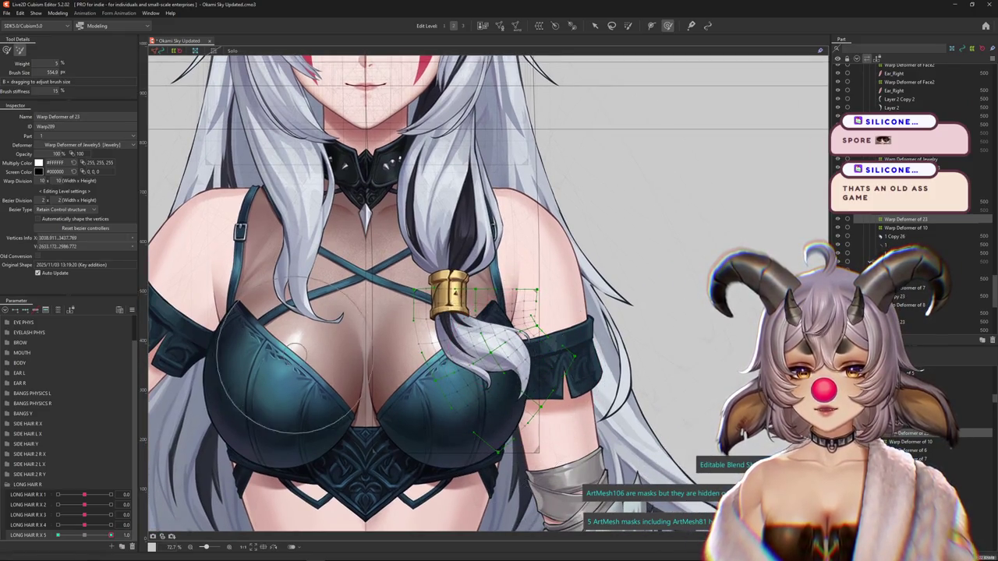
{"action": "scroll", "coordinate": [482, 293], "scroll_direction": "up", "scroll_amount": 3}
{"action": "mouse_move", "coordinate": [479, 343]}
{"action": "left_mouse_down"}
{"action": "mouse_move", "coordinate": [490, 343]}
{"action": "mouse_move", "coordinate": [473, 328]}
{"action": "mouse_move", "coordinate": [456, 425]}
{"action": "mouse_move", "coordinate": [511, 370]}
{"action": "mouse_move", "coordinate": [463, 304]}
{"action": "mouse_move", "coordinate": [432, 328]}
{"action": "mouse_move", "coordinate": [491, 357]}
{"action": "mouse_move", "coordinate": [485, 346]}
{"action": "left_mouse_up"}
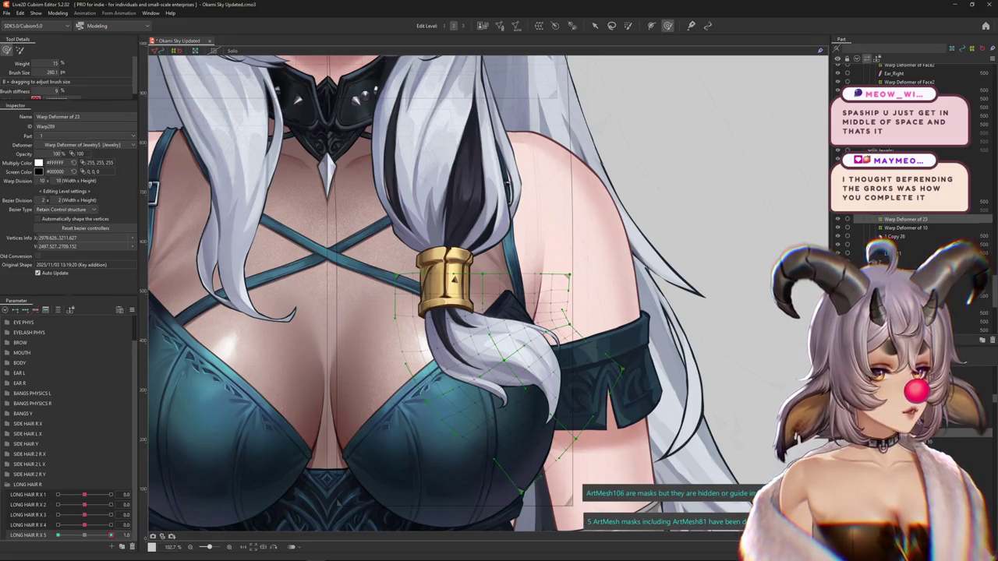
{"action": "left_click_drag", "start_coordinate": [493, 334], "coordinate": [485, 323]}
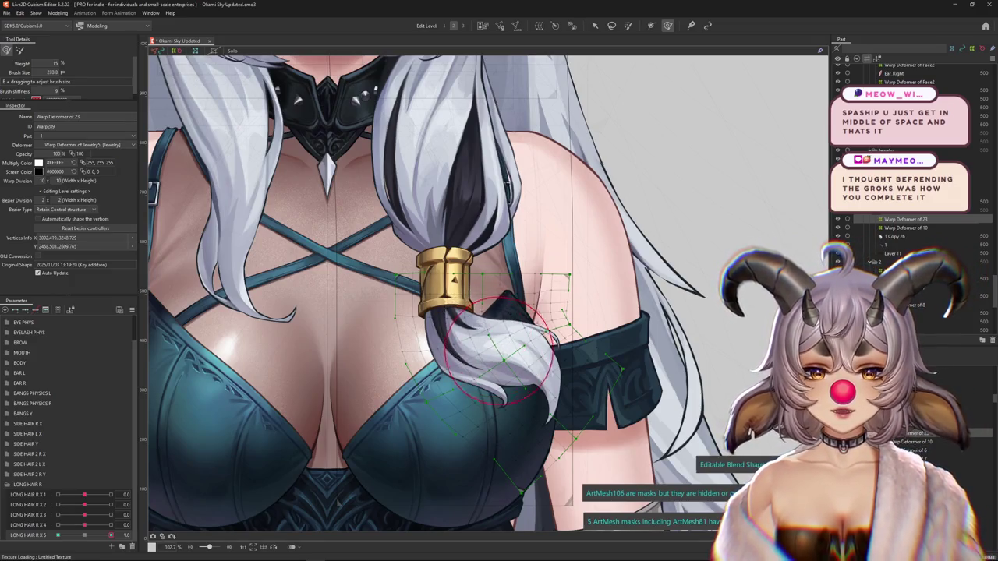
{"action": "mouse_move", "coordinate": [517, 469]}
{"action": "left_mouse_down"}
{"action": "mouse_move", "coordinate": [487, 447]}
{"action": "mouse_move", "coordinate": [372, 407]}
{"action": "left_mouse_up"}
{"action": "left_click_drag", "start_coordinate": [468, 367], "coordinate": [437, 343]}
{"action": "left_click_drag", "start_coordinate": [335, 308], "coordinate": [530, 414]}
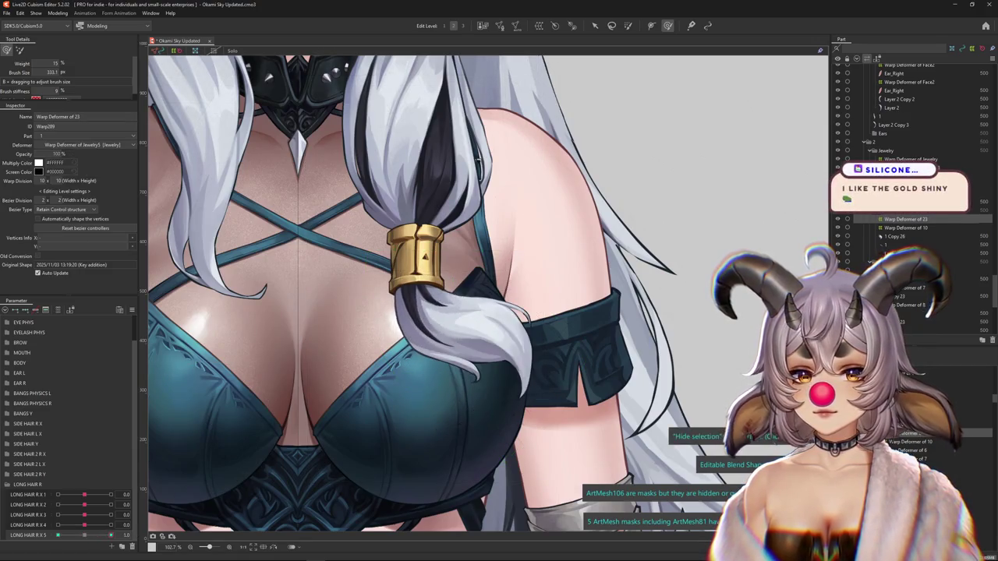
- Warp the hair lock further outward to the right, then select Warp Deformer of 23's deformation methods
{"action": "scroll", "coordinate": [530, 413], "scroll_direction": "down", "scroll_amount": 5}
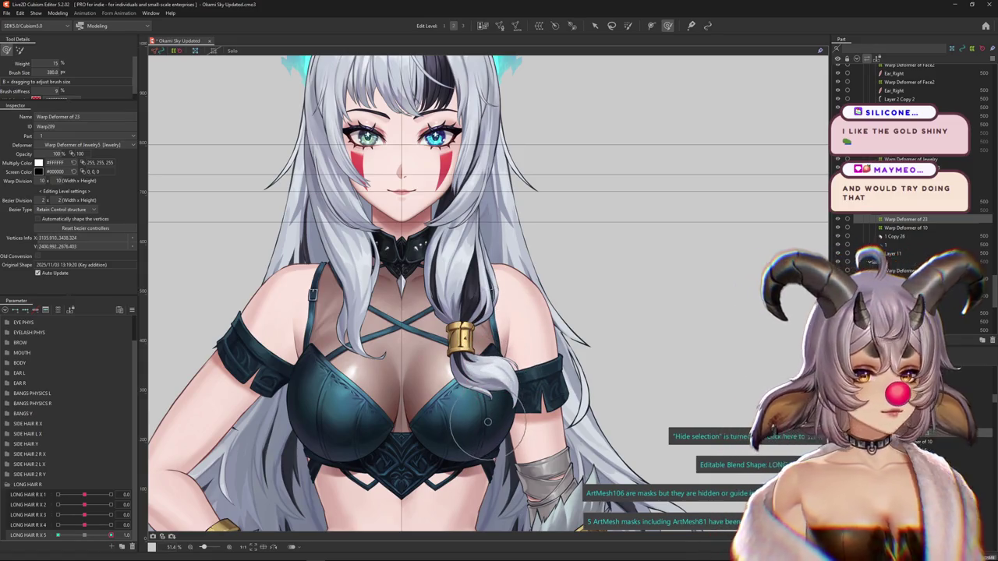
{"action": "scroll", "coordinate": [475, 483], "scroll_direction": "up", "scroll_amount": 2}
{"action": "scroll", "coordinate": [488, 293], "scroll_direction": "up", "scroll_amount": 1}
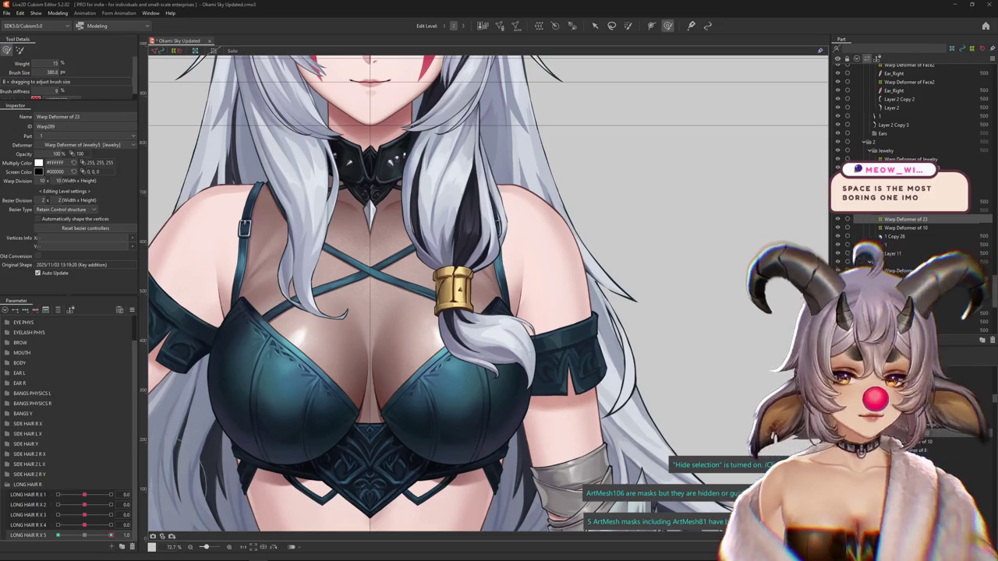
{"action": "left_click_drag", "start_coordinate": [479, 386], "coordinate": [512, 384]}
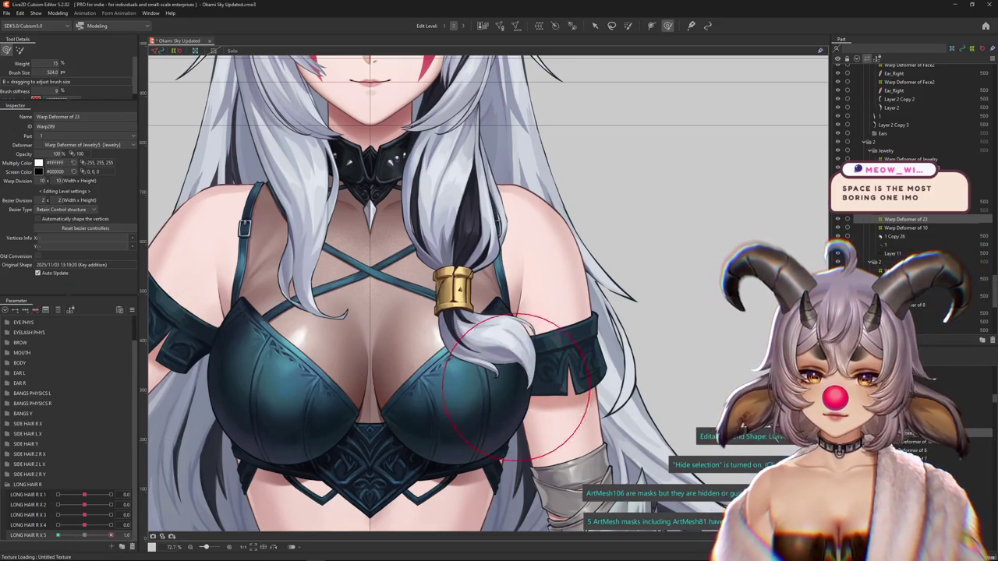
{"action": "scroll", "coordinate": [429, 406], "scroll_direction": "down", "scroll_amount": 2}
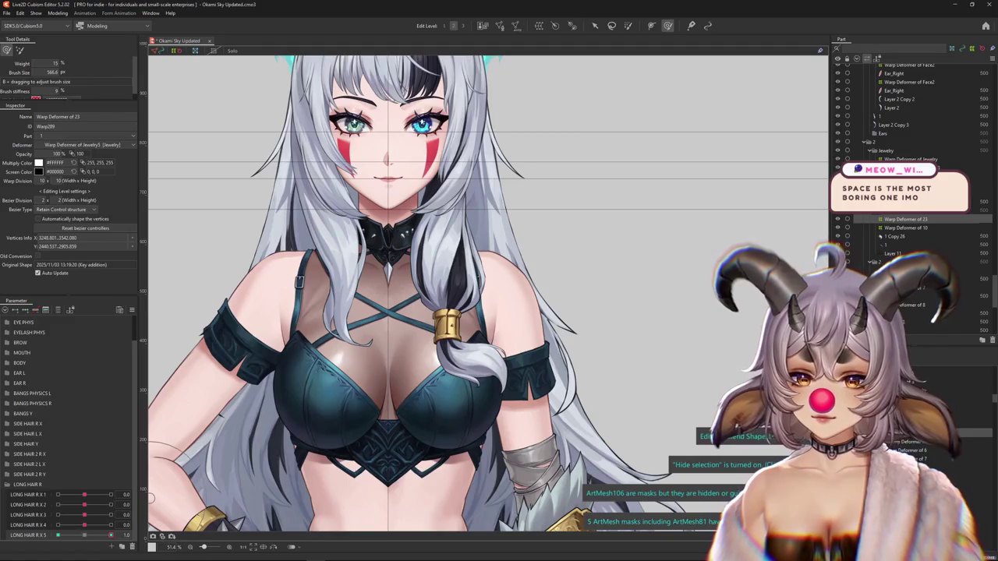
{"action": "scroll", "coordinate": [501, 413], "scroll_direction": "up", "scroll_amount": 2}
{"action": "key", "text": "v"}
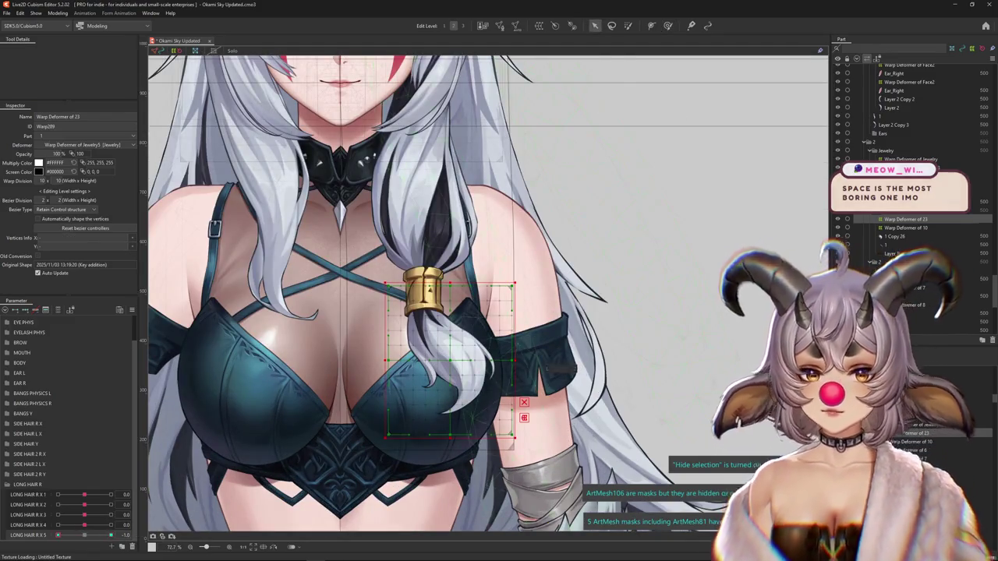
{"action": "left_click", "coordinate": [69, 50]}
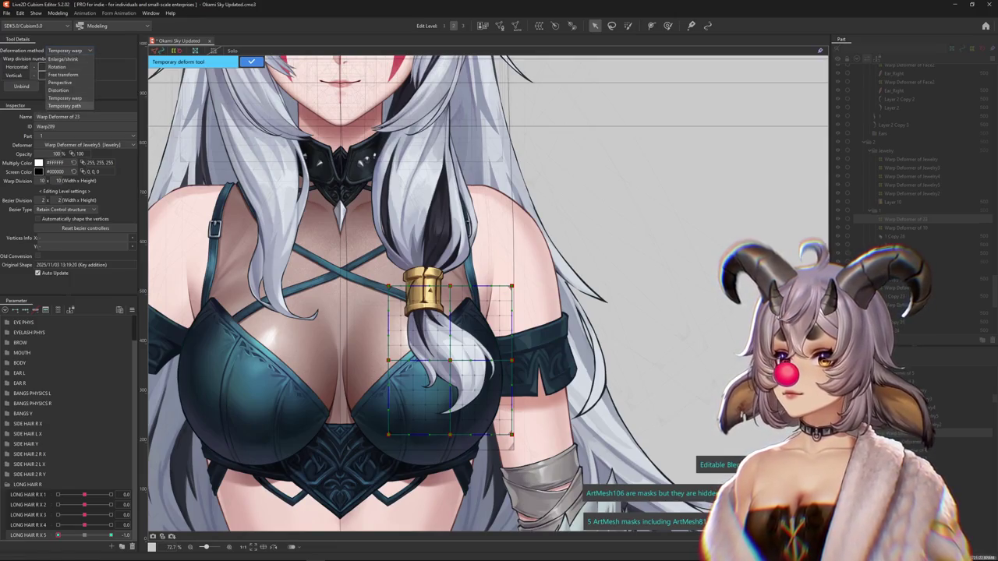
- Curve the hair lock down and left at -1.0 using a Temporary path drawn along it
{"action": "left_click", "coordinate": [65, 105]}
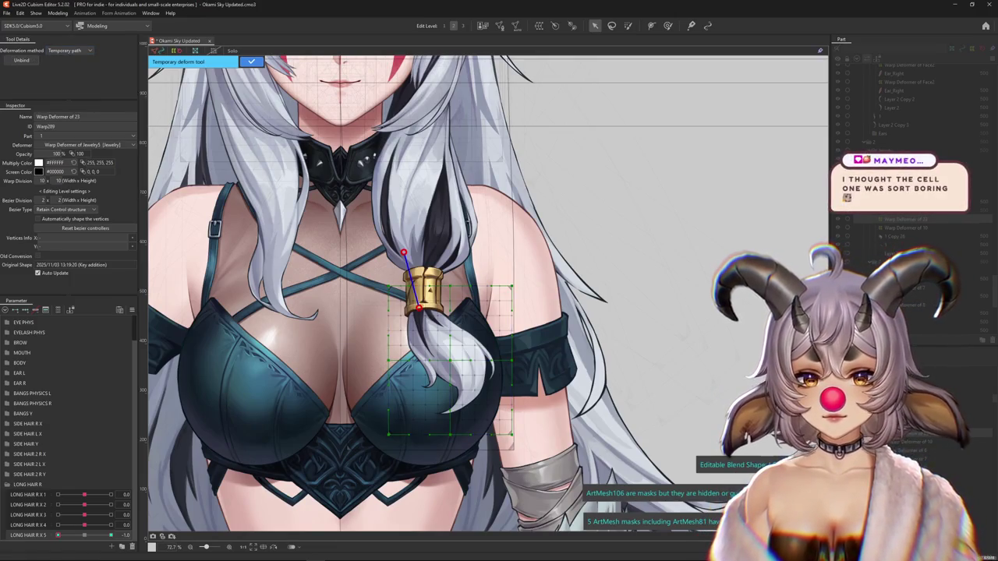
{"action": "left_click_drag", "start_coordinate": [499, 463], "coordinate": [335, 490]}
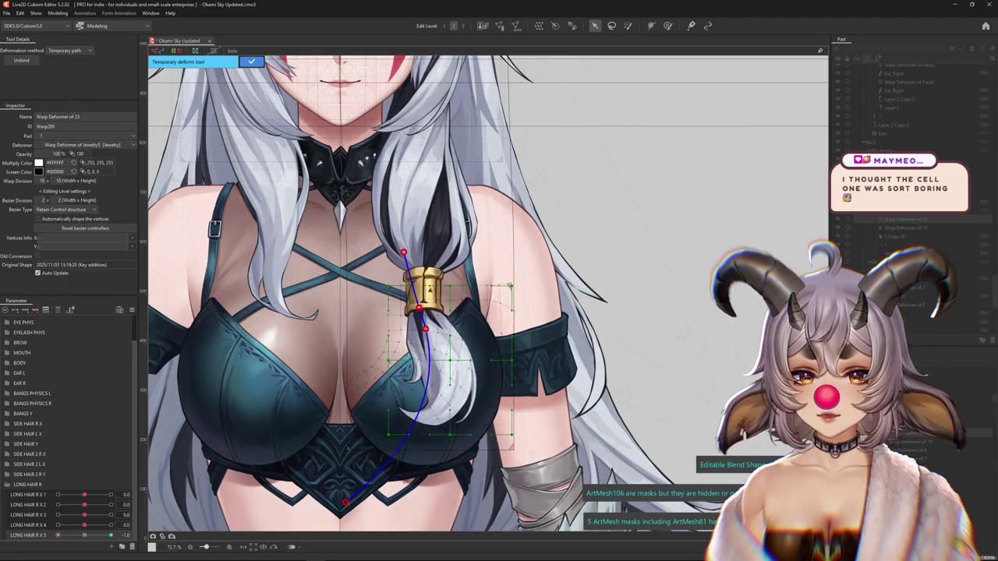
{"action": "scroll", "coordinate": [389, 385], "scroll_direction": "up", "scroll_amount": 2}
{"action": "scroll", "coordinate": [388, 385], "scroll_direction": "up", "scroll_amount": 2}
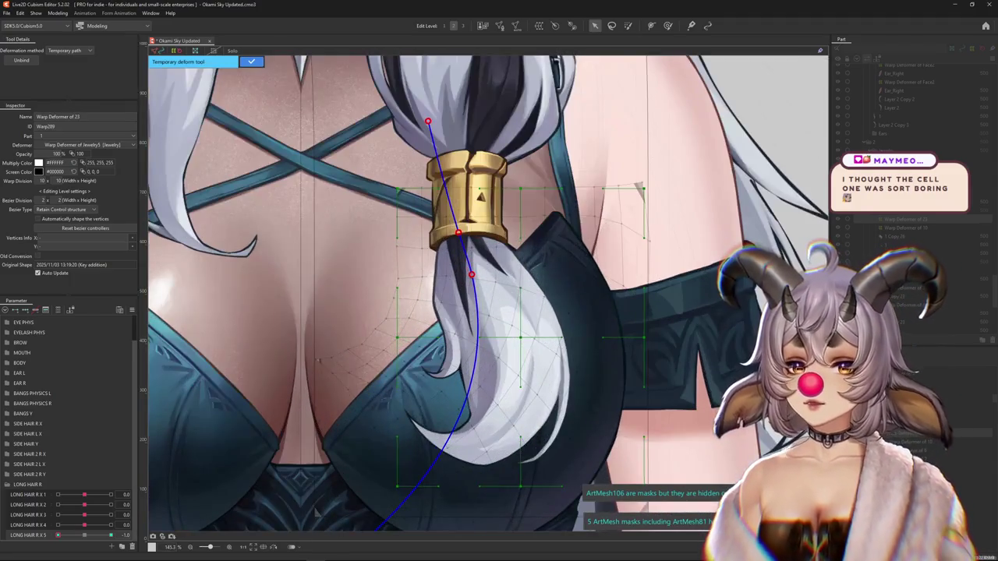
{"action": "left_click_drag", "start_coordinate": [471, 274], "coordinate": [466, 274]}
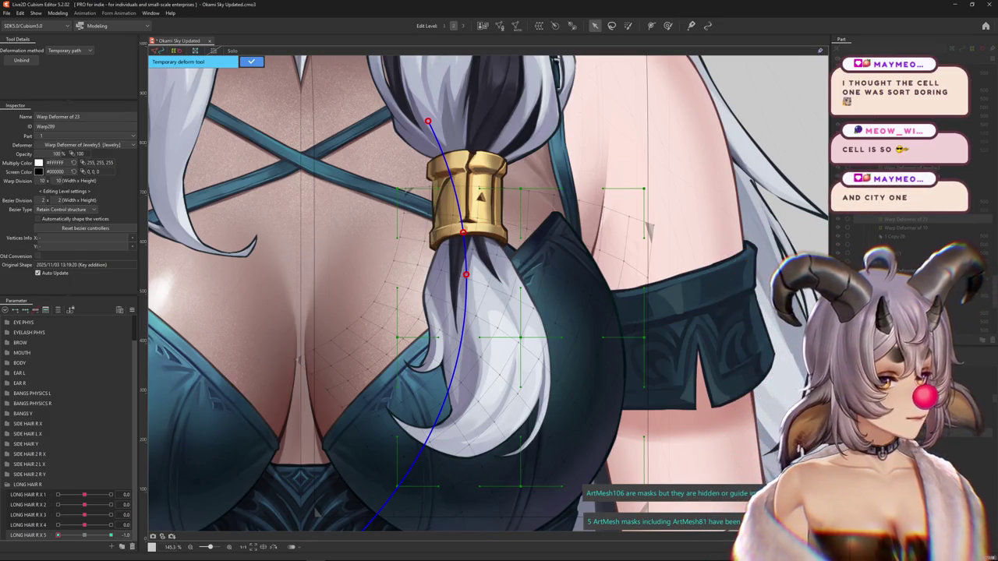
{"action": "key", "text": "Return"}
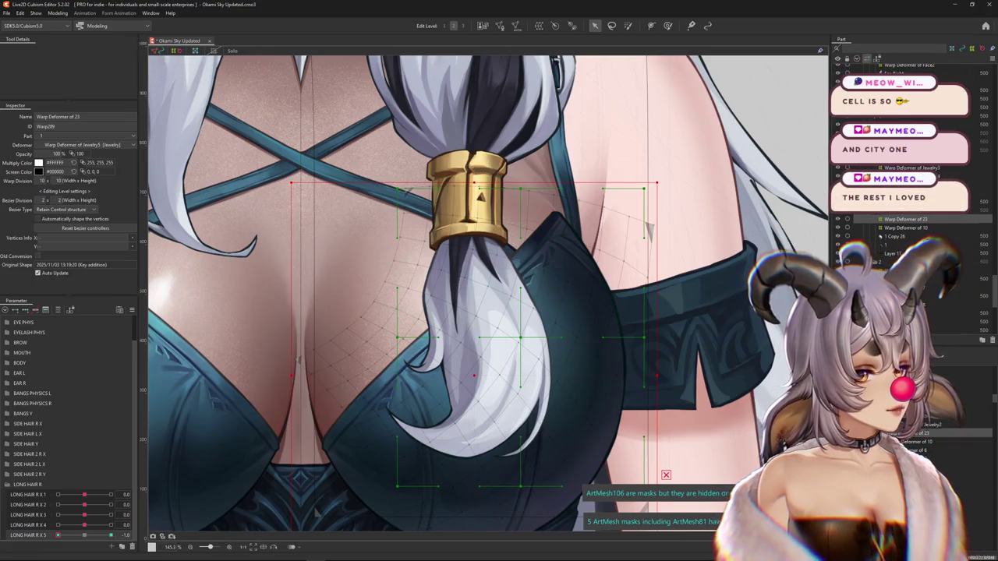
{"action": "scroll", "coordinate": [381, 258], "scroll_direction": "down", "scroll_amount": 3}
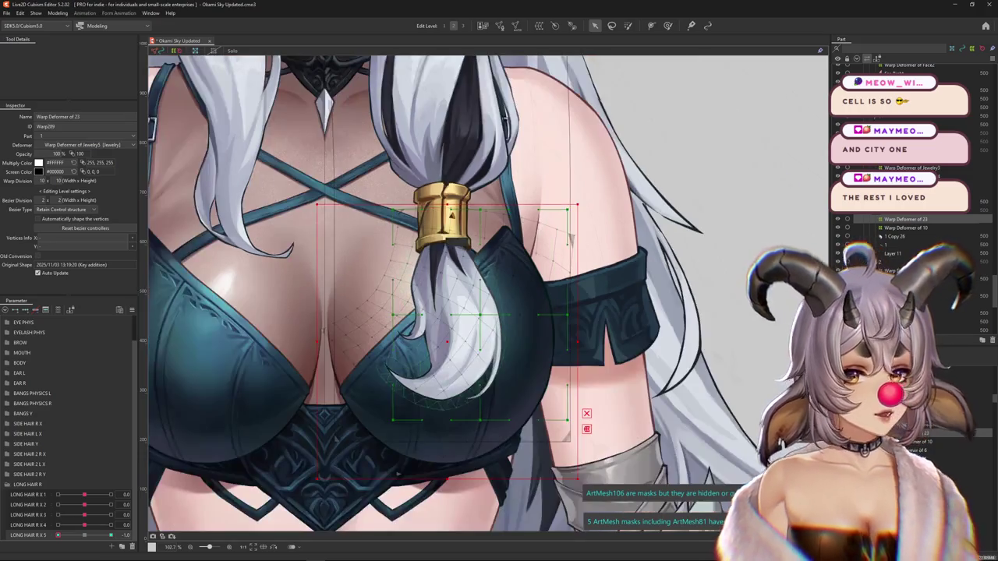
- Sculpt the warp grid around the gold hair tie with the Deform Brush at LONG HAIR R X 5 = -1
{"action": "key", "text": "b"}
{"action": "mouse_move", "coordinate": [436, 343]}
{"action": "left_mouse_down"}
{"action": "mouse_move", "coordinate": [466, 308]}
{"action": "mouse_move", "coordinate": [499, 312]}
{"action": "mouse_move", "coordinate": [480, 337]}
{"action": "mouse_move", "coordinate": [476, 238]}
{"action": "left_mouse_up"}
{"action": "mouse_move", "coordinate": [426, 405]}
{"action": "left_mouse_down"}
{"action": "mouse_move", "coordinate": [475, 406]}
{"action": "mouse_move", "coordinate": [355, 366]}
{"action": "left_mouse_up"}
{"action": "left_click_drag", "start_coordinate": [320, 290], "coordinate": [341, 300]}
{"action": "left_click_drag", "start_coordinate": [433, 377], "coordinate": [430, 402]}
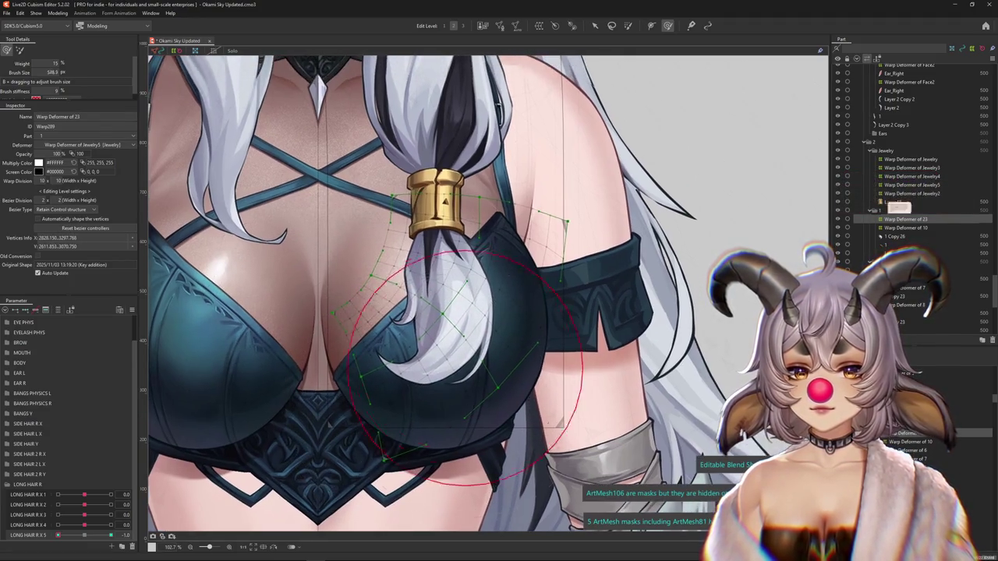
{"action": "left_click_drag", "start_coordinate": [514, 328], "coordinate": [557, 226]}
- Smooth the lock's curve and pull the strand down, then check LONG HAIR R X 5 at 0 and 1
{"action": "scroll", "coordinate": [561, 234], "scroll_direction": "up", "scroll_amount": 1}
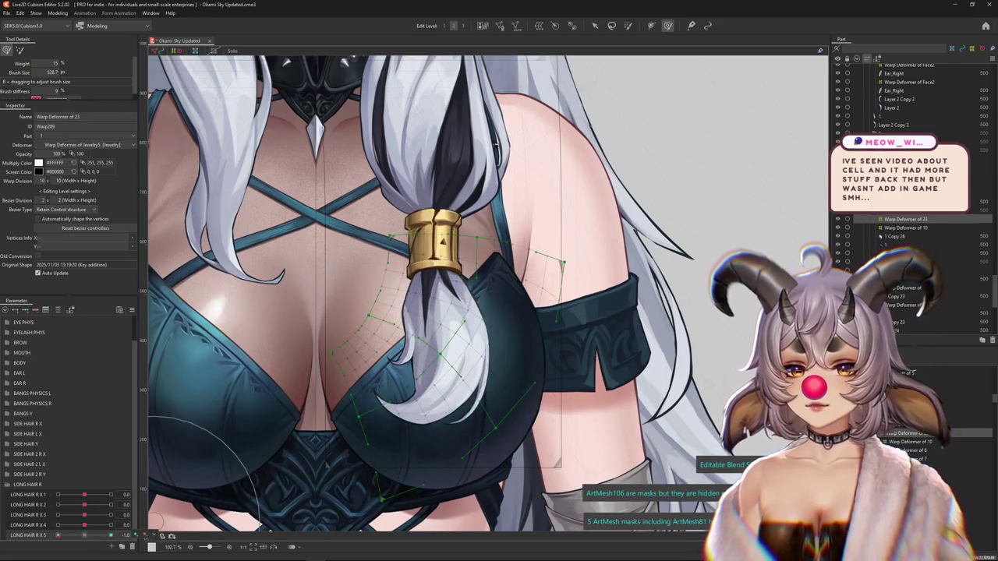
{"action": "left_click_drag", "start_coordinate": [436, 366], "coordinate": [467, 249]}
{"action": "left_click_drag", "start_coordinate": [468, 374], "coordinate": [359, 312]}
{"action": "scroll", "coordinate": [467, 312], "scroll_direction": "up", "scroll_amount": 1}
{"action": "scroll", "coordinate": [437, 312], "scroll_direction": "up", "scroll_amount": 1}
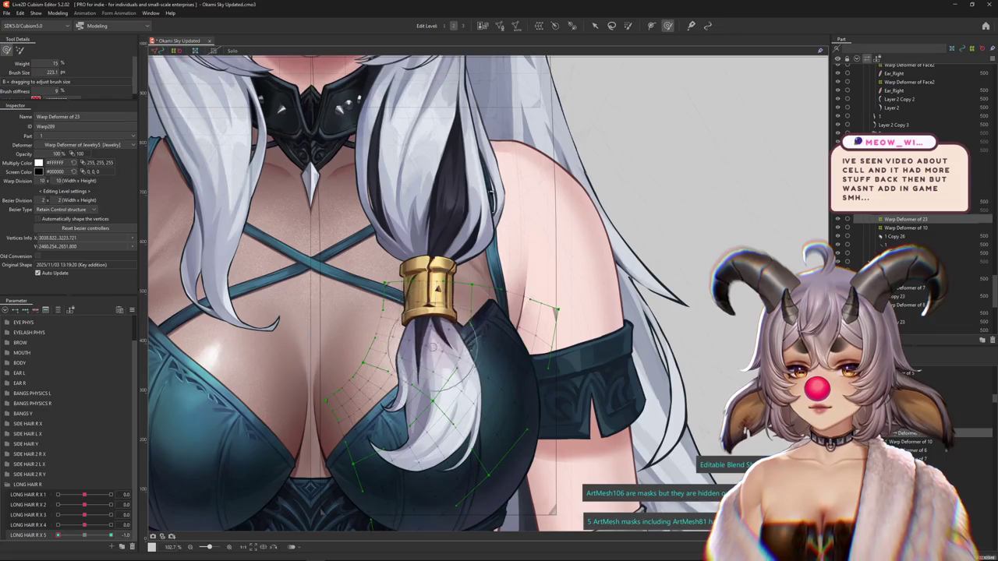
{"action": "left_click_drag", "start_coordinate": [434, 390], "coordinate": [437, 437]}
{"action": "left_click", "coordinate": [135, 535]}
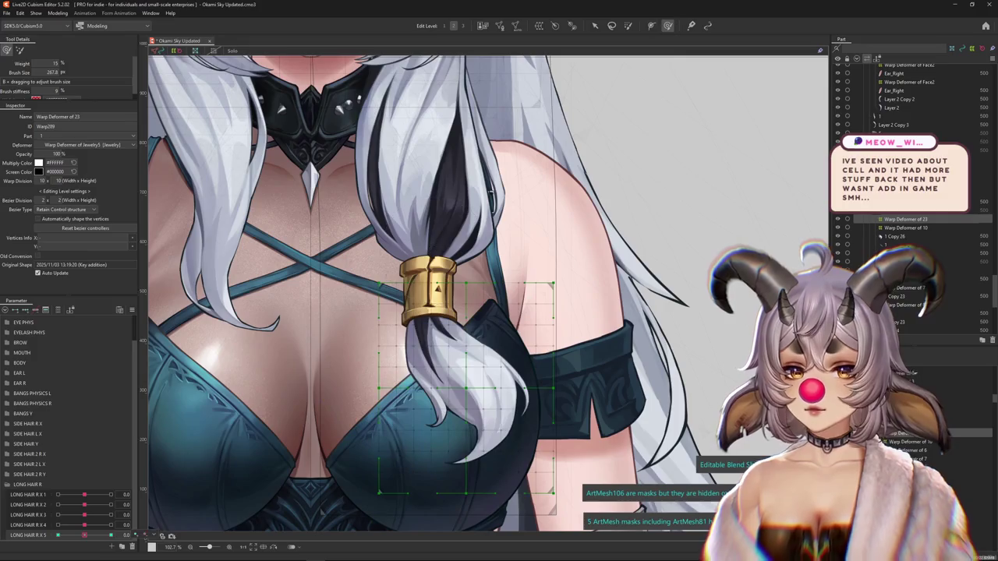
{"action": "left_click_drag", "start_coordinate": [408, 263], "coordinate": [413, 258]}
{"action": "left_click", "coordinate": [111, 535]}
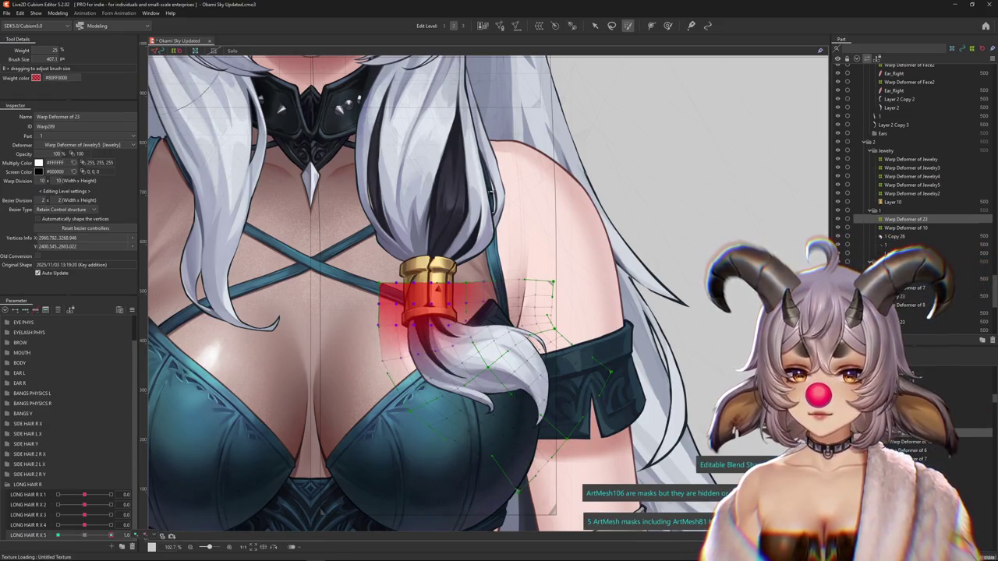
- Adjust the weighted area around the hair tie and touch up the lock at the -1 key
{"action": "left_click_drag", "start_coordinate": [110, 535], "coordinate": [84, 535]}
{"action": "scroll", "coordinate": [428, 301], "scroll_direction": "down", "scroll_amount": 3}
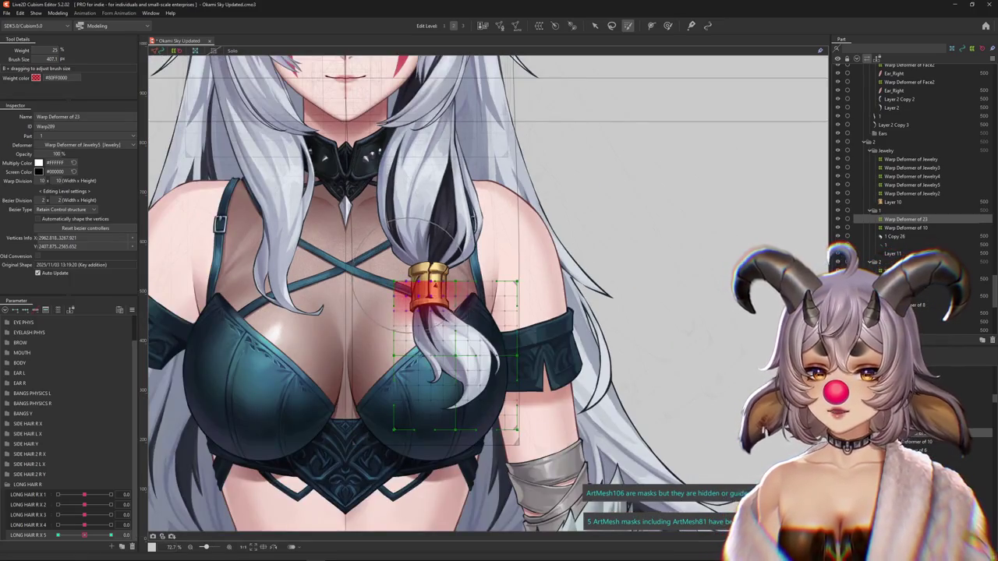
{"action": "scroll", "coordinate": [428, 300], "scroll_direction": "up", "scroll_amount": 3}
{"action": "left_click_drag", "start_coordinate": [413, 297], "coordinate": [413, 262]}
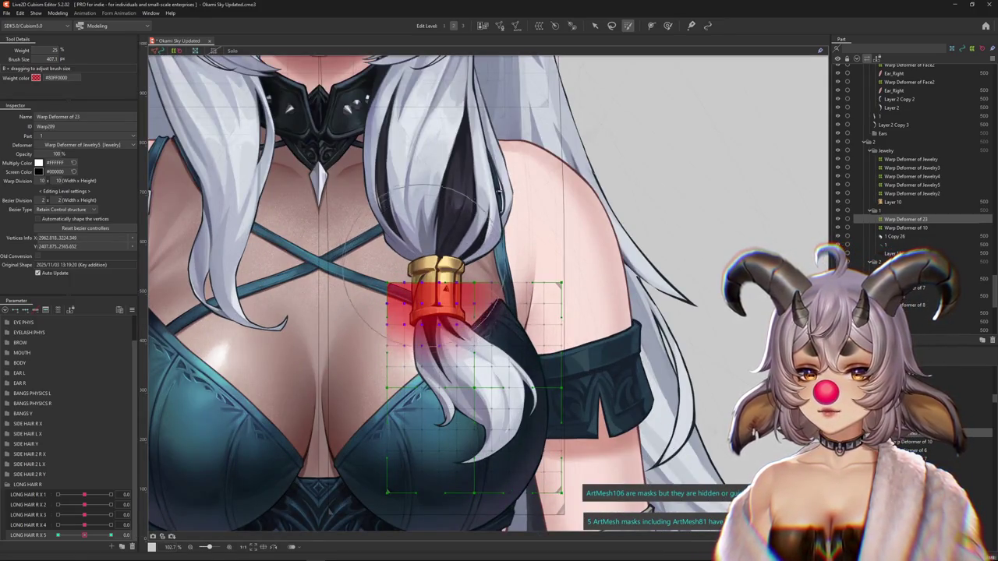
{"action": "left_click", "coordinate": [58, 534]}
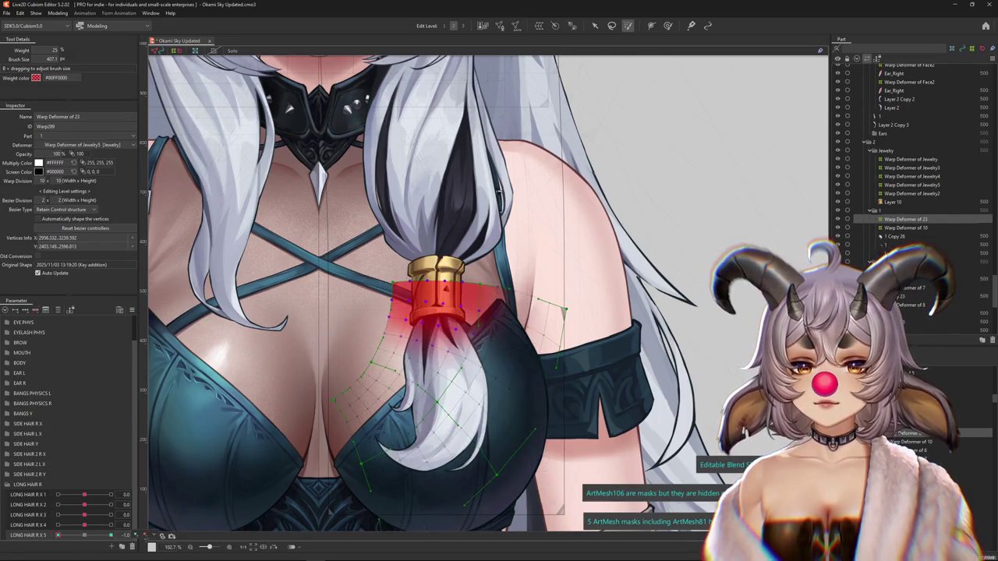
{"action": "left_click_drag", "start_coordinate": [347, 367], "coordinate": [343, 375]}
- Brush the tied hair lock into shape and hide the deformer grid to preview it
{"action": "key", "text": "b"}
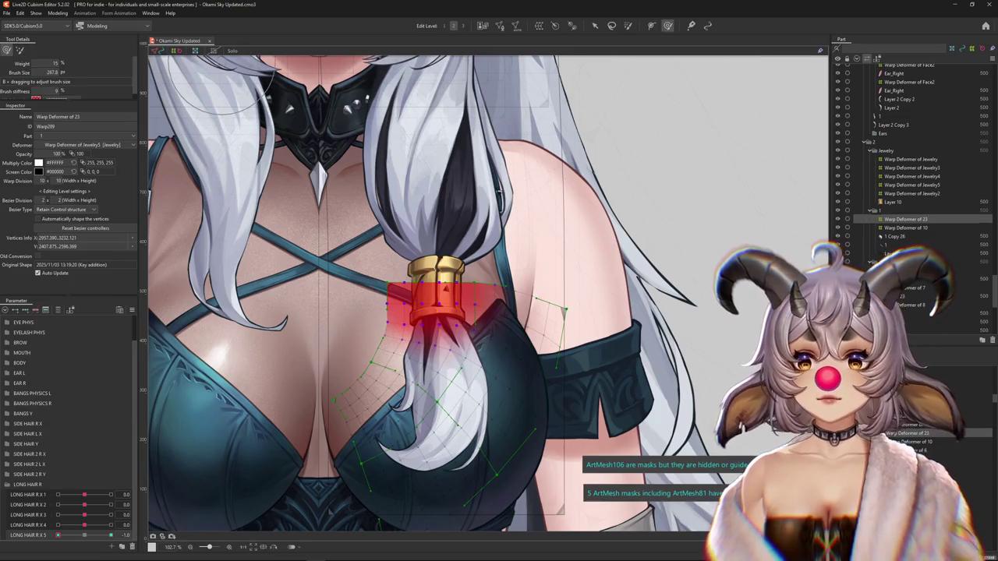
{"action": "left_click_drag", "start_coordinate": [409, 349], "coordinate": [432, 299]}
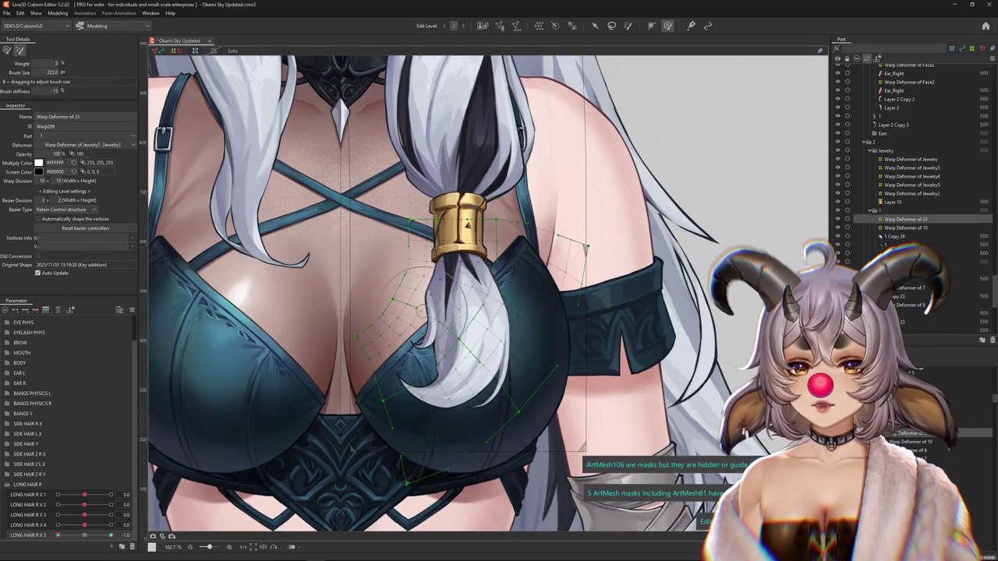
{"action": "left_click_drag", "start_coordinate": [507, 339], "coordinate": [296, 382]}
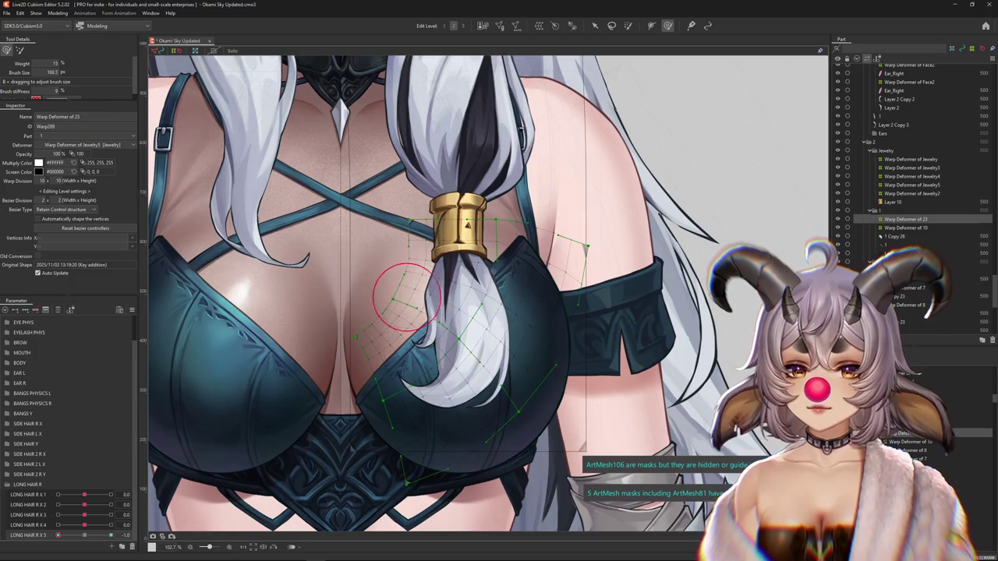
{"action": "key", "text": "ctrl+h"}
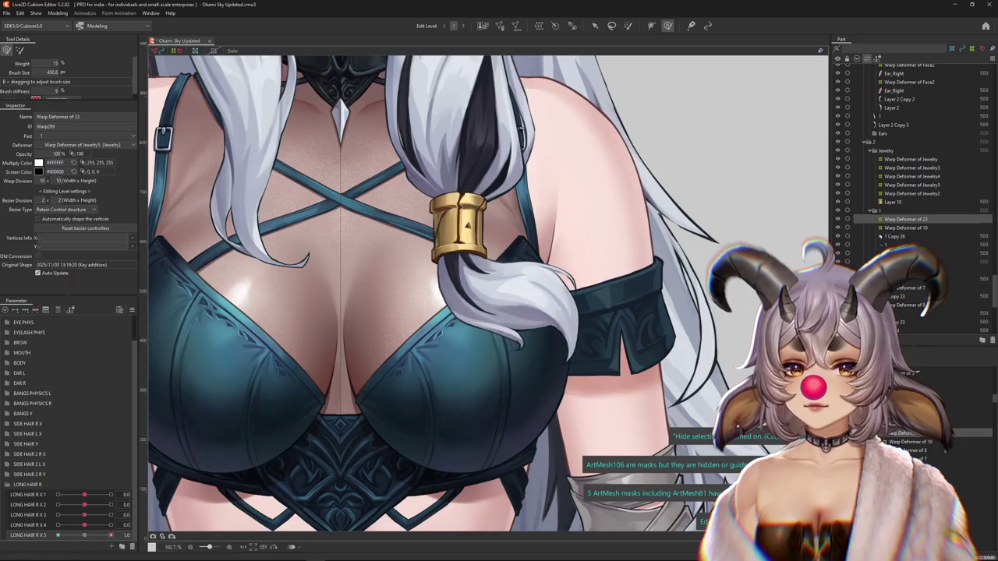
- Set the long-hair parameter's Extended Interpolation method to SNS Interpolation instead of Linear
{"action": "left_click", "coordinate": [132, 310]}
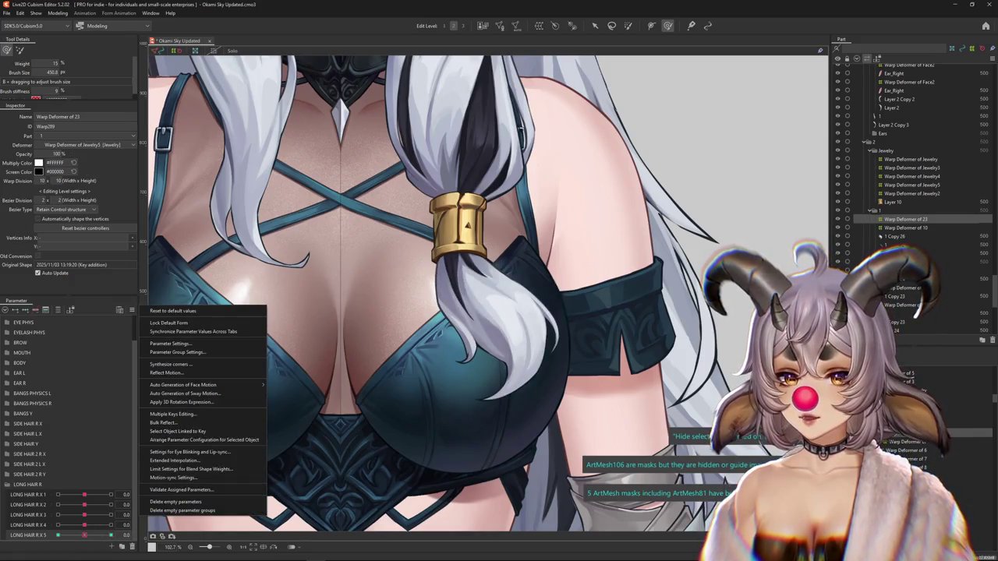
{"action": "left_click", "coordinate": [173, 460]}
{"action": "left_click", "coordinate": [425, 240]}
{"action": "left_click", "coordinate": [421, 258]}
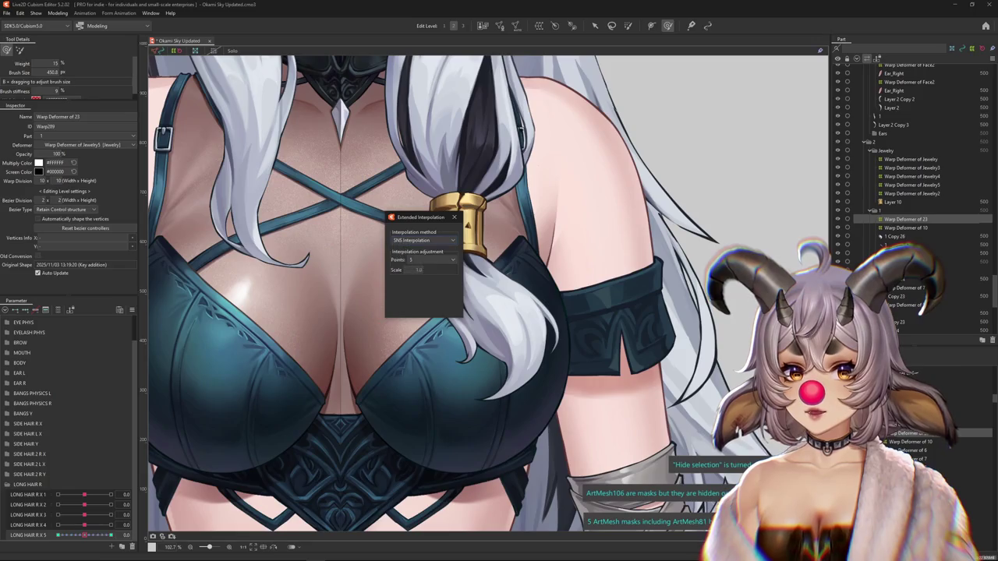
{"action": "left_click", "coordinate": [454, 217]}
- Shrink the brush and refine the lock beneath the gold band, toggling the grid to preview
{"action": "scroll", "coordinate": [453, 216], "scroll_direction": "down", "scroll_amount": 3}
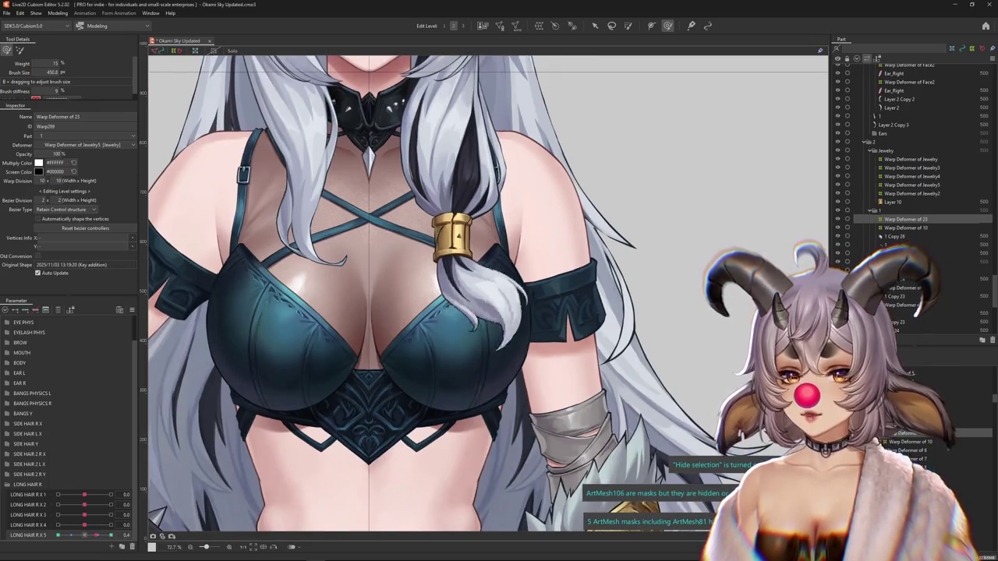
{"action": "scroll", "coordinate": [514, 214], "scroll_direction": "up", "scroll_amount": 5}
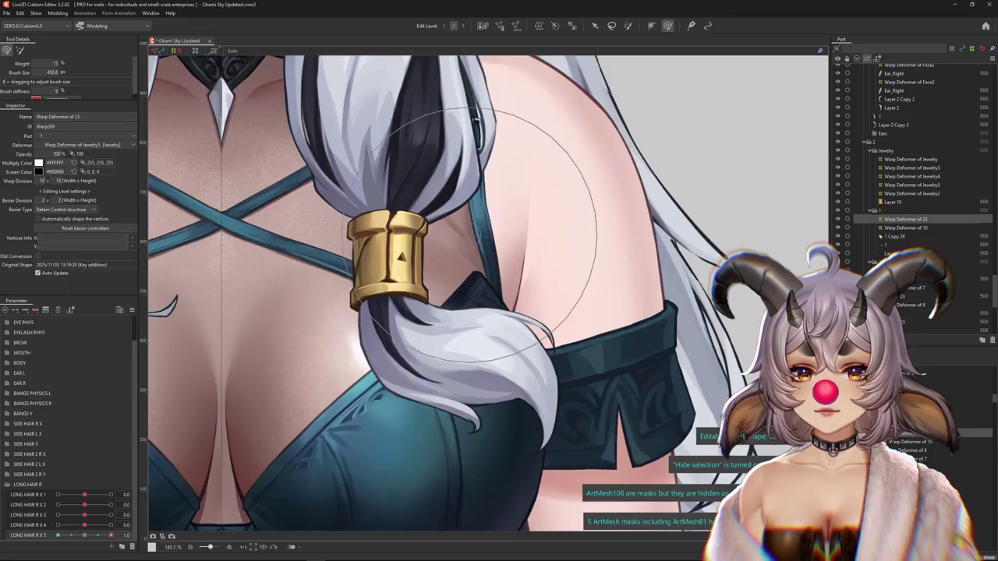
{"action": "left_click_drag", "start_coordinate": [470, 234], "coordinate": [475, 250]}
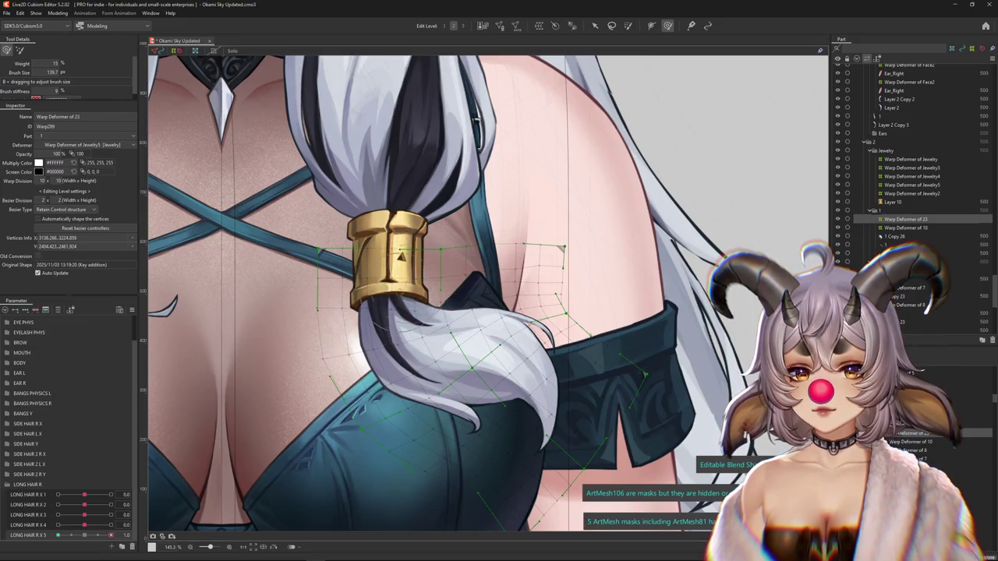
{"action": "key", "text": "ctrl+h"}
{"action": "key", "text": "ctrl+h"}
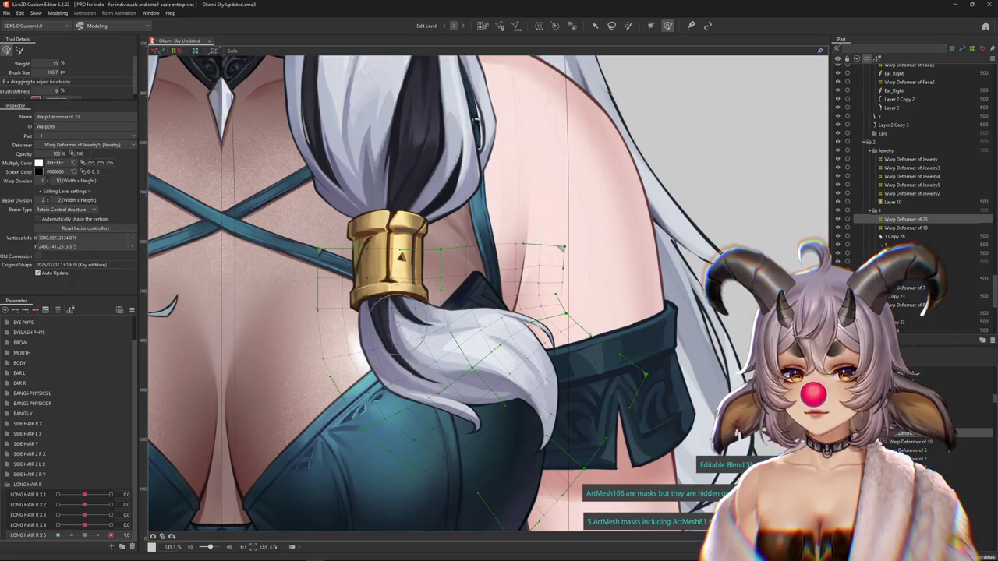
{"action": "key", "text": "ctrl+h"}
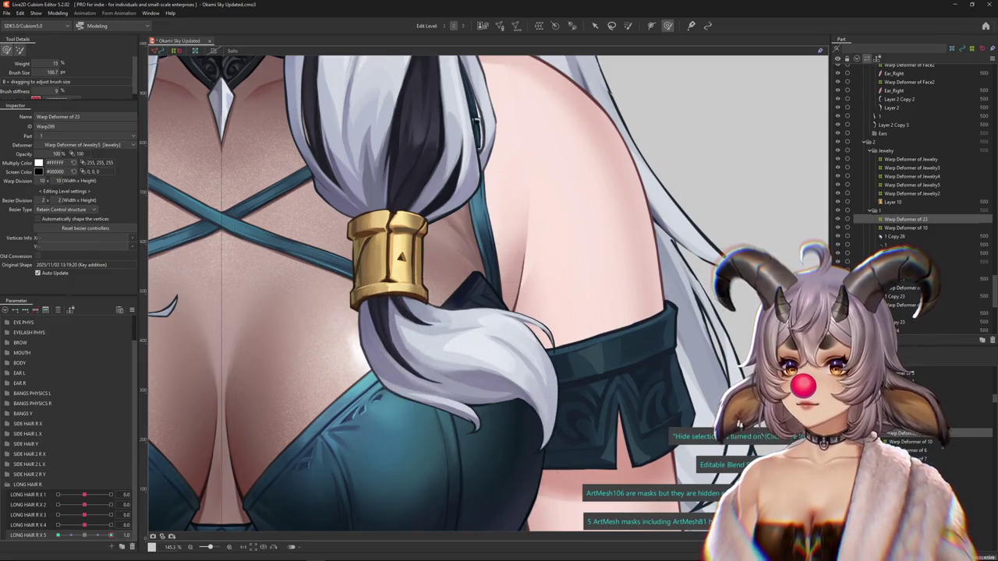
{"action": "key", "text": "ctrl+h"}
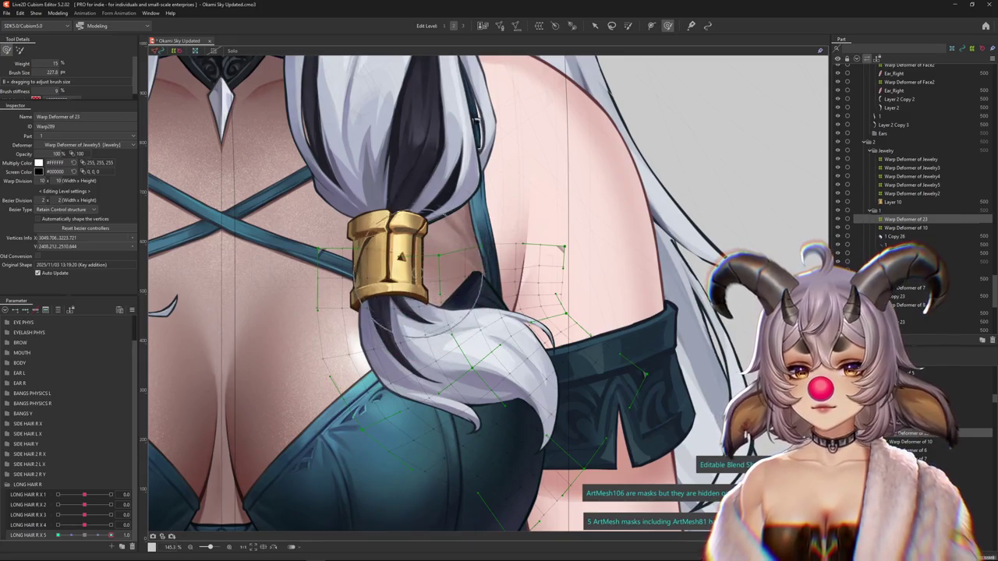
{"action": "scroll", "coordinate": [428, 327], "scroll_direction": "down", "scroll_amount": 2}
- Centre the view on the gold band, resize the brush and toggle the grid to preview the ponytail
{"action": "scroll", "coordinate": [429, 327], "scroll_direction": "down", "scroll_amount": 1}
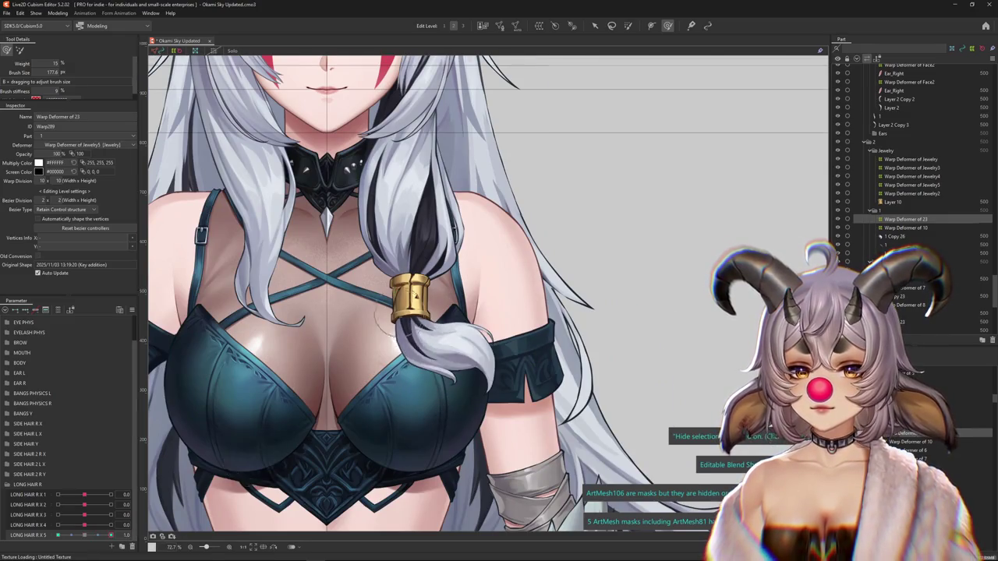
{"action": "scroll", "coordinate": [397, 308], "scroll_direction": "up", "scroll_amount": 3}
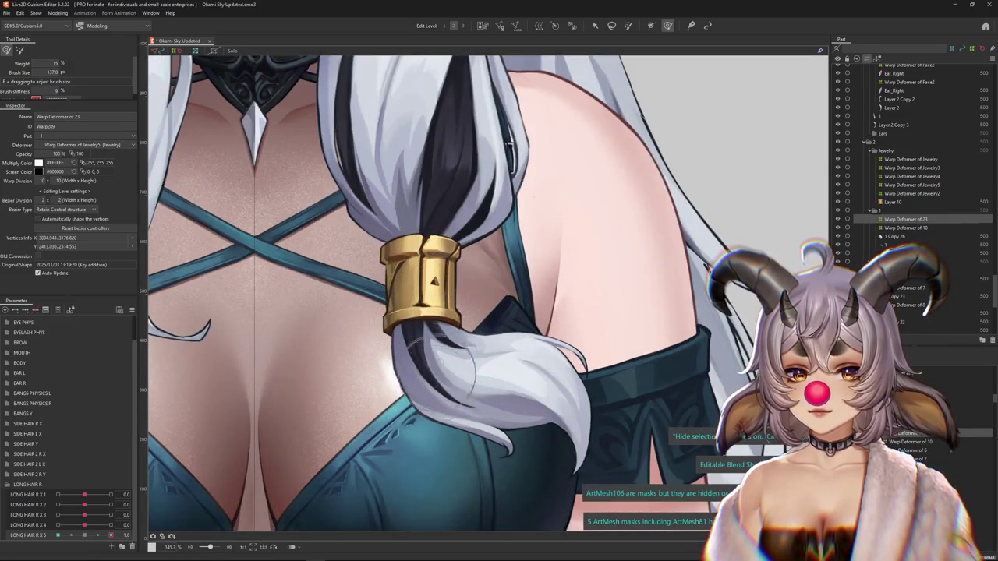
{"action": "left_click_drag", "start_coordinate": [440, 360], "coordinate": [425, 318]}
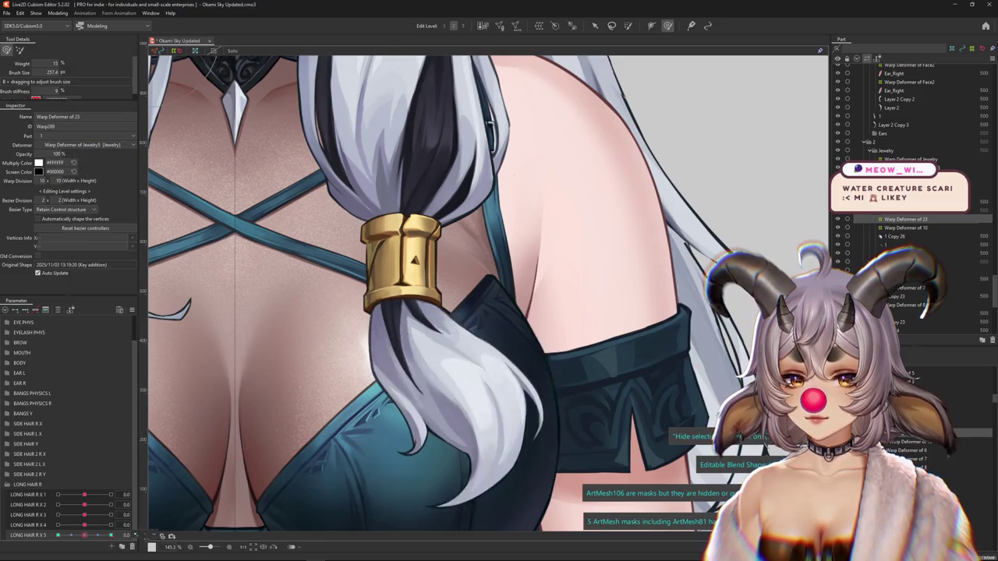
{"action": "left_click", "coordinate": [423, 322]}
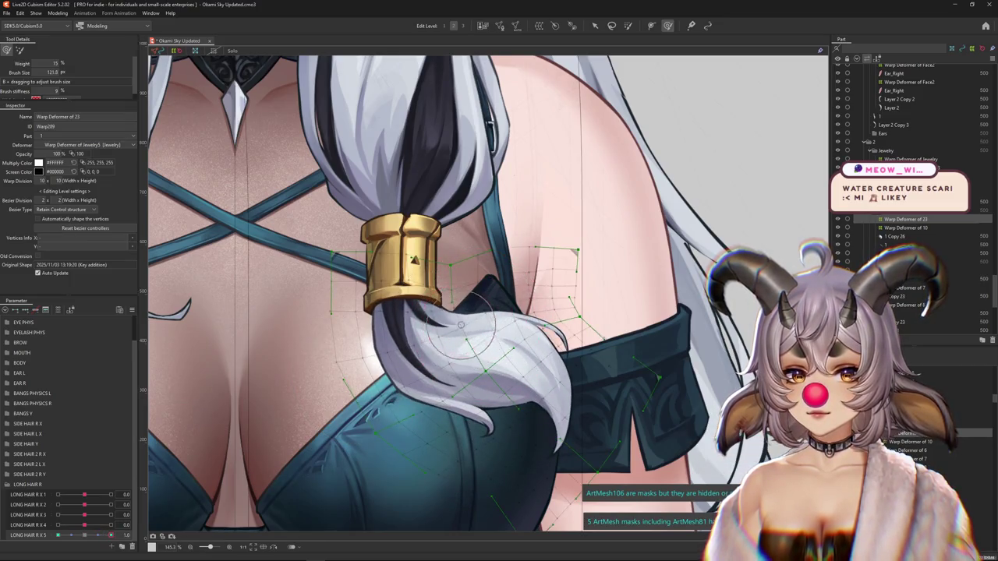
{"action": "key", "text": "ctrl+h"}
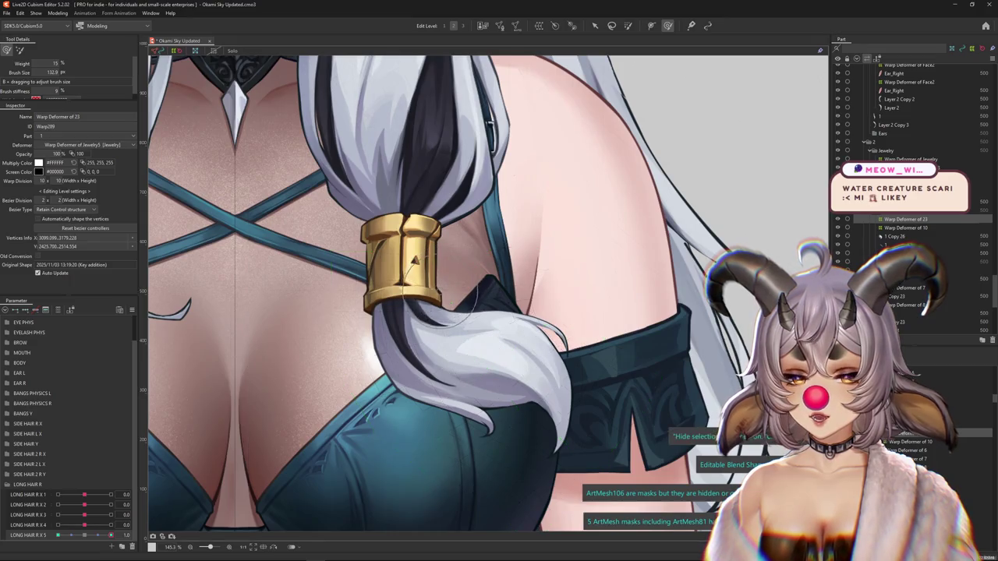
{"action": "key", "text": "ctrl+h"}
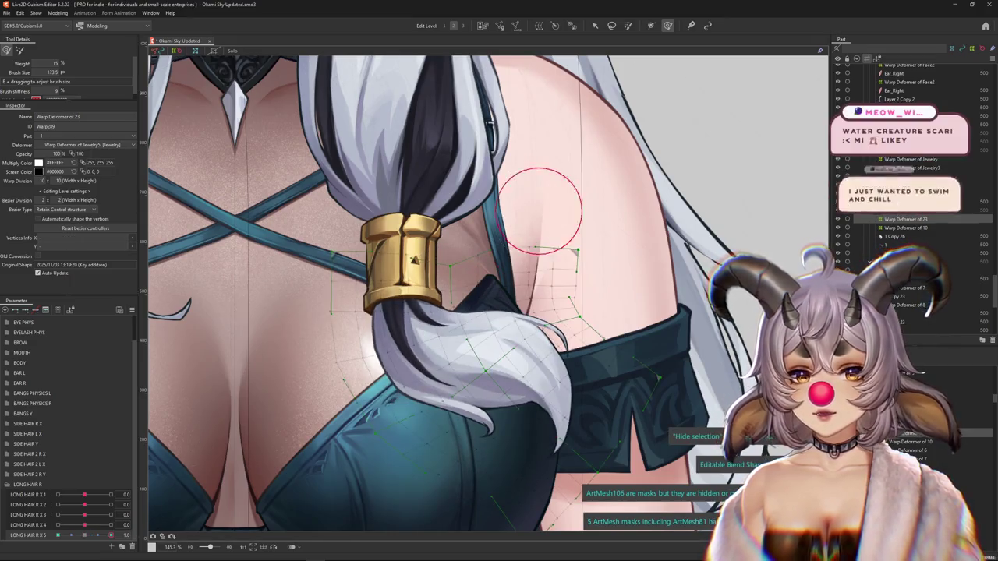
{"action": "mouse_move", "coordinate": [560, 306]}
{"action": "left_mouse_down"}
{"action": "mouse_move", "coordinate": [532, 382]}
{"action": "mouse_move", "coordinate": [546, 366]}
{"action": "mouse_move", "coordinate": [480, 323]}
{"action": "left_mouse_up"}
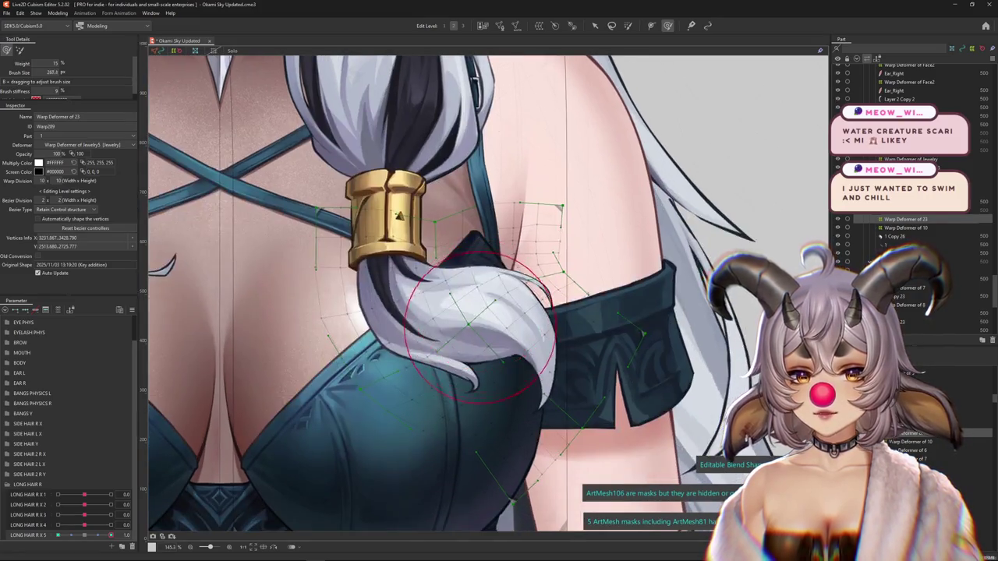
{"action": "key", "text": "ctrl+h"}
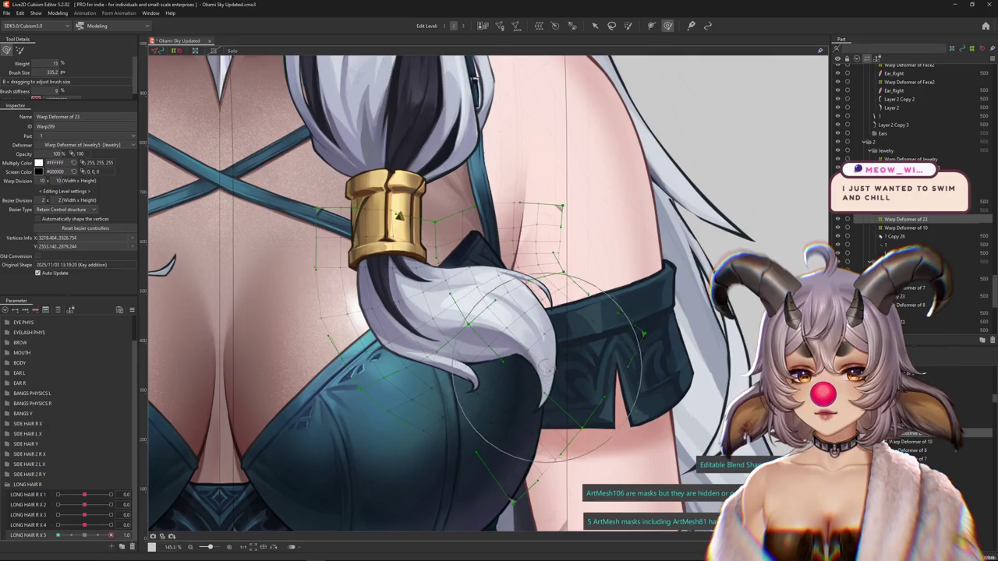
- Bend the ponytail below the gold band over the chest, then show Google images for 'black and white 2'
{"action": "mouse_move", "coordinate": [436, 311]}
{"action": "left_mouse_down"}
{"action": "mouse_move", "coordinate": [390, 296]}
{"action": "mouse_move", "coordinate": [379, 257]}
{"action": "left_mouse_up"}
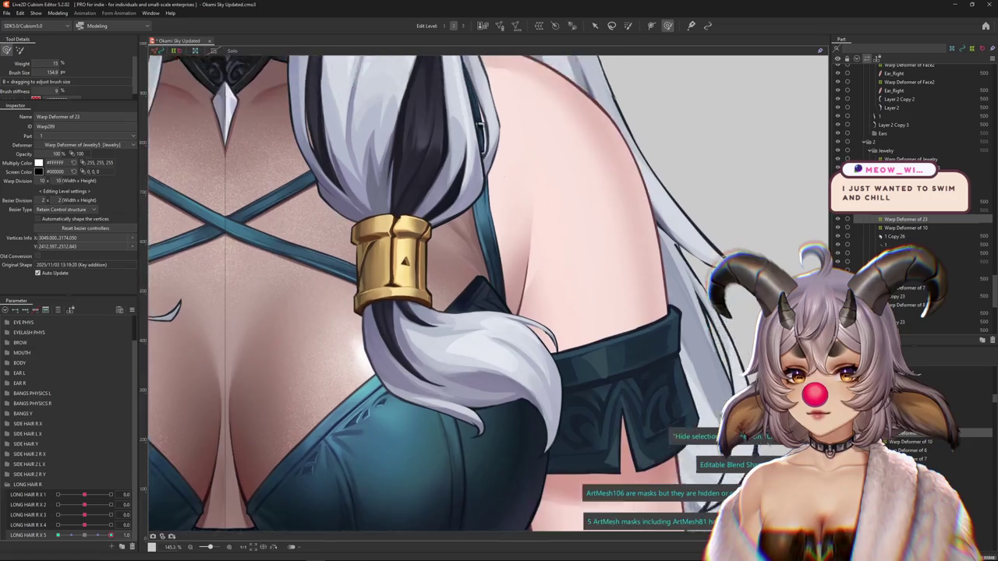
{"action": "scroll", "coordinate": [386, 265], "scroll_direction": "up", "scroll_amount": 3}
{"action": "left_click_drag", "start_coordinate": [335, 350], "coordinate": [351, 350]}
{"action": "scroll", "coordinate": [380, 335], "scroll_direction": "down", "scroll_amount": 3}
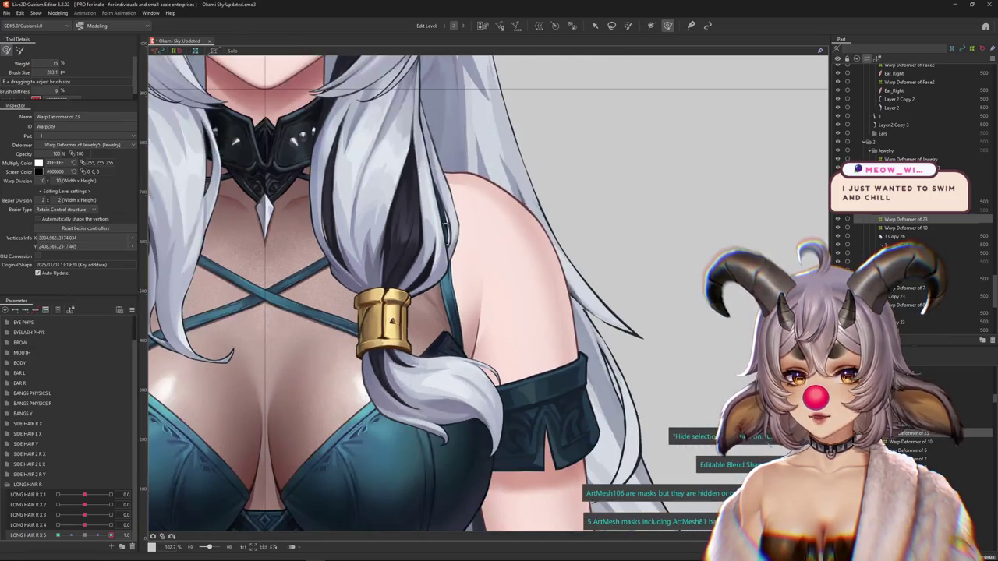
{"action": "scroll", "coordinate": [379, 335], "scroll_direction": "up", "scroll_amount": 5}
{"action": "left_click_drag", "start_coordinate": [374, 307], "coordinate": [406, 273]}
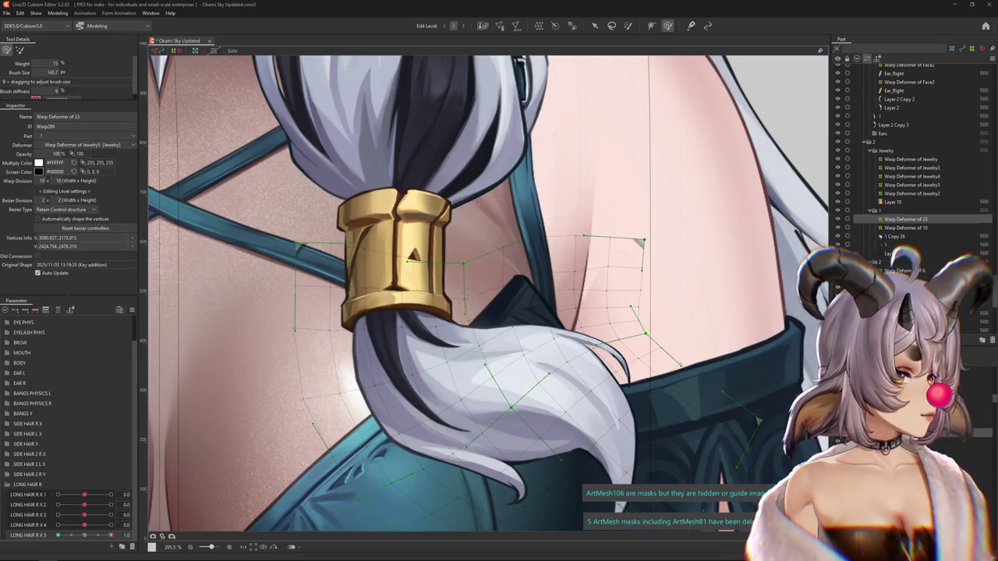
{"action": "key", "text": "alt+Tab"}
{"action": "left_click", "coordinate": [217, 138]}
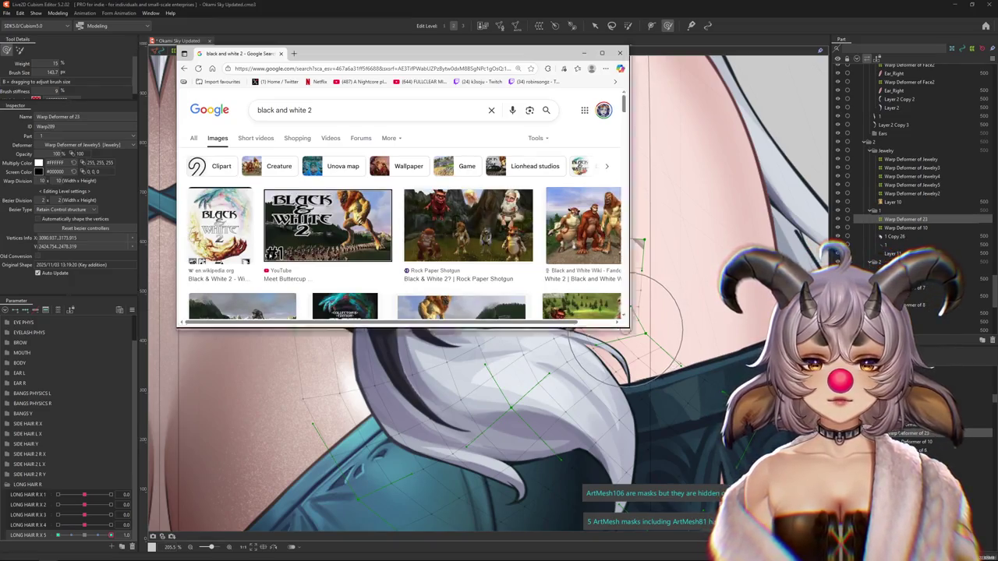
- Enlarge Chrome and browse Black & White 2 image previews, ending on the 'Let's Play #1 | Meet Buttercup' video
{"action": "left_click_drag", "start_coordinate": [625, 326], "coordinate": [770, 476]}
{"action": "left_click", "coordinate": [316, 226]}
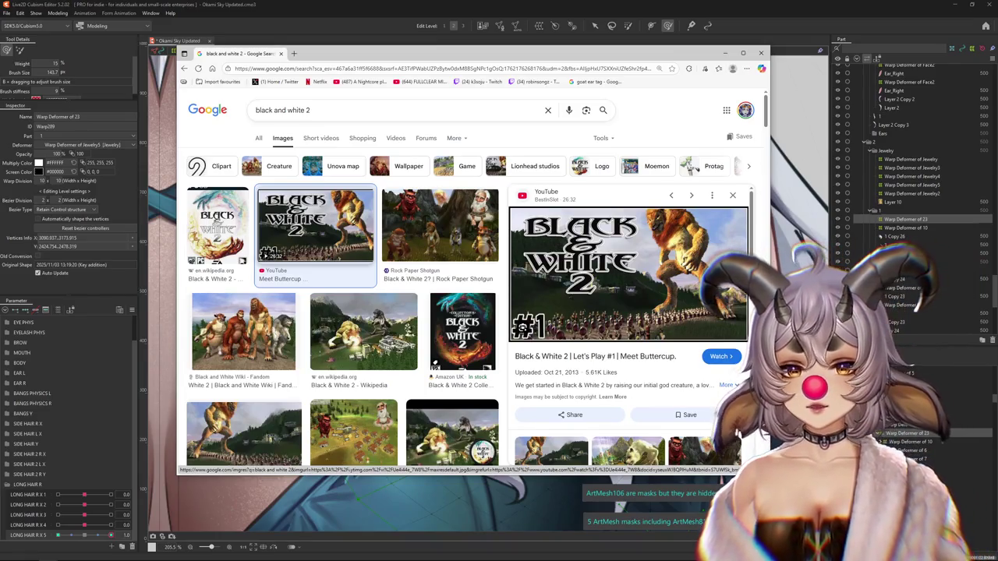
{"action": "scroll", "coordinate": [315, 226], "scroll_direction": "down", "scroll_amount": 5}
{"action": "scroll", "coordinate": [316, 226], "scroll_direction": "up", "scroll_amount": 5}
{"action": "key", "text": "Right"}
{"action": "key", "text": "Left"}
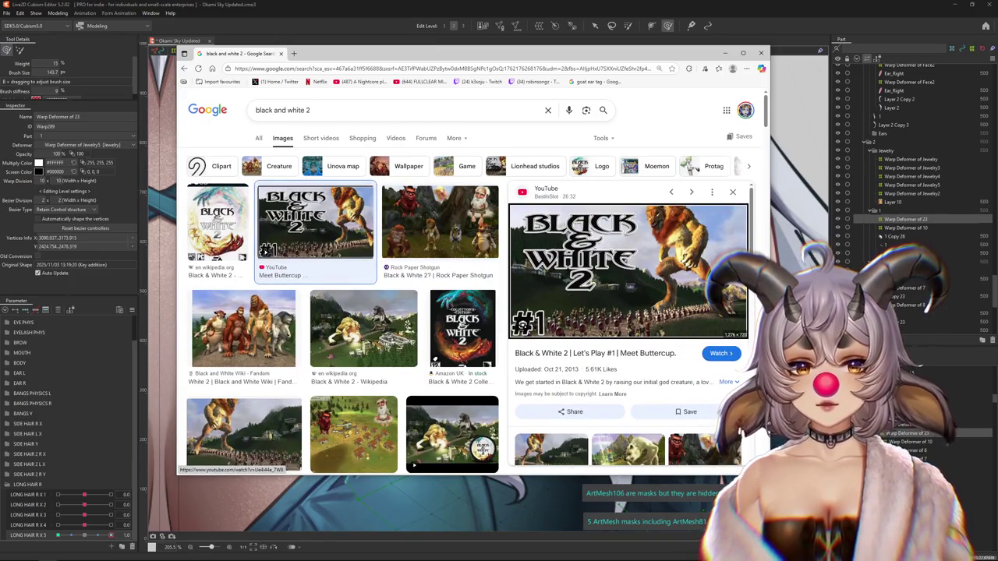
{"action": "left_click", "coordinate": [218, 222]}
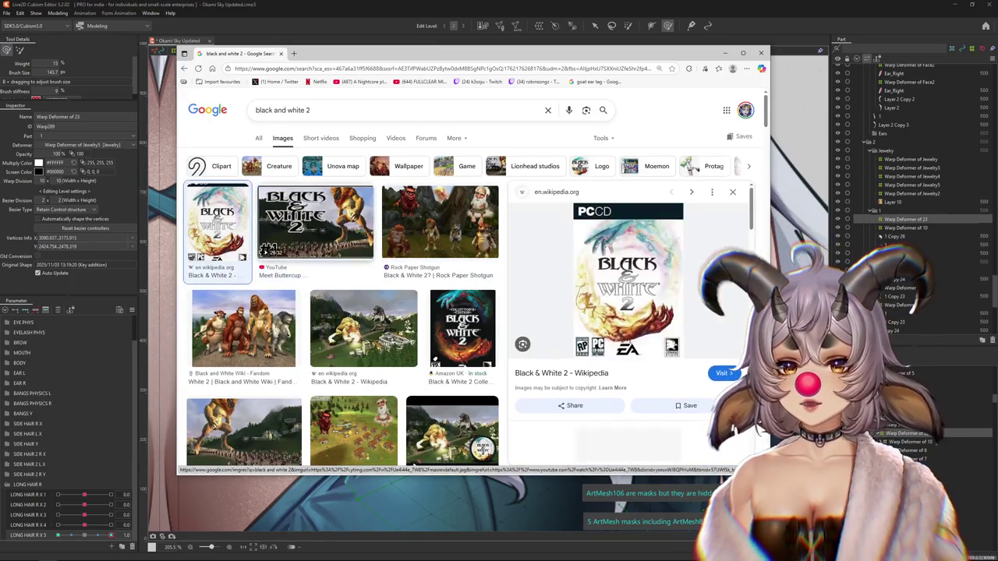
{"action": "key", "text": "Right"}
{"action": "key", "text": "Right"}
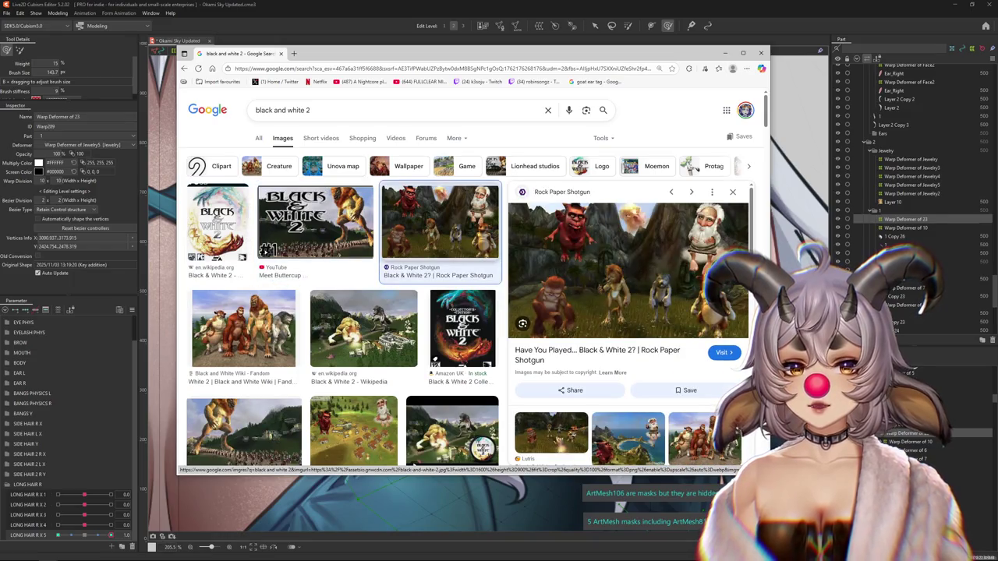
{"action": "key", "text": "Left"}
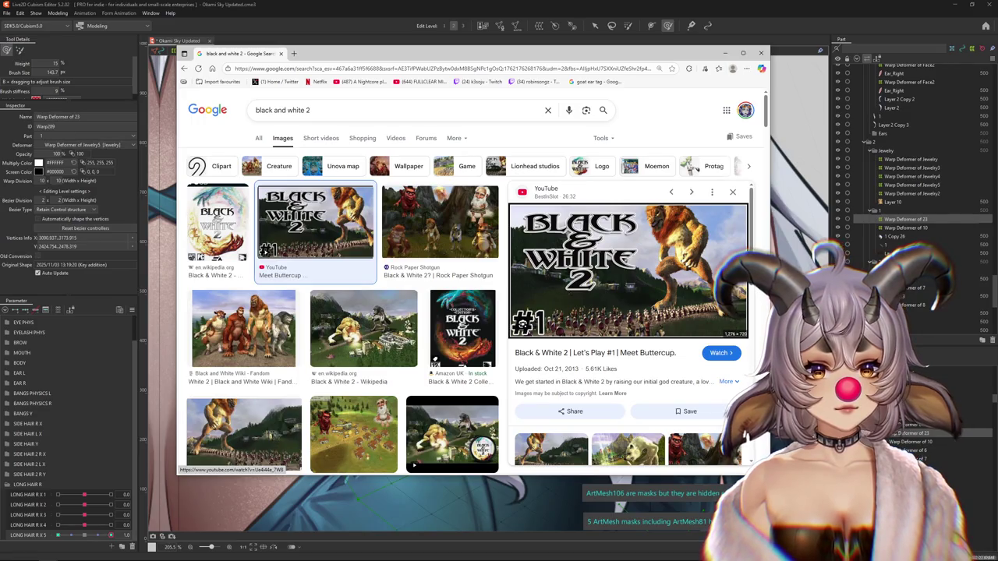
{"action": "scroll", "coordinate": [732, 192], "scroll_direction": "down", "scroll_amount": 3}
{"action": "scroll", "coordinate": [732, 192], "scroll_direction": "up", "scroll_amount": 3}
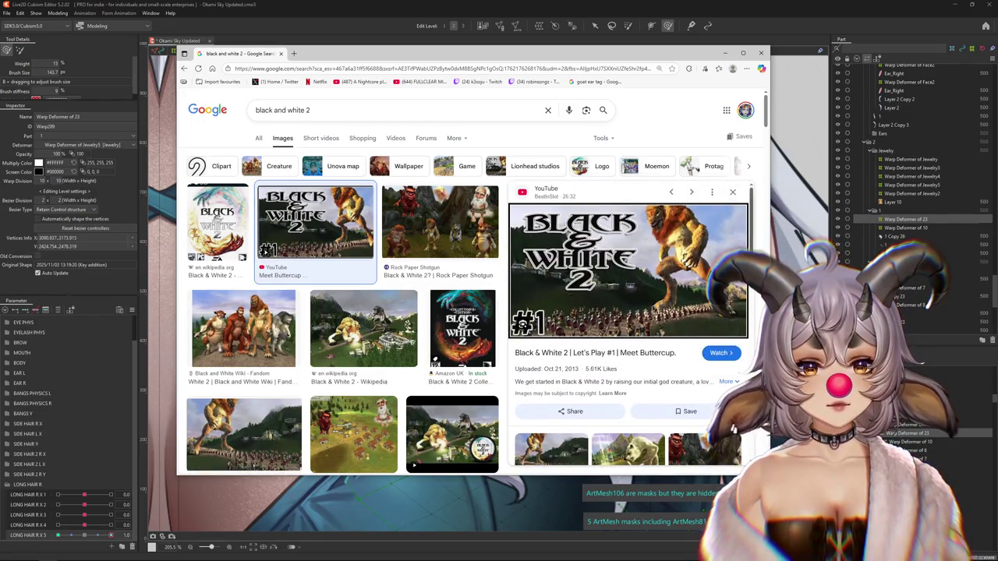
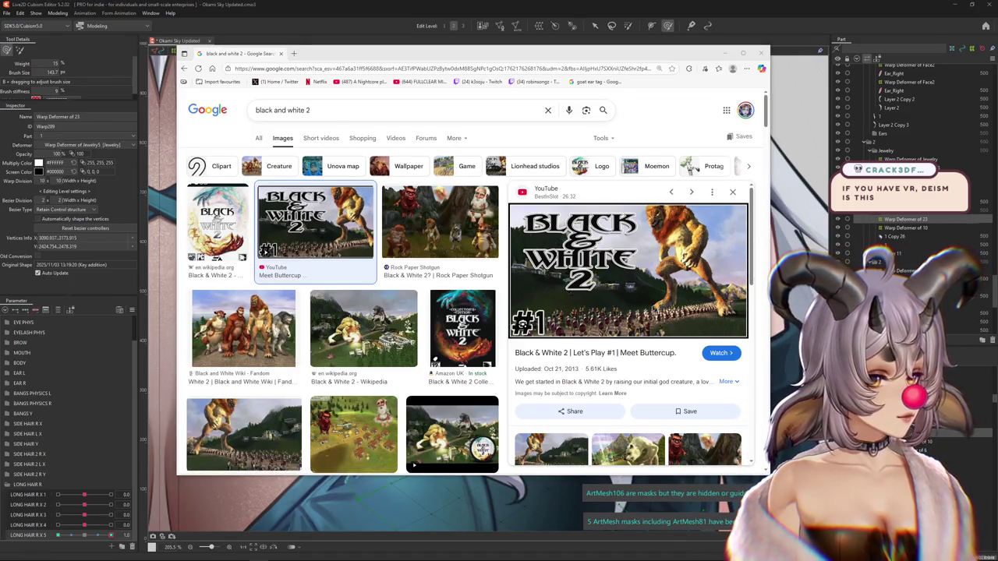
- In a new tab, search Google for 'deism game'
{"action": "key", "text": "ctrl+t"}
{"action": "type", "text": "deism"}
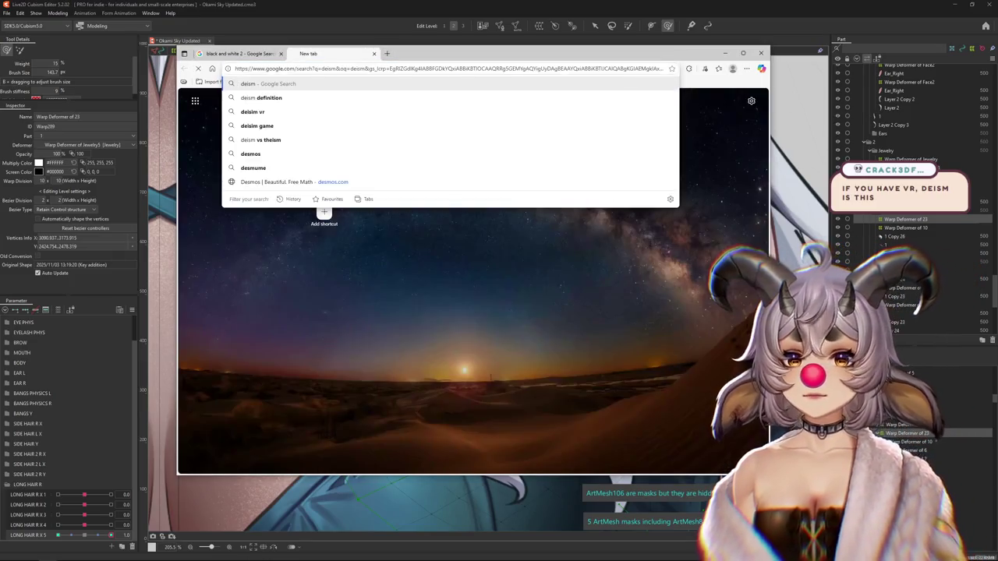
{"action": "key", "text": "Return"}
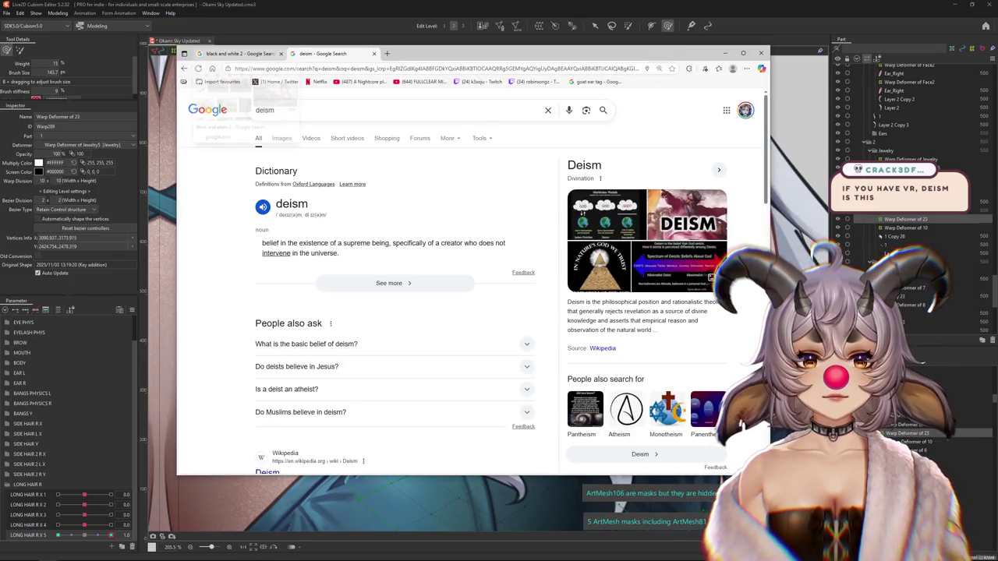
{"action": "left_click", "coordinate": [297, 110]}
{"action": "type", "text": "gam"}
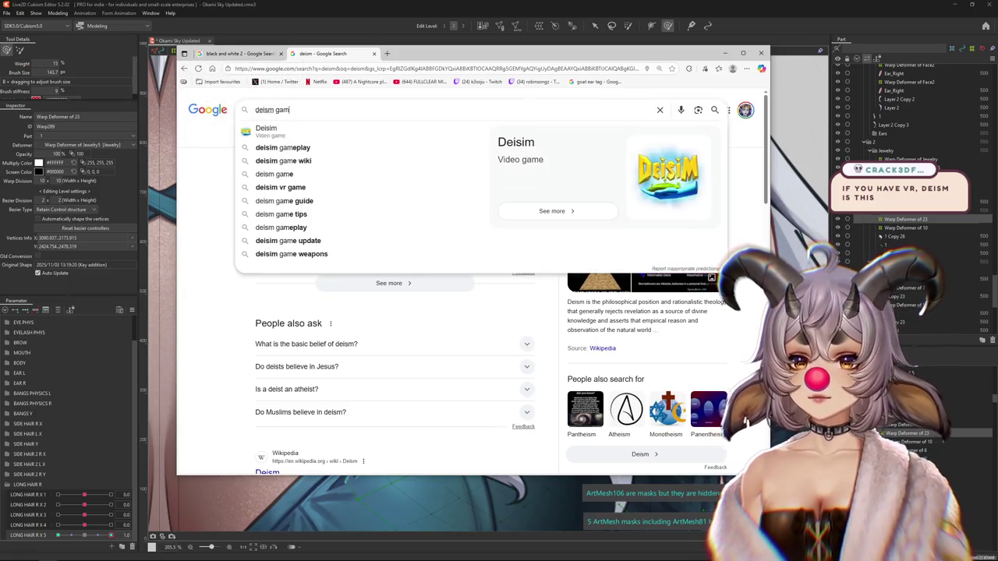
{"action": "type", "text": "e"}
{"action": "key", "text": "Return"}
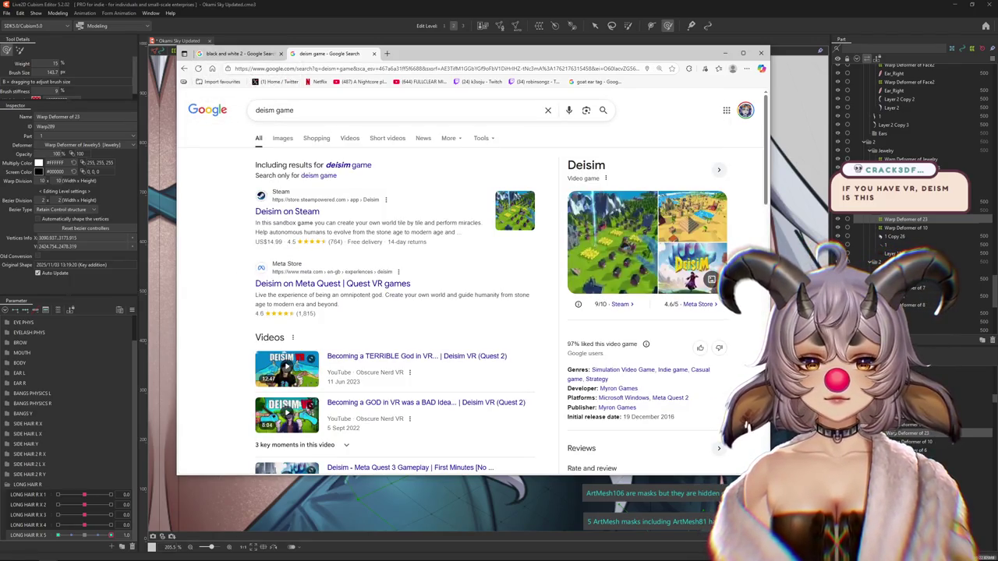
- Enlarge the Deisim on Steam image result, then go back to the black and white 2 results
{"action": "left_click", "coordinate": [282, 137]}
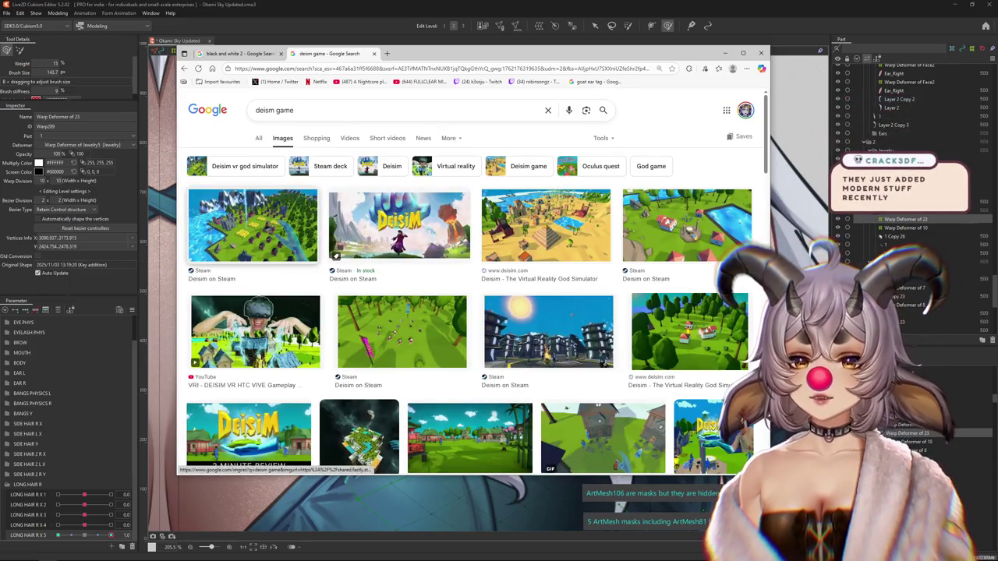
{"action": "left_click", "coordinate": [253, 226]}
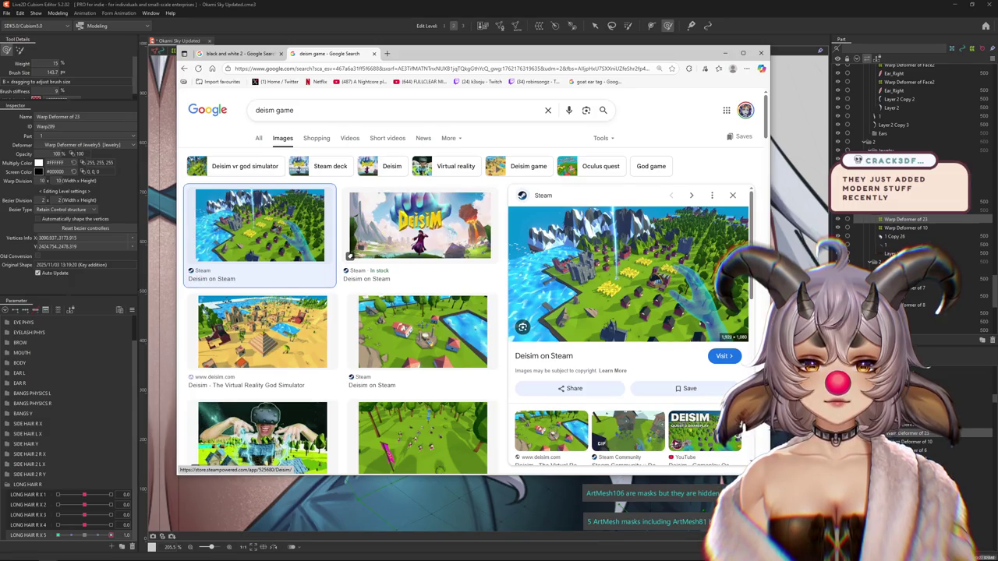
{"action": "scroll", "coordinate": [628, 327], "scroll_direction": "down", "scroll_amount": 1}
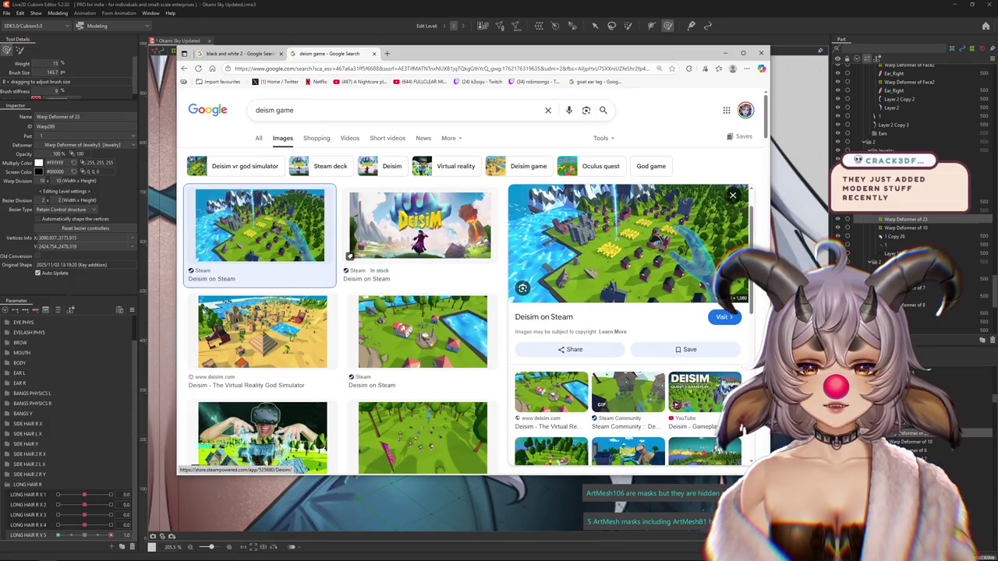
{"action": "scroll", "coordinate": [628, 328], "scroll_direction": "up", "scroll_amount": 1}
{"action": "key", "text": "ctrl+shift+Tab"}
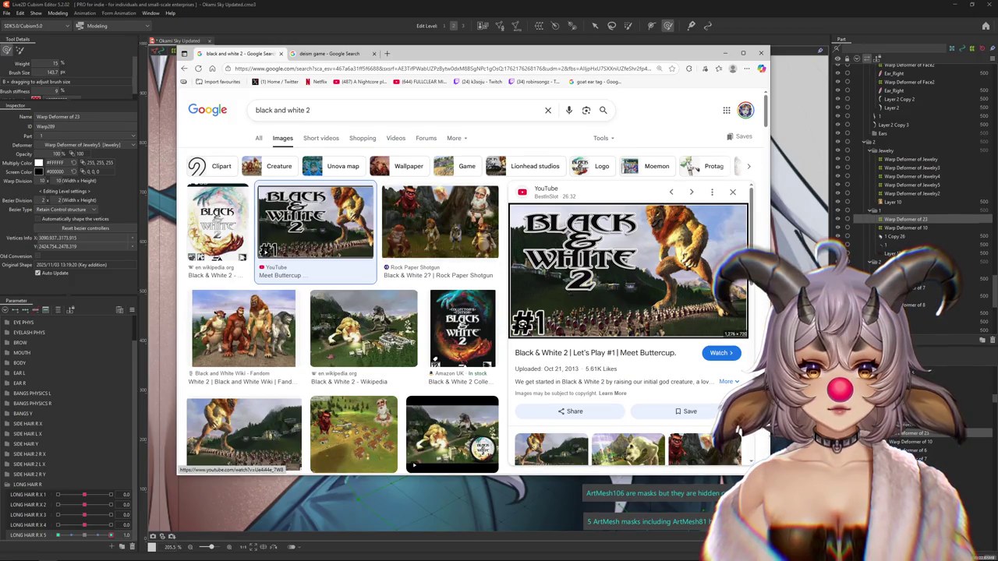
- Preview the Rock Paper Shotgun image, browse six previews onward, then return to it
{"action": "left_click", "coordinate": [440, 226]}
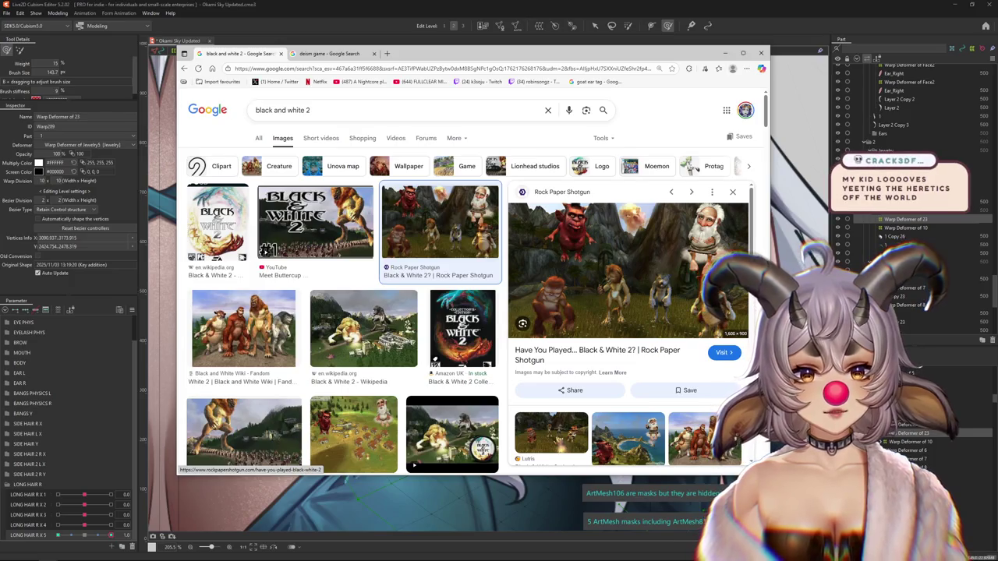
{"action": "key", "text": "Right"}
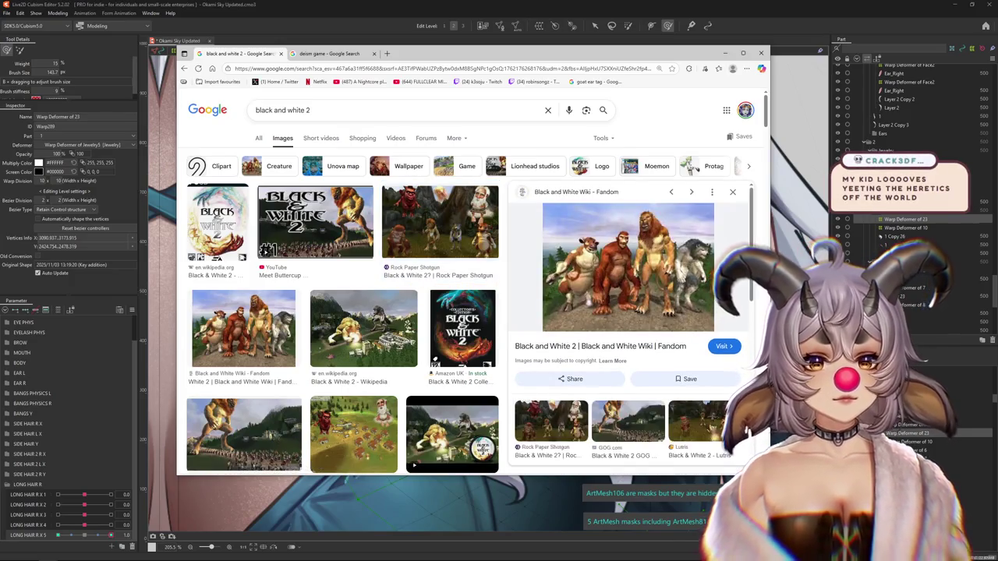
{"action": "key", "text": "Right"}
{"action": "key", "text": "Right"}
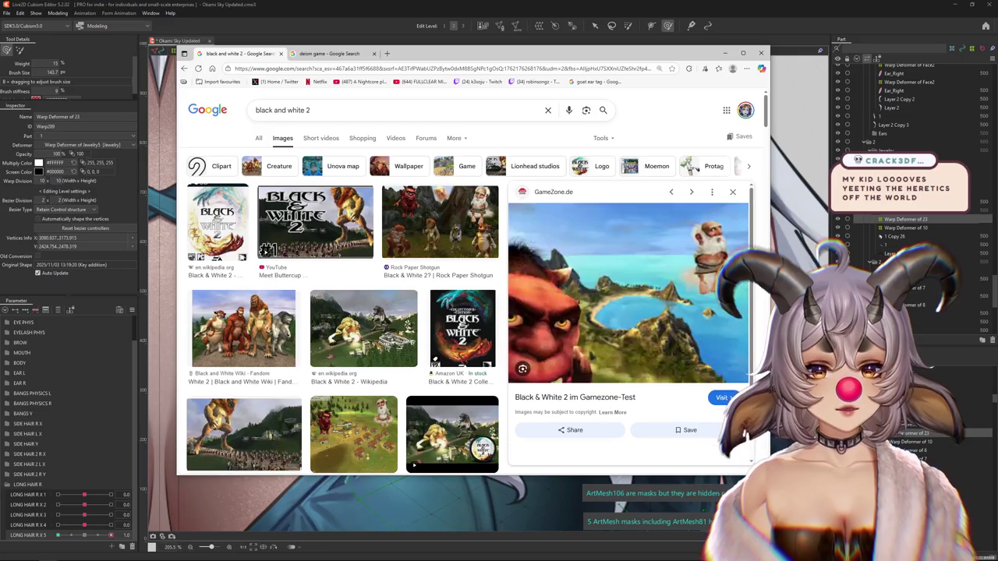
{"action": "key", "text": "Right"}
{"action": "key", "text": "Right"}
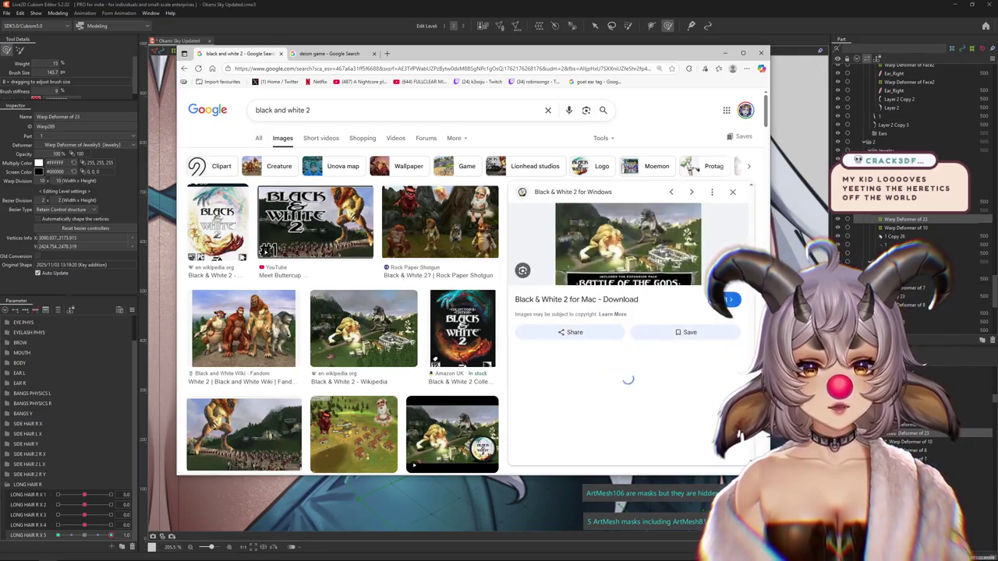
{"action": "key", "text": "Right"}
{"action": "key", "text": "Right"}
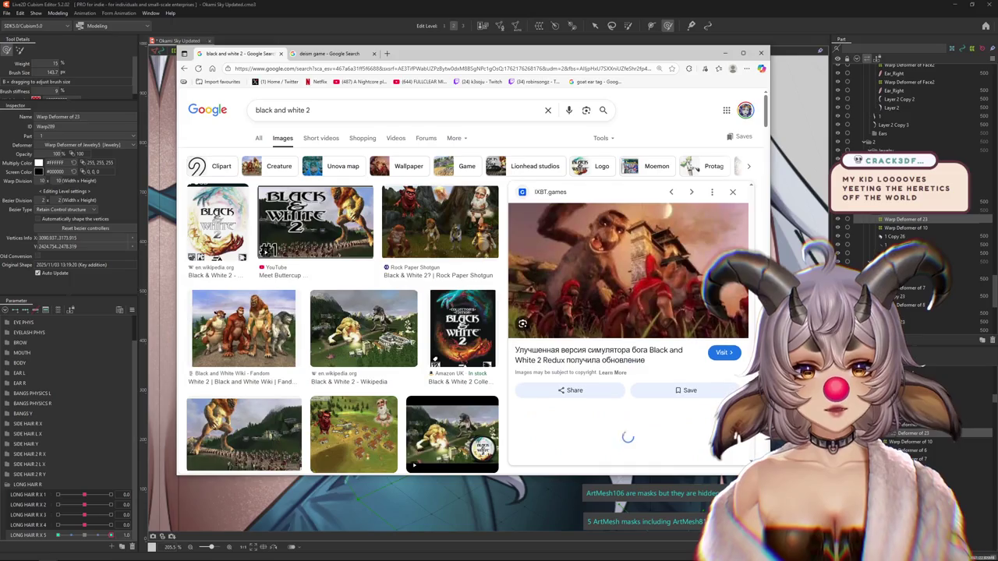
{"action": "key", "text": "Right"}
{"action": "key", "text": "Right"}
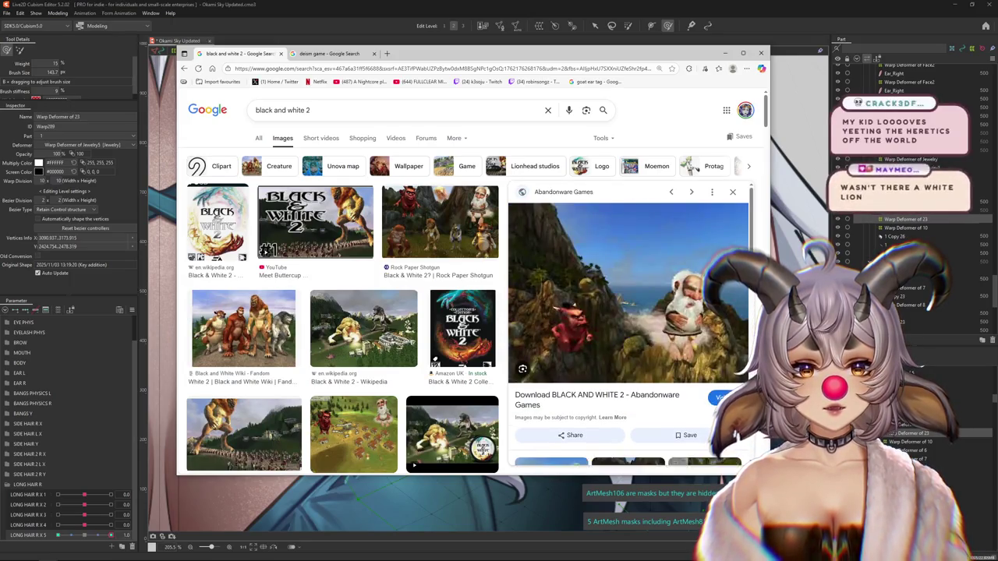
{"action": "key", "text": "Right"}
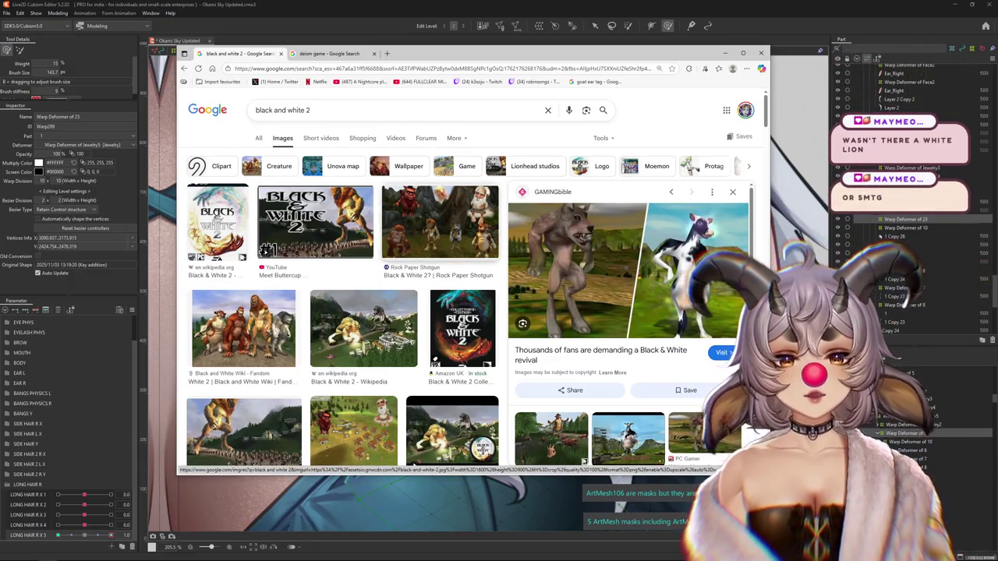
{"action": "left_click", "coordinate": [440, 224]}
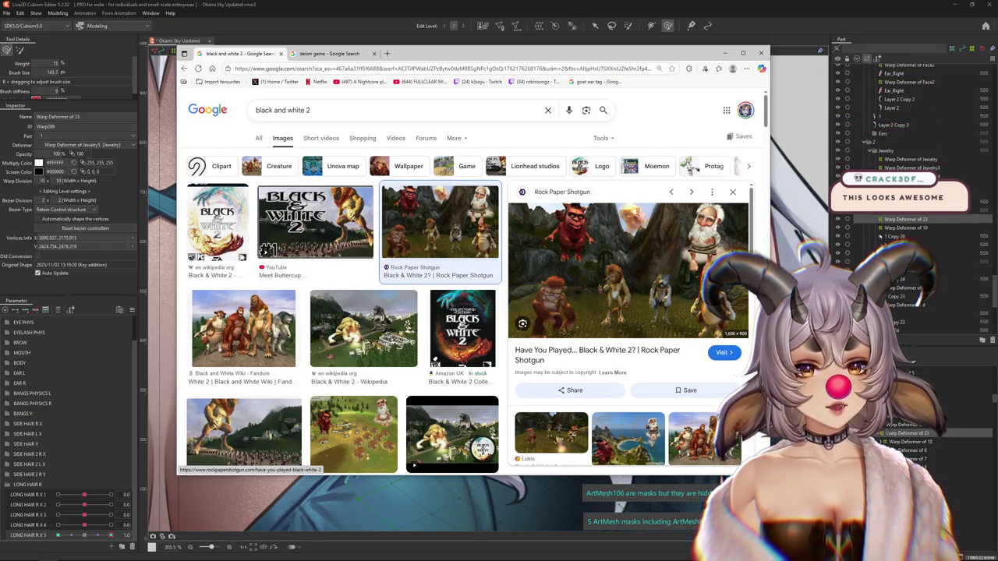
{"action": "scroll", "coordinate": [624, 312], "scroll_direction": "down", "scroll_amount": 3}
- Step through image previews starting from the Reddit Black & White 2 image
{"action": "left_click", "coordinate": [452, 432]}
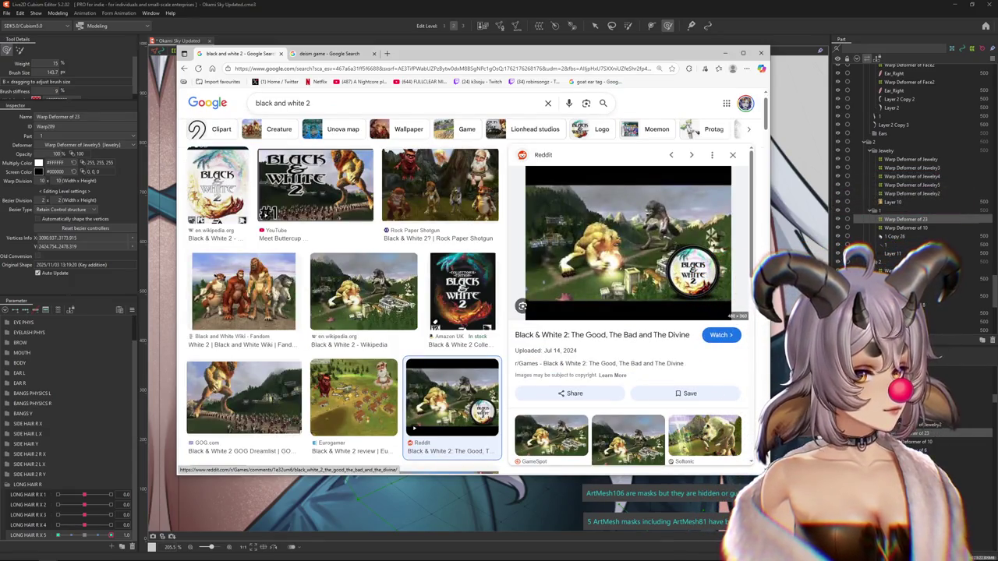
{"action": "key", "text": "Right"}
{"action": "key", "text": "Right"}
{"action": "key", "text": "Right"}
{"action": "key", "text": "Right"}
{"action": "key", "text": "Right"}
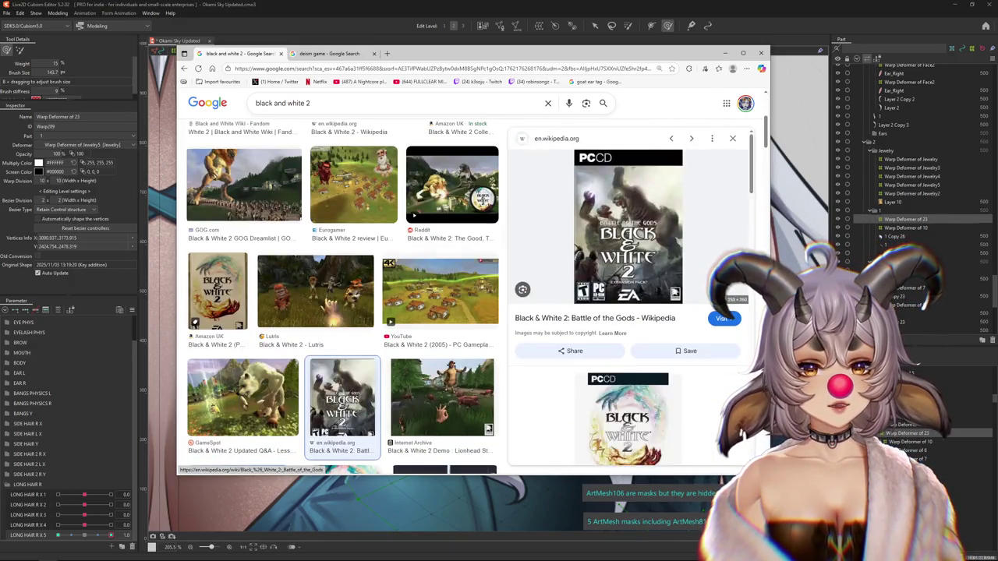
{"action": "key", "text": "Right"}
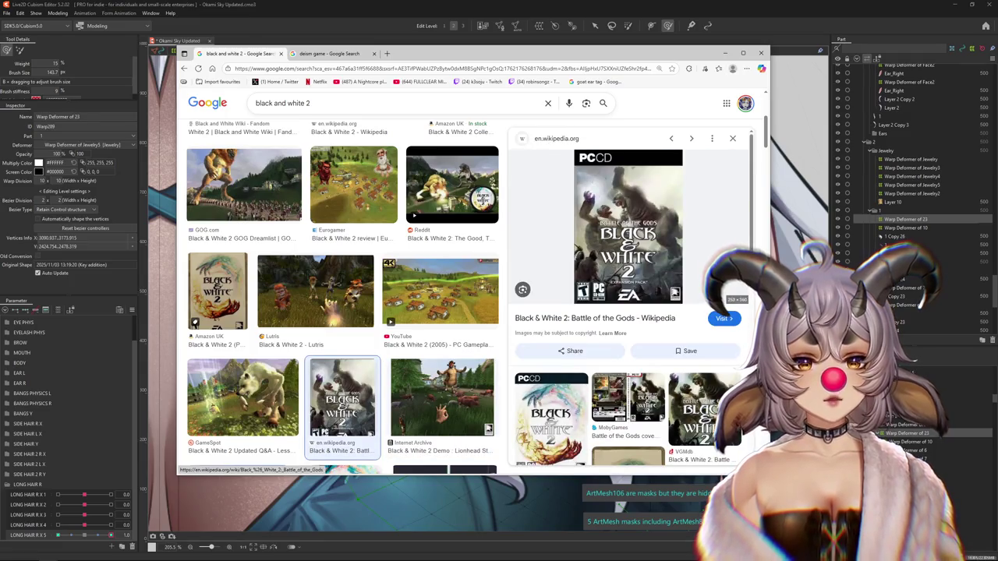
{"action": "key", "text": "Right"}
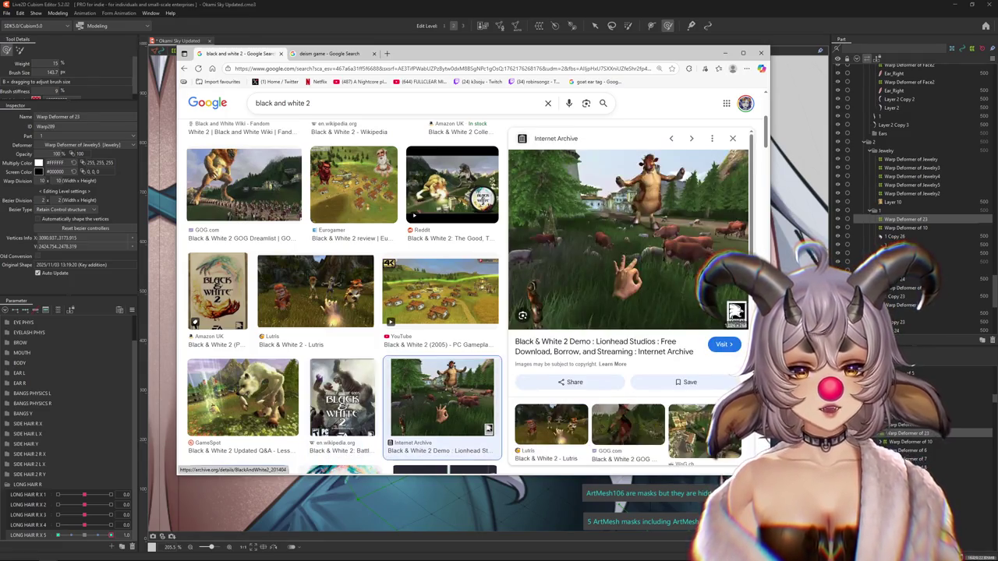
{"action": "key", "text": "Right"}
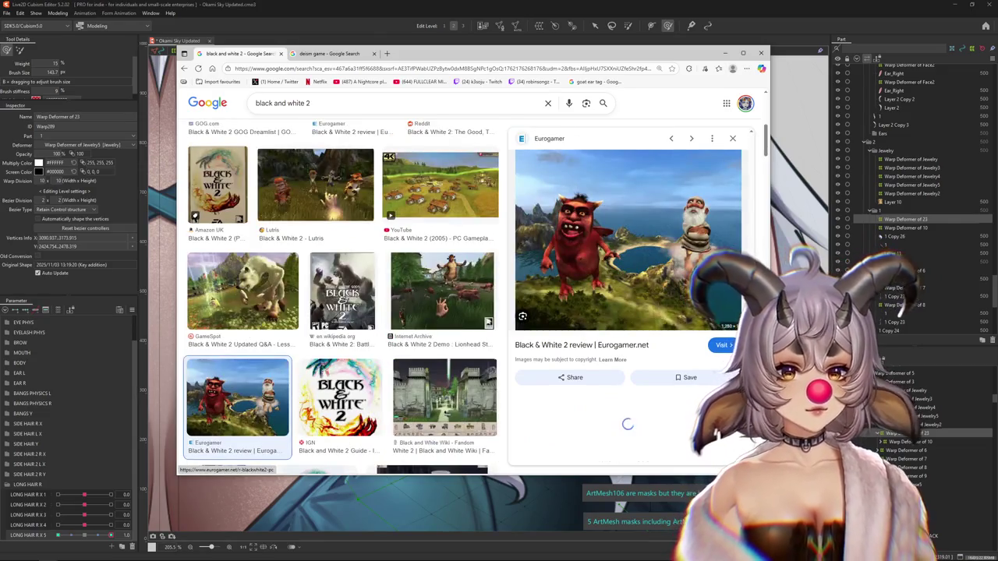
{"action": "key", "text": "Right"}
{"action": "key", "text": "Right"}
{"action": "key", "text": "Right"}
{"action": "key", "text": "Right"}
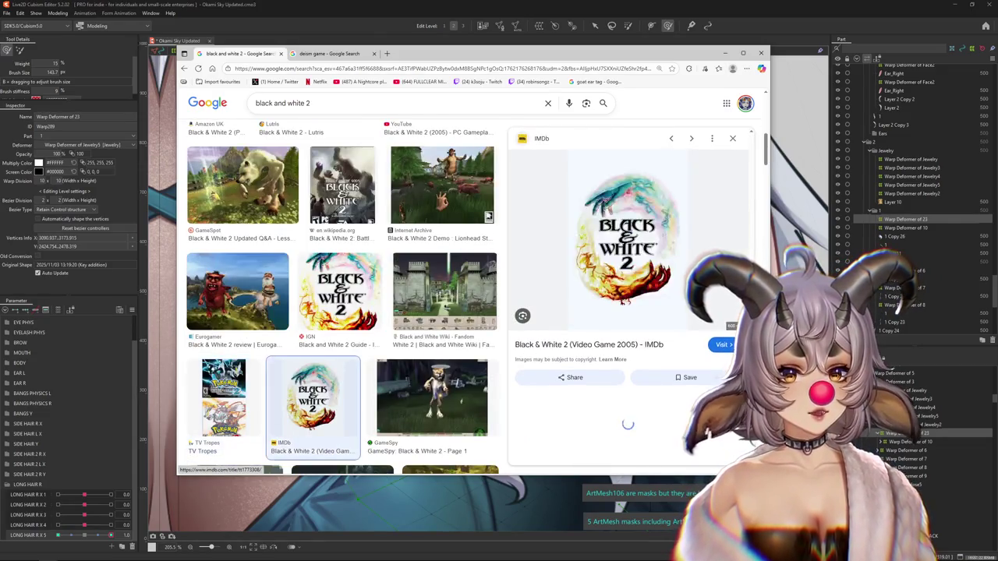
{"action": "key", "text": "Right"}
{"action": "key", "text": "Right"}
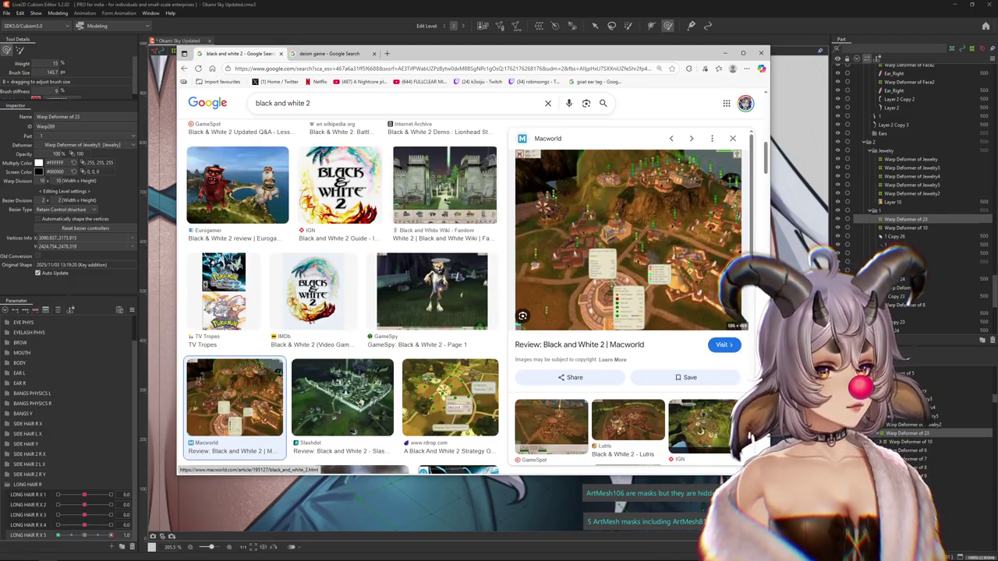
{"action": "key", "text": "Right"}
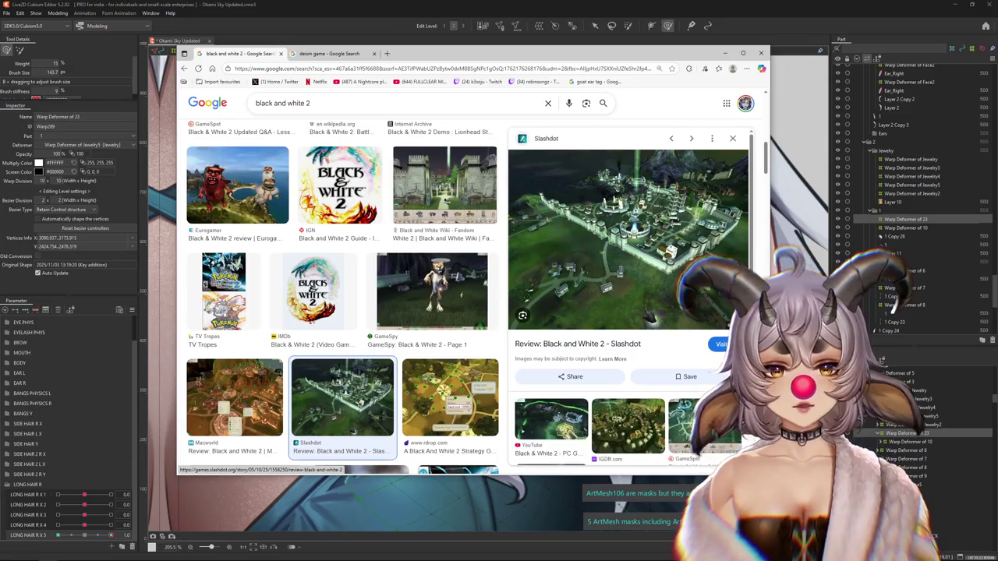
{"action": "key", "text": "Right"}
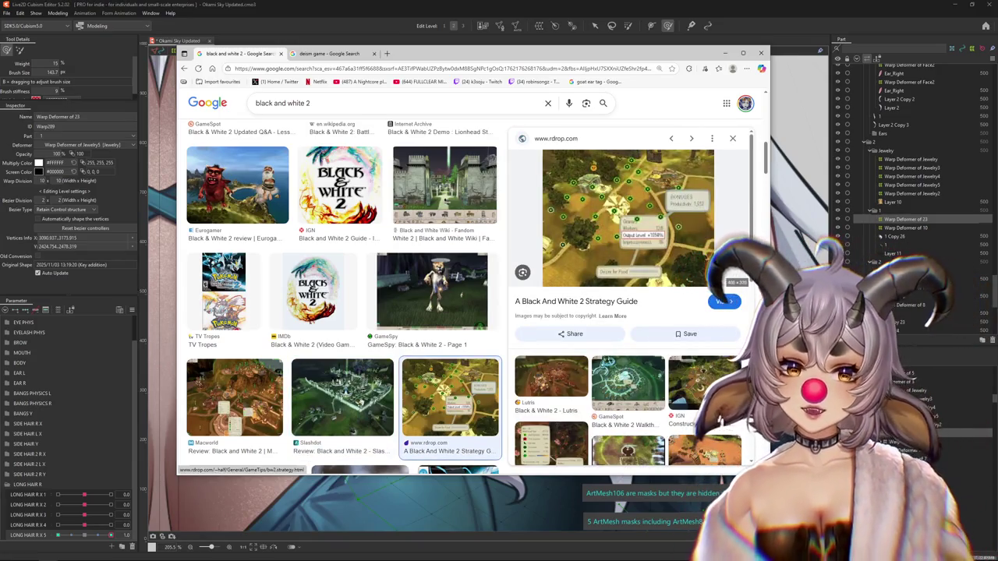
{"action": "scroll", "coordinate": [627, 312], "scroll_direction": "down", "scroll_amount": 3}
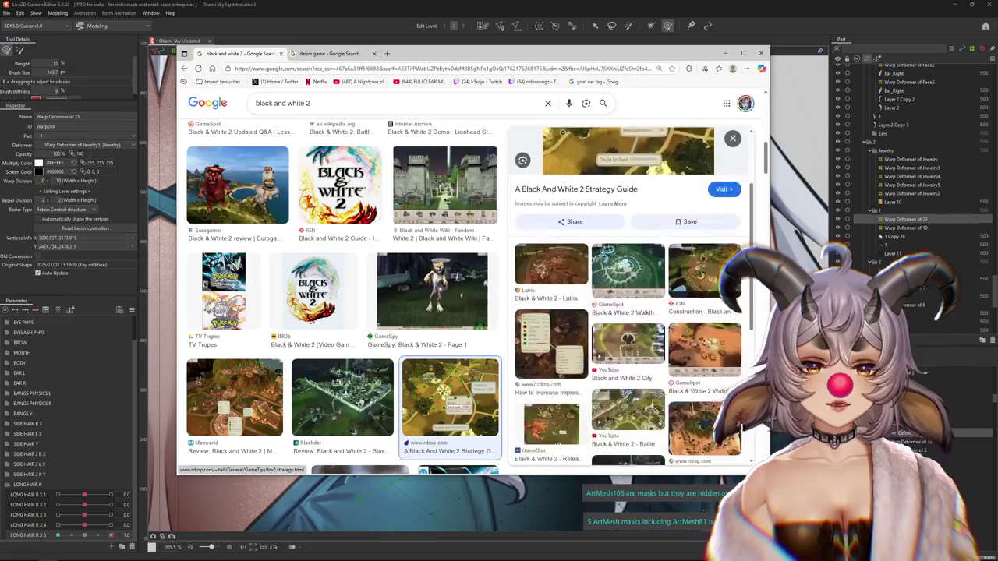
{"action": "scroll", "coordinate": [627, 296], "scroll_direction": "up", "scroll_amount": 3}
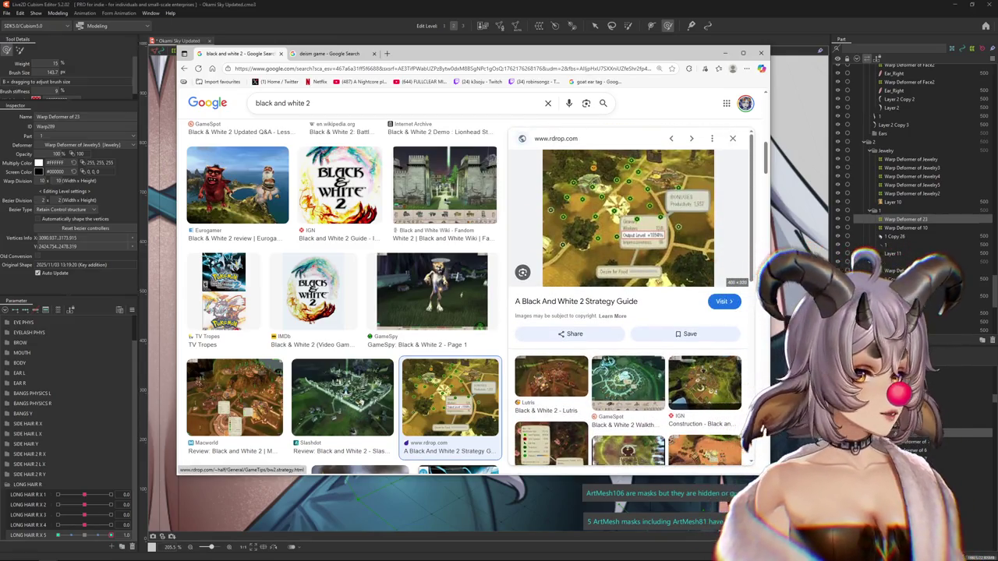
{"action": "scroll", "coordinate": [450, 405], "scroll_direction": "down", "scroll_amount": 1}
- Browse onward from the gorilla WoG.ch image, settling on the GameSpot preview
{"action": "left_click", "coordinate": [360, 398]}
{"action": "key", "text": "Right"}
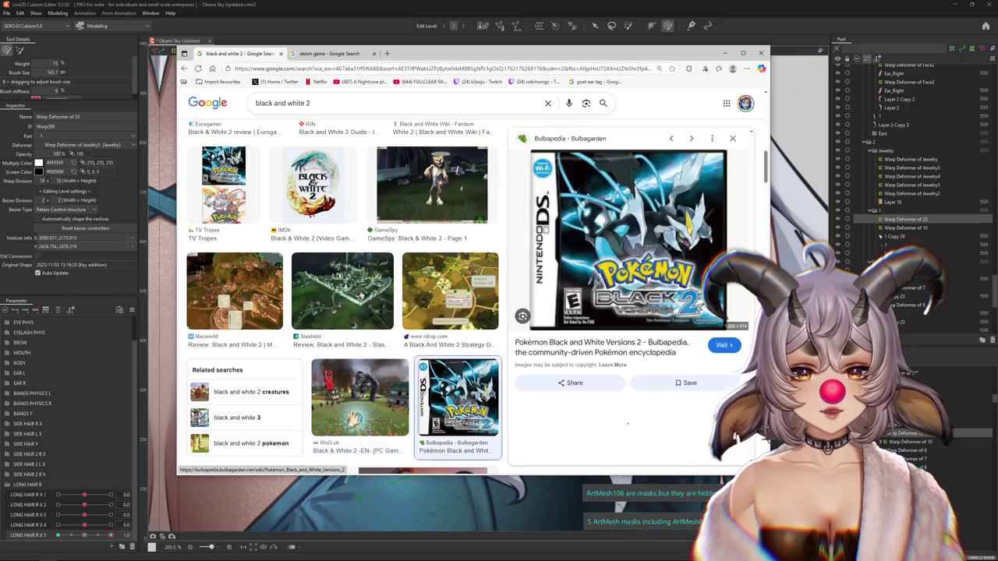
{"action": "key", "text": "Right"}
{"action": "key", "text": "Right"}
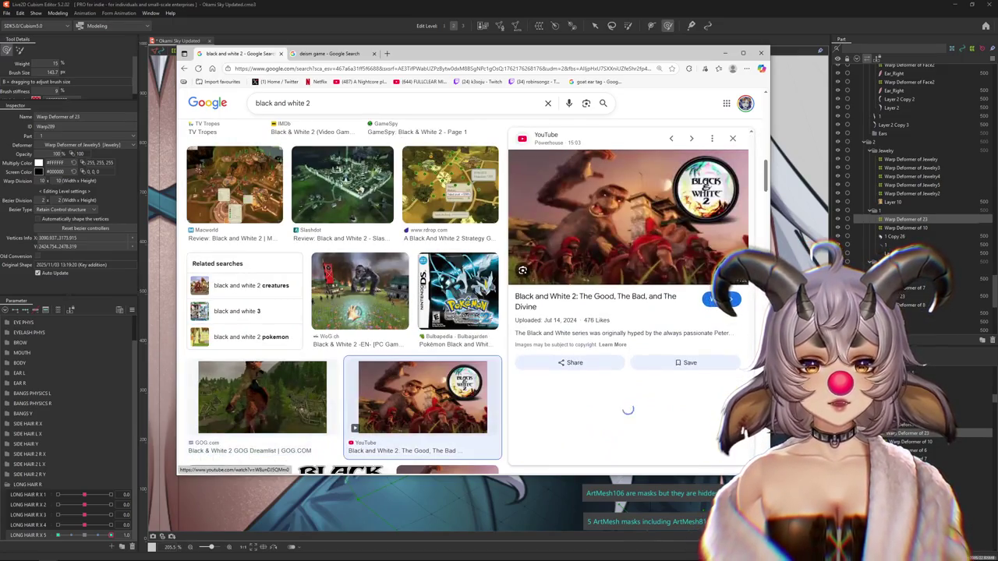
{"action": "key", "text": "Right"}
{"action": "key", "text": "Right"}
{"action": "key", "text": "Right"}
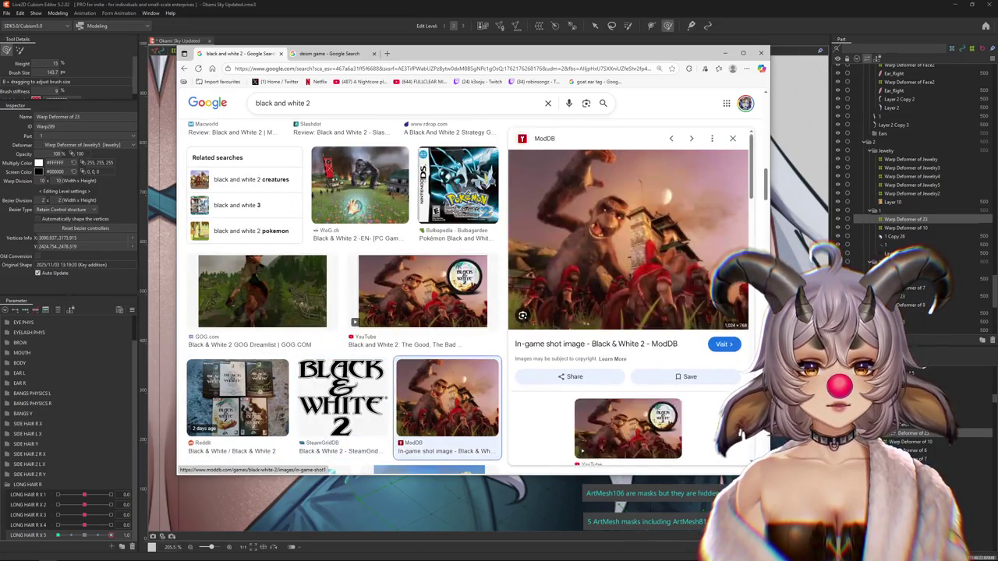
{"action": "key", "text": "Right"}
{"action": "key", "text": "Right"}
{"action": "key", "text": "Right"}
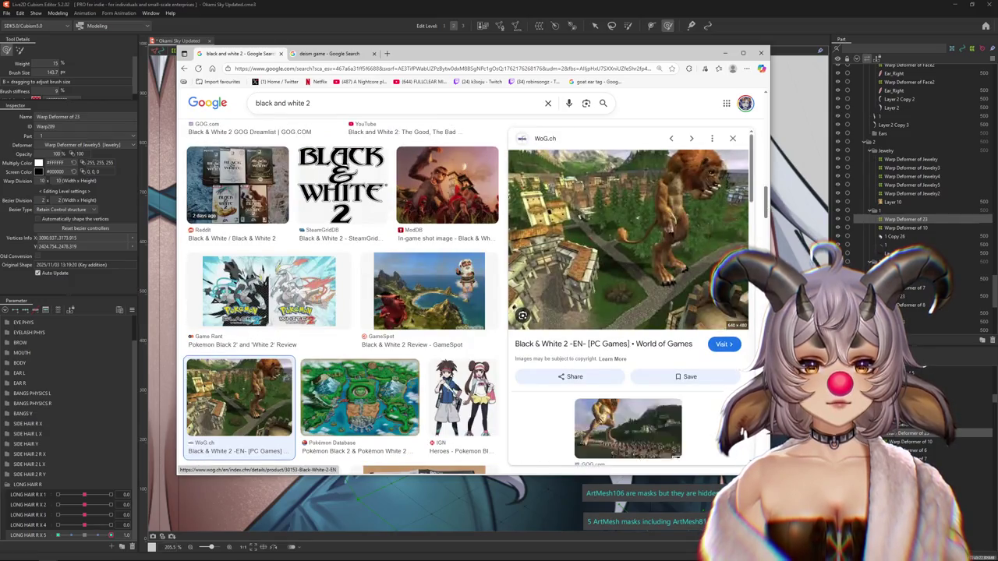
{"action": "key", "text": "Right"}
{"action": "key", "text": "Right"}
{"action": "key", "text": "Left"}
{"action": "key", "text": "Right"}
{"action": "key", "text": "Left"}
{"action": "key", "text": "Left"}
{"action": "key", "text": "Left"}
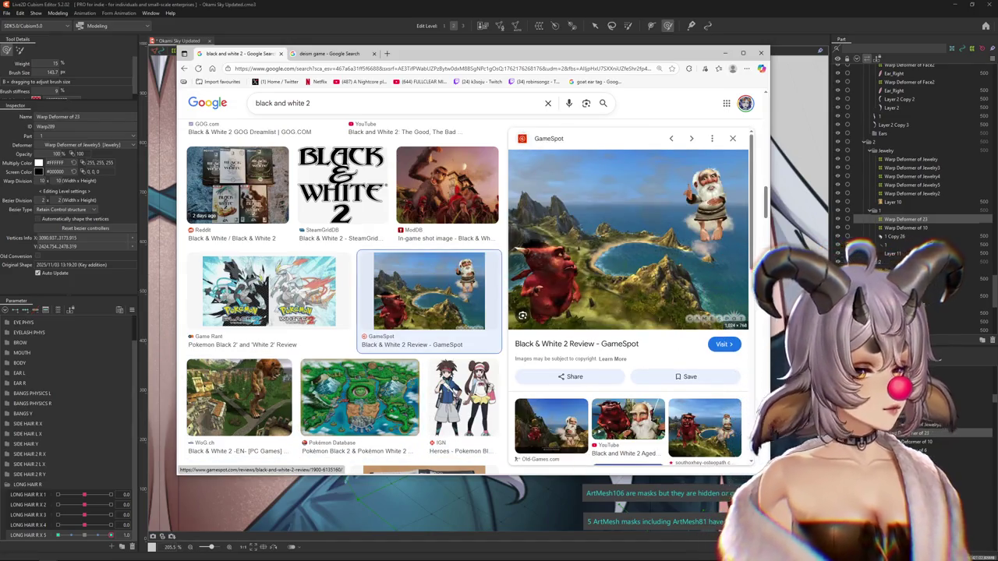
- Preview the PCSpecialist cow image and open it in a new tab
{"action": "scroll", "coordinate": [343, 296], "scroll_direction": "down", "scroll_amount": 2}
{"action": "scroll", "coordinate": [343, 296], "scroll_direction": "down", "scroll_amount": 3}
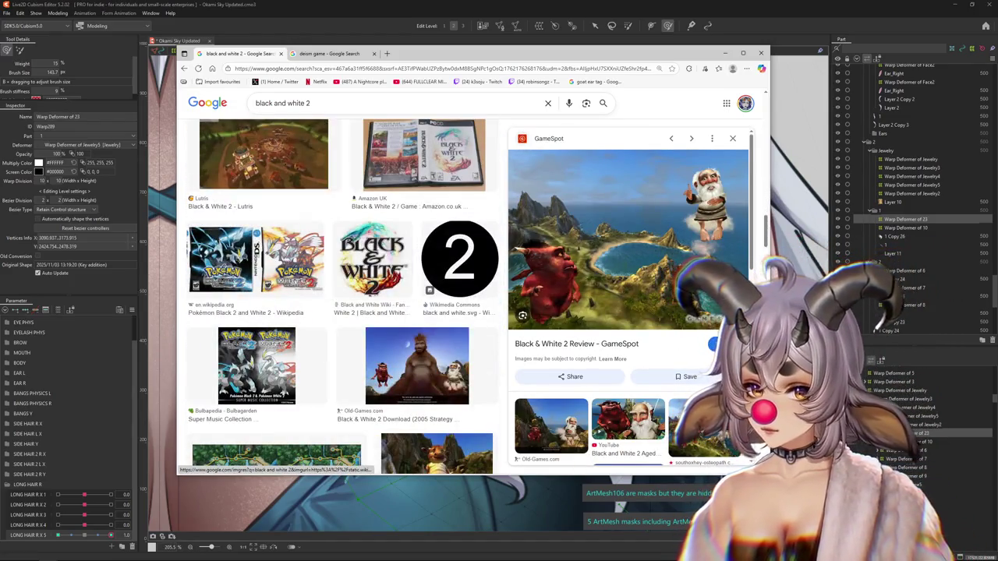
{"action": "scroll", "coordinate": [343, 296], "scroll_direction": "down", "scroll_amount": 3}
{"action": "left_click", "coordinate": [436, 238]}
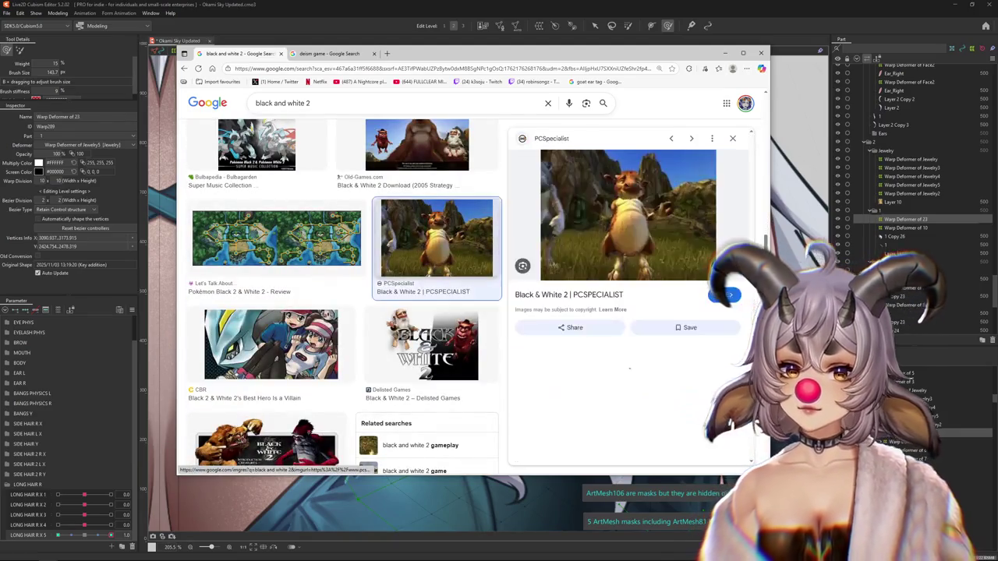
{"action": "right_click", "coordinate": [629, 202]}
{"action": "left_click", "coordinate": [655, 295]}
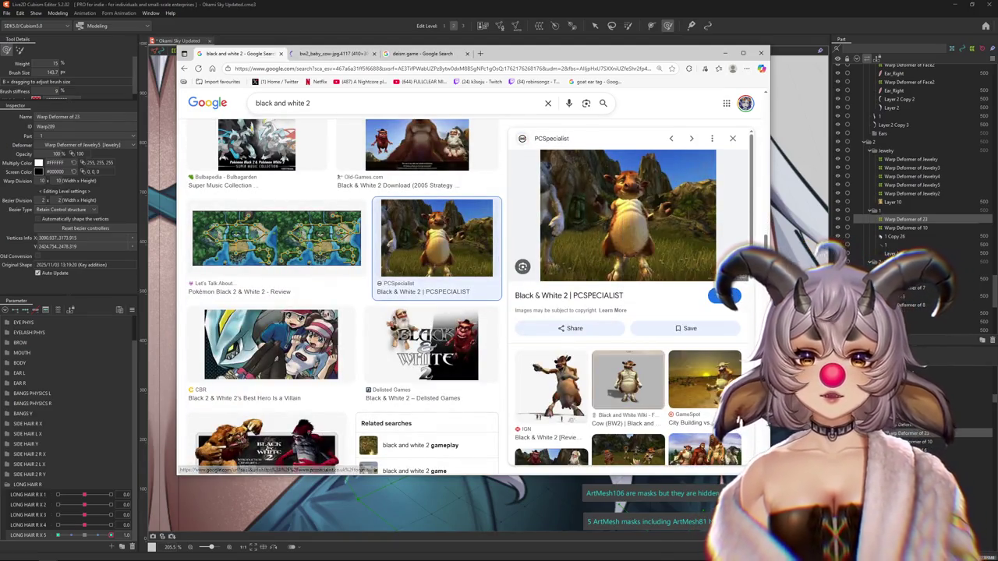
- Zoom around the bw2_baby_cow.jpg image tab, then close it
{"action": "left_click", "coordinate": [332, 53]}
{"action": "scroll", "coordinate": [468, 281], "scroll_direction": "up", "scroll_amount": 4}
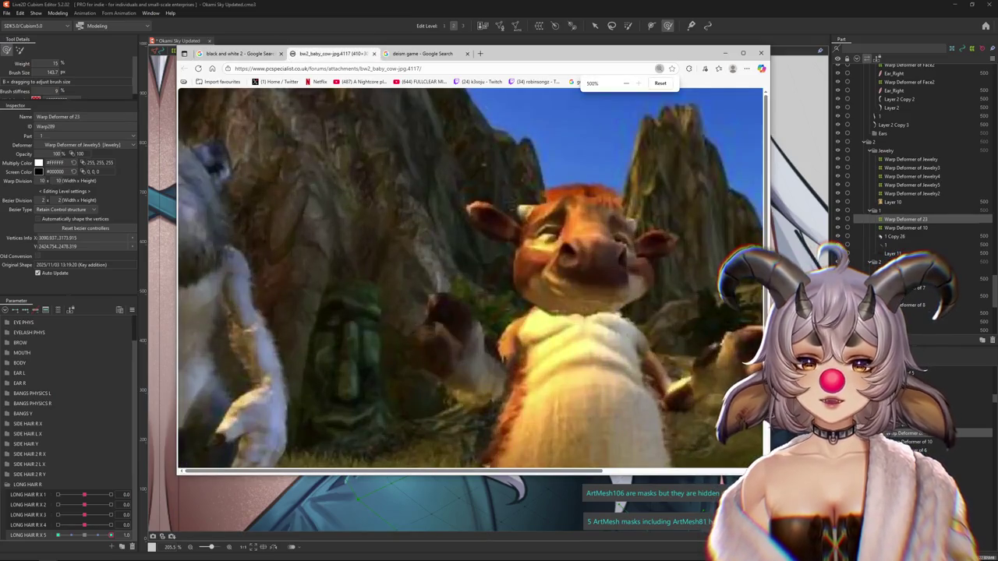
{"action": "scroll", "coordinate": [470, 278], "scroll_direction": "down", "scroll_amount": 2}
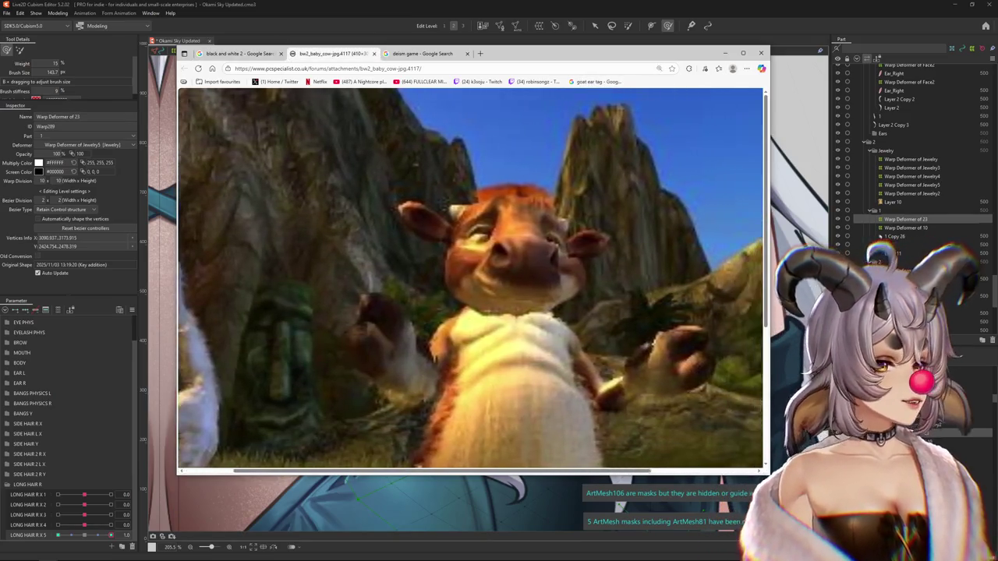
{"action": "scroll", "coordinate": [470, 278], "scroll_direction": "down", "scroll_amount": 3}
{"action": "scroll", "coordinate": [470, 278], "scroll_direction": "down", "scroll_amount": 1}
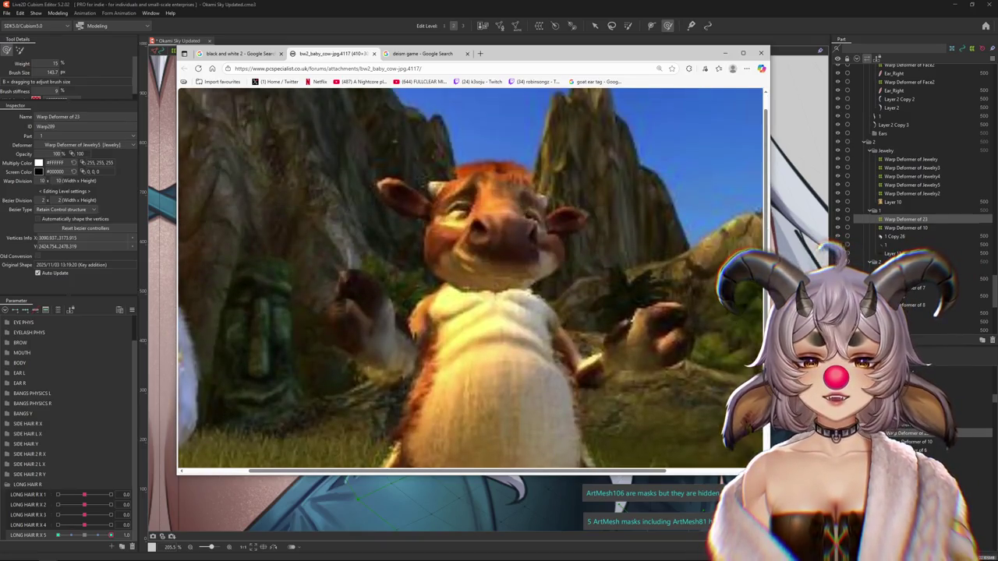
{"action": "scroll", "coordinate": [470, 278], "scroll_direction": "down", "scroll_amount": 2}
{"action": "scroll", "coordinate": [473, 281], "scroll_direction": "down", "scroll_amount": 4}
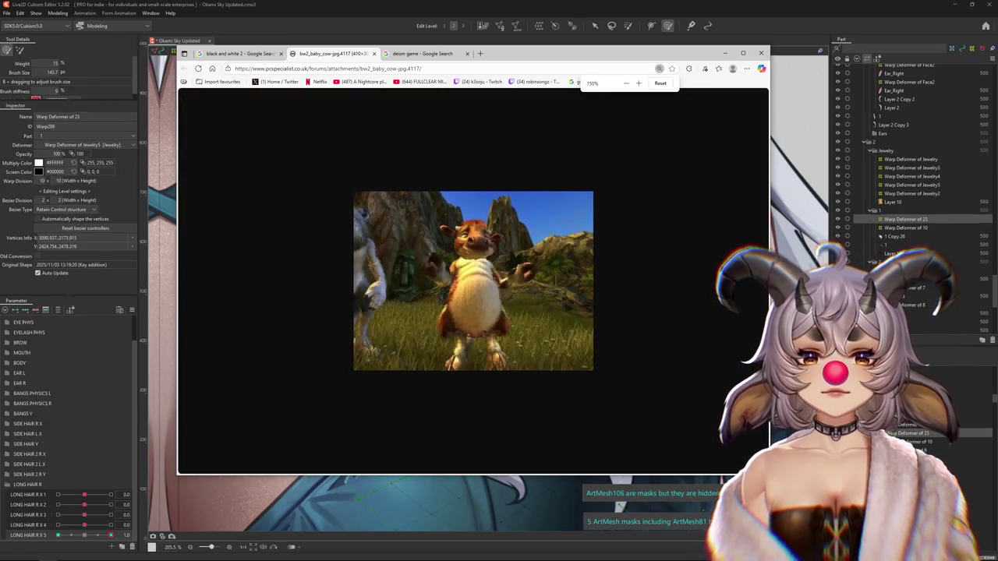
{"action": "scroll", "coordinate": [474, 280], "scroll_direction": "down", "scroll_amount": 1}
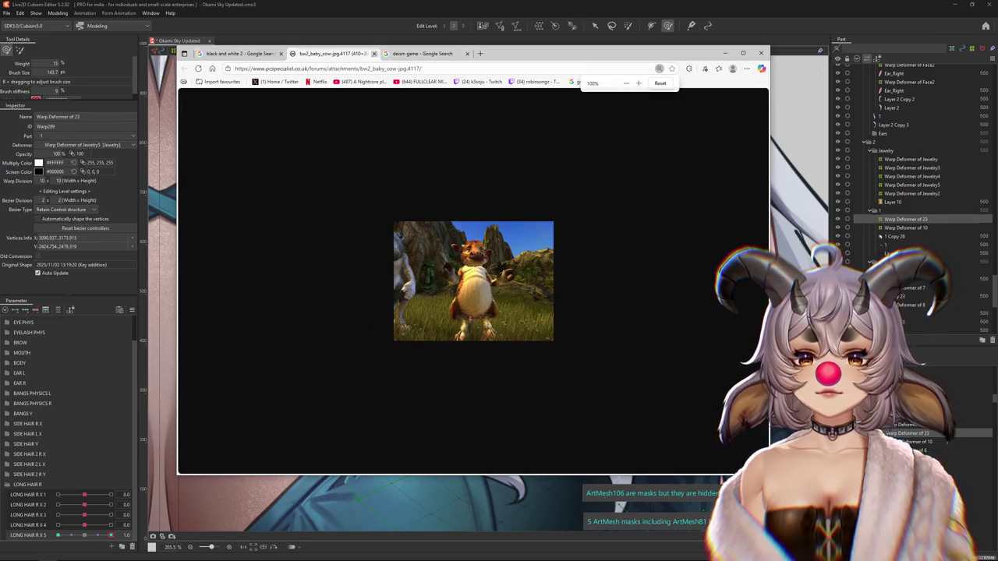
{"action": "key", "text": "ctrl+w"}
- Scroll the image results and minimize Chrome to bring back the Live2D editor
{"action": "scroll", "coordinate": [467, 257], "scroll_direction": "down", "scroll_amount": 3}
{"action": "scroll", "coordinate": [467, 226], "scroll_direction": "down", "scroll_amount": 2}
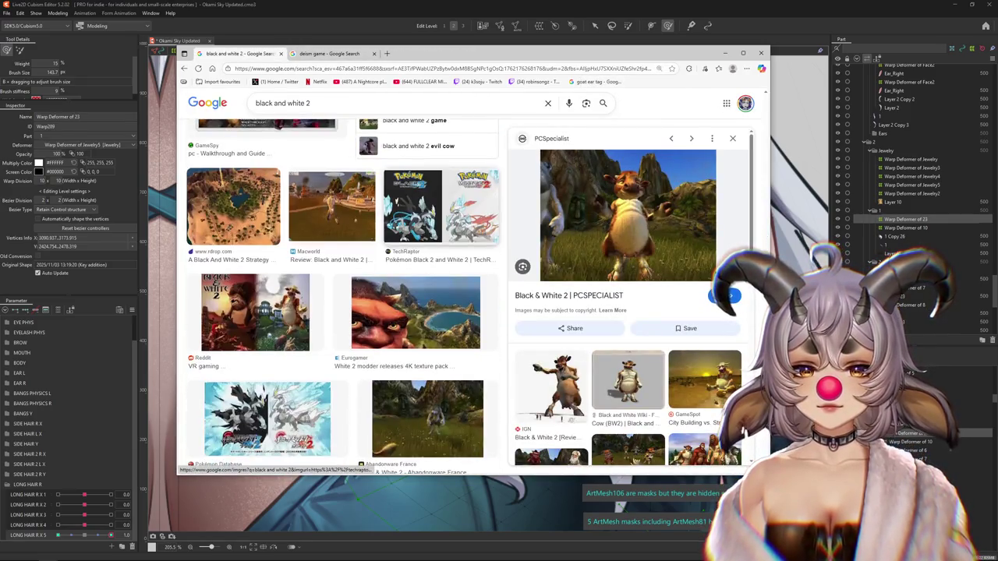
{"action": "scroll", "coordinate": [436, 218], "scroll_direction": "down", "scroll_amount": 3}
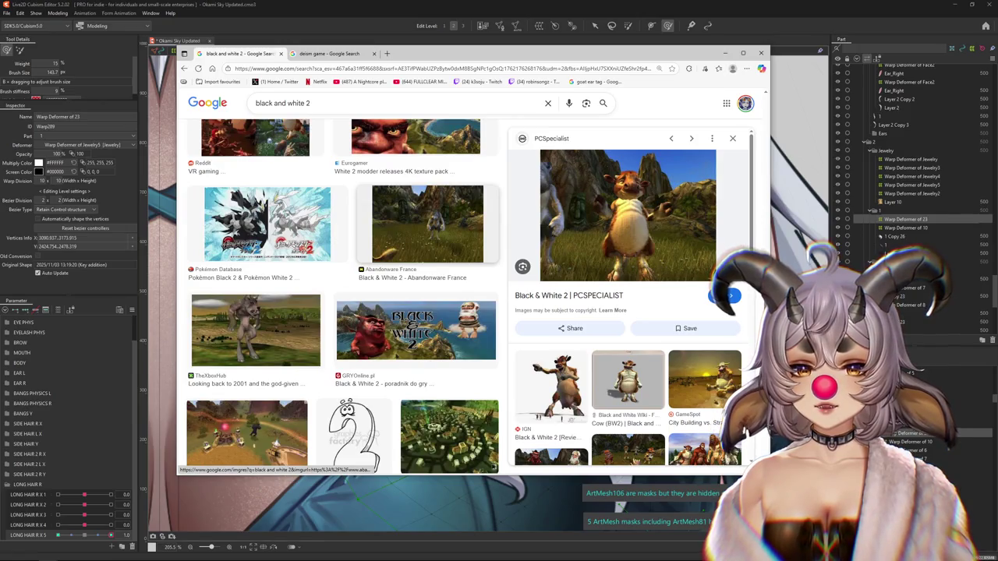
{"action": "scroll", "coordinate": [343, 296], "scroll_direction": "down", "scroll_amount": 3}
{"action": "scroll", "coordinate": [343, 296], "scroll_direction": "up", "scroll_amount": 3}
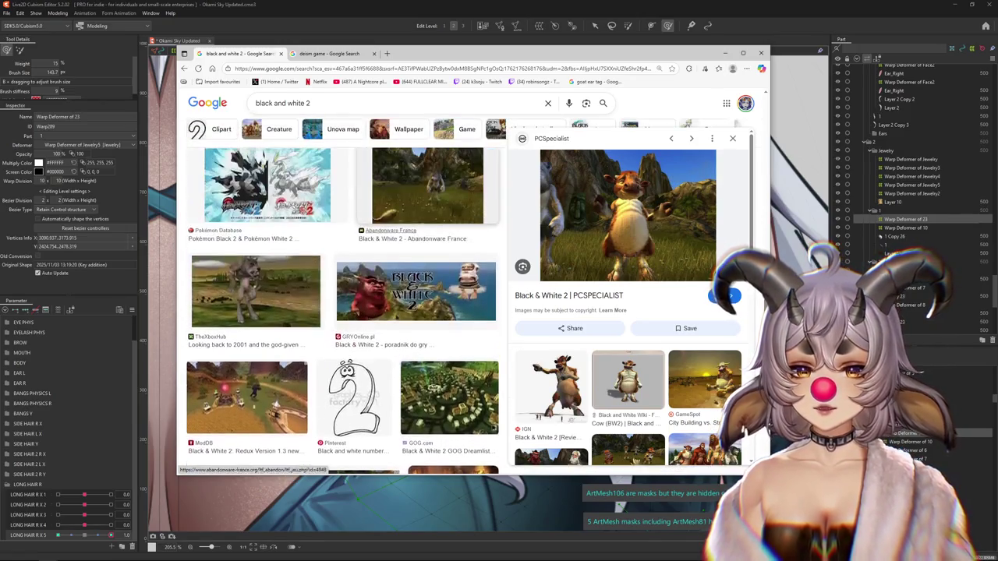
{"action": "left_click", "coordinate": [724, 53]}
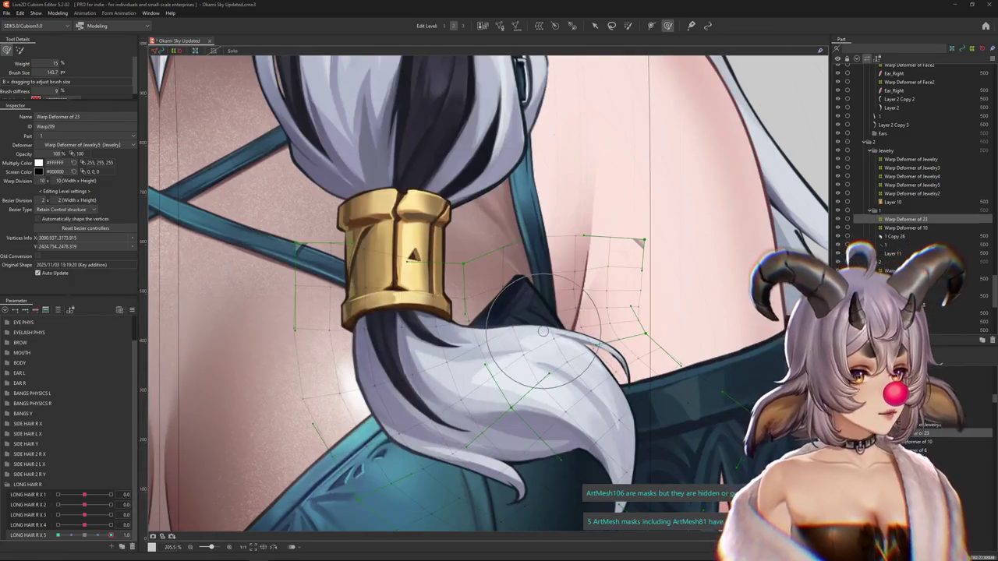
- Resize the deform brush and toggle the warp mesh overlay on the chest hair strand
{"action": "scroll", "coordinate": [489, 322], "scroll_direction": "down", "scroll_amount": 5}
{"action": "scroll", "coordinate": [535, 365], "scroll_direction": "up", "scroll_amount": 3}
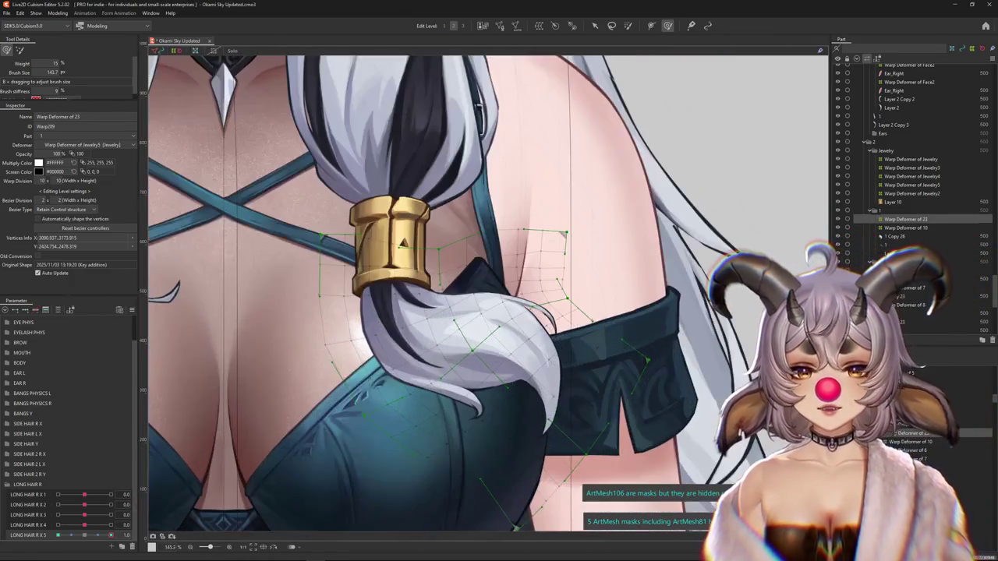
{"action": "left_click_drag", "start_coordinate": [539, 365], "coordinate": [487, 359]}
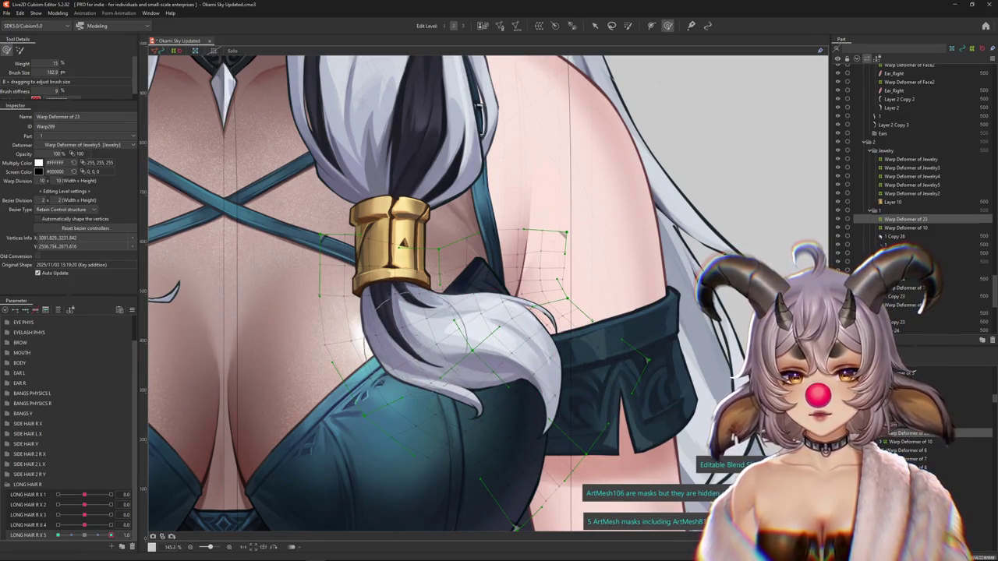
{"action": "key", "text": "ctrl+h"}
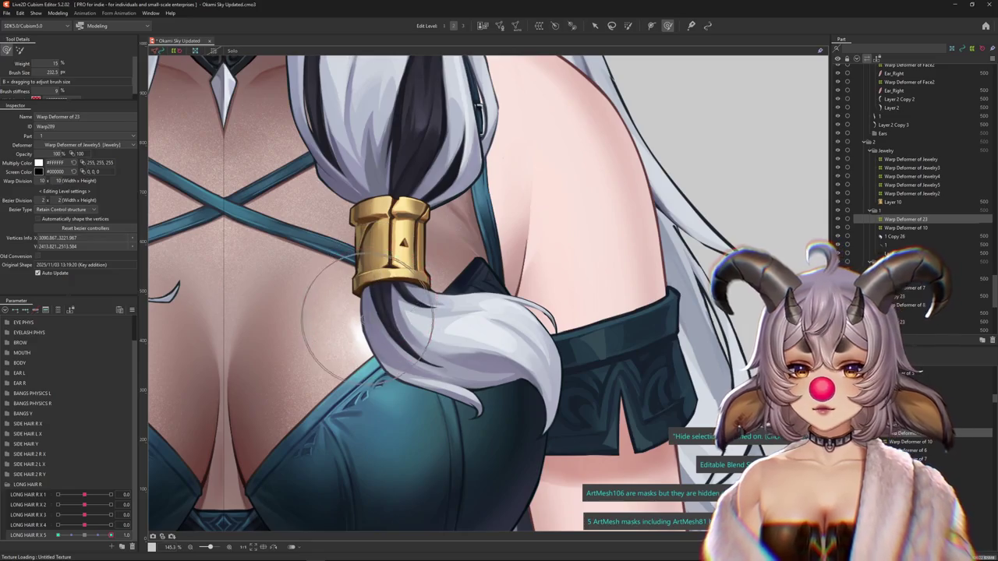
{"action": "left_click_drag", "start_coordinate": [363, 430], "coordinate": [387, 395]}
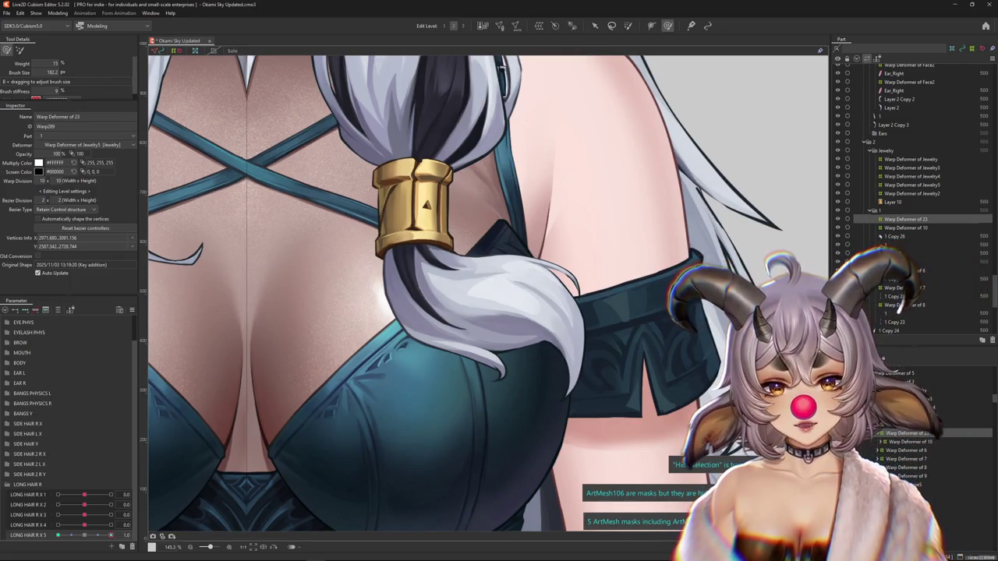
{"action": "left_click", "coordinate": [402, 370]}
{"action": "mouse_move", "coordinate": [404, 426]}
{"action": "left_mouse_down"}
{"action": "mouse_move", "coordinate": [431, 379]}
{"action": "mouse_move", "coordinate": [414, 384]}
{"action": "mouse_move", "coordinate": [431, 396]}
{"action": "left_mouse_up"}
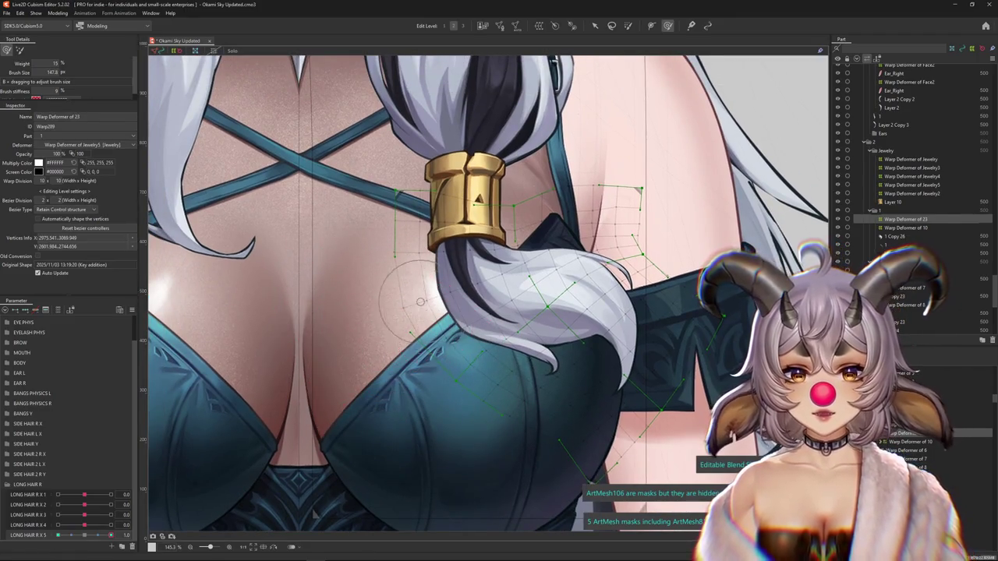
- Enlarge the brush again, set LONG HAIR R X 5 to 1.0, and switch to Discord
{"action": "left_click_drag", "start_coordinate": [413, 304], "coordinate": [395, 339]}
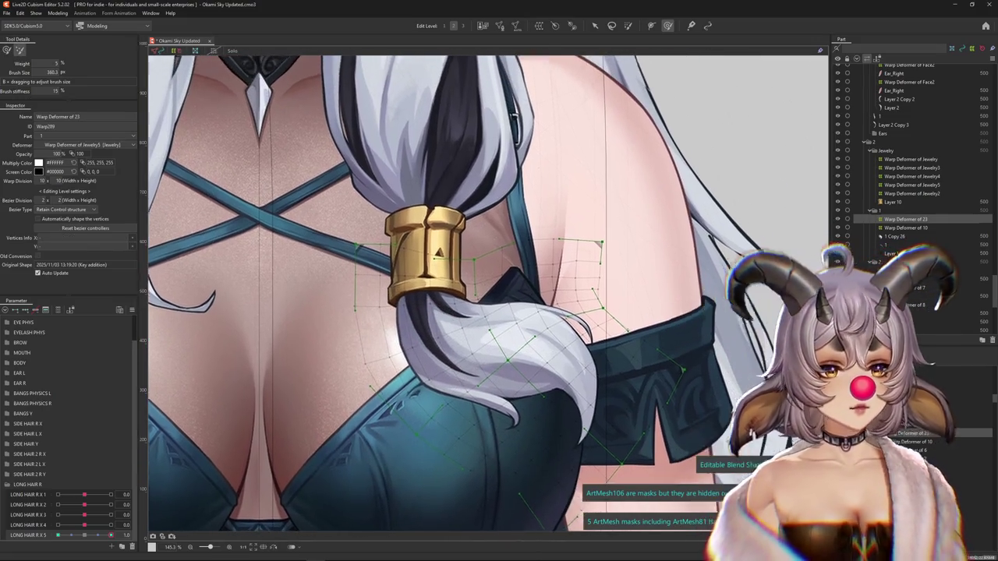
{"action": "mouse_move", "coordinate": [577, 394]}
{"action": "left_mouse_down"}
{"action": "mouse_move", "coordinate": [554, 411]}
{"action": "mouse_move", "coordinate": [522, 384]}
{"action": "left_mouse_up"}
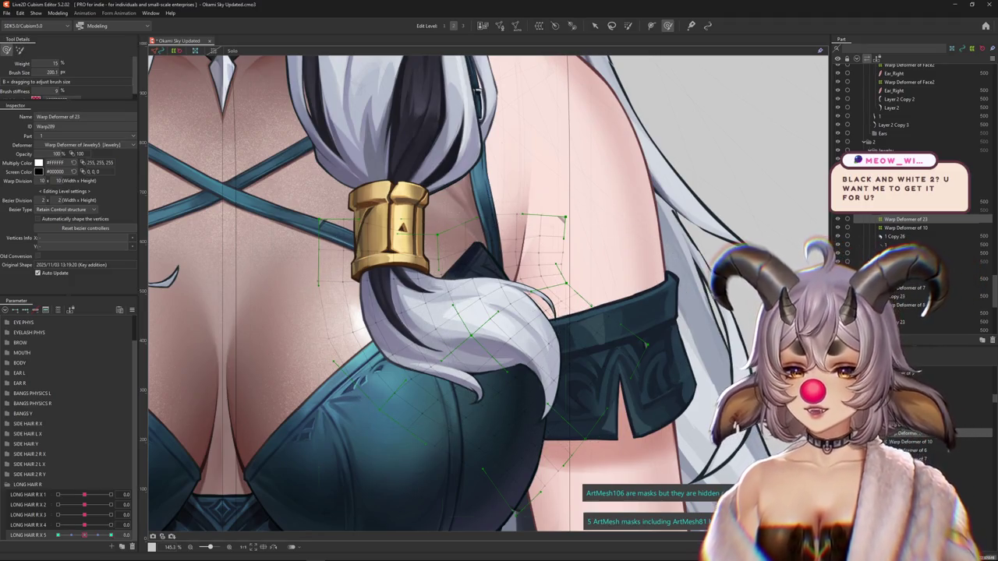
{"action": "left_click", "coordinate": [111, 534]}
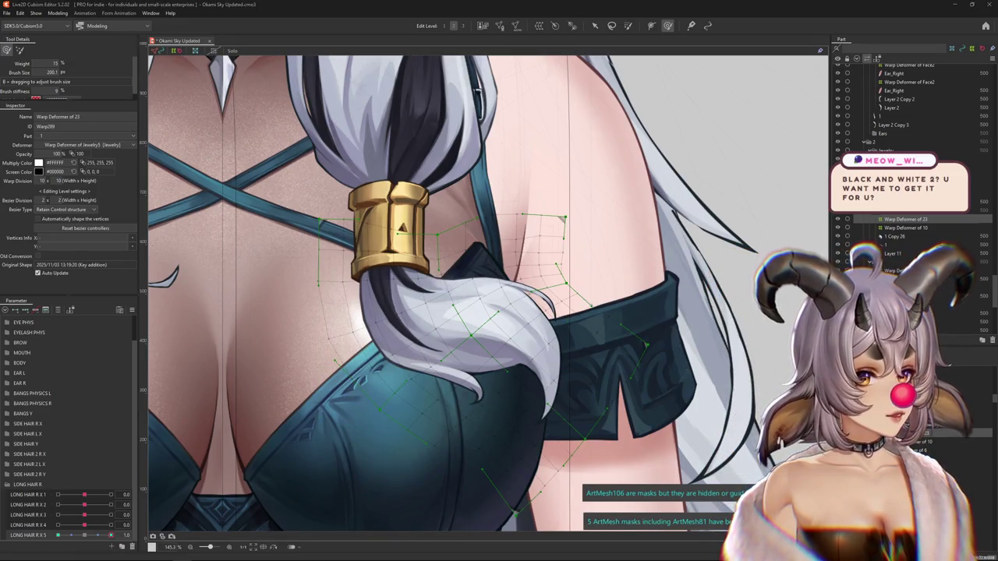
{"action": "key", "text": "alt+Tab"}
{"action": "scroll", "coordinate": [468, 257], "scroll_direction": "up", "scroll_amount": 3}
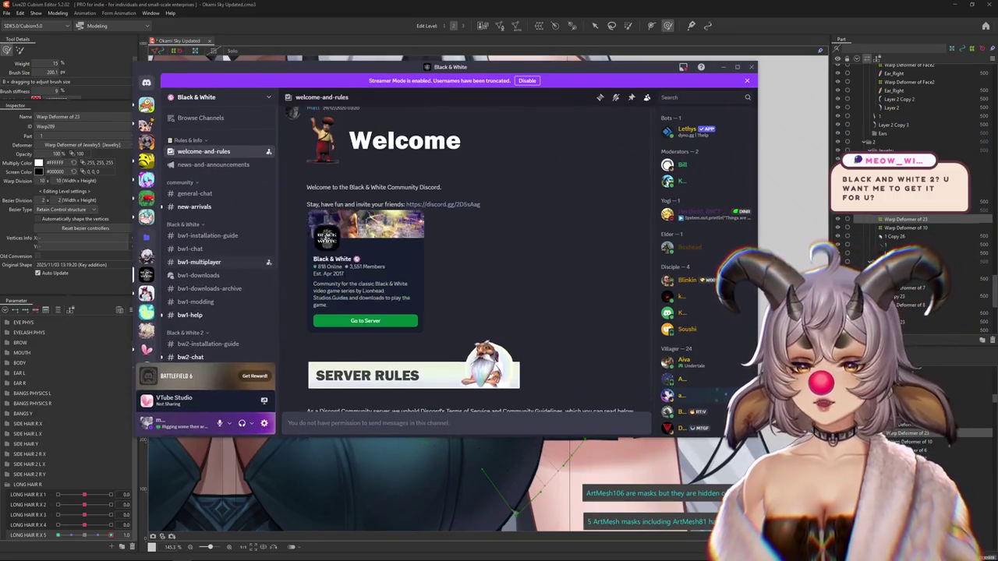
{"action": "scroll", "coordinate": [467, 257], "scroll_direction": "up", "scroll_amount": 2}
{"action": "scroll", "coordinate": [210, 249], "scroll_direction": "down", "scroll_amount": 1}
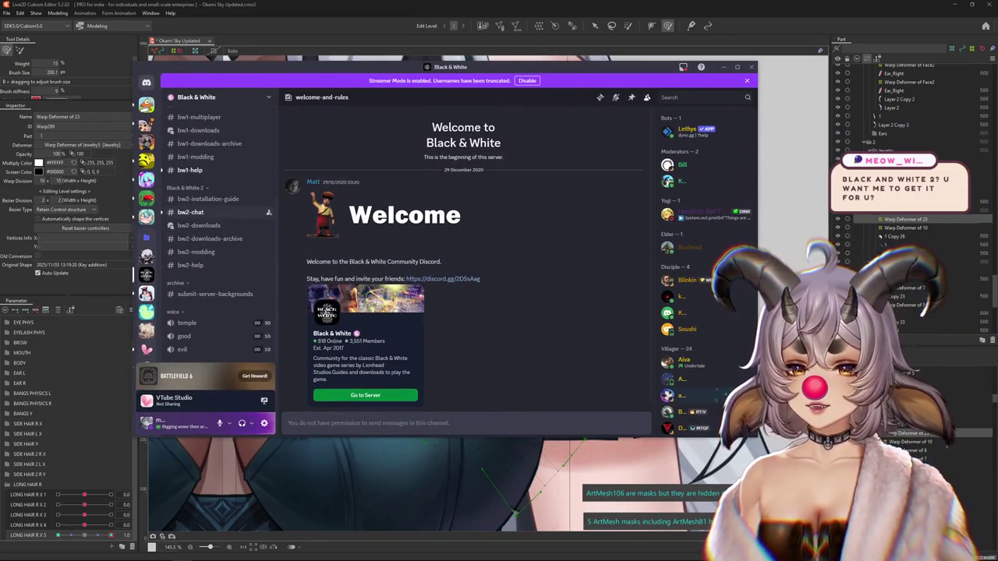
{"action": "left_click", "coordinate": [190, 287]}
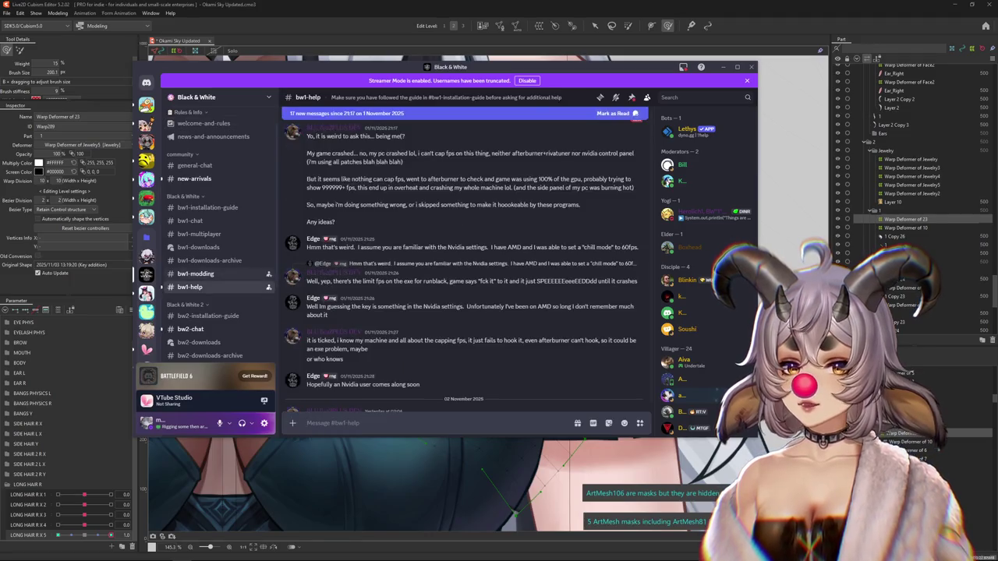
{"action": "left_click", "coordinate": [190, 329]}
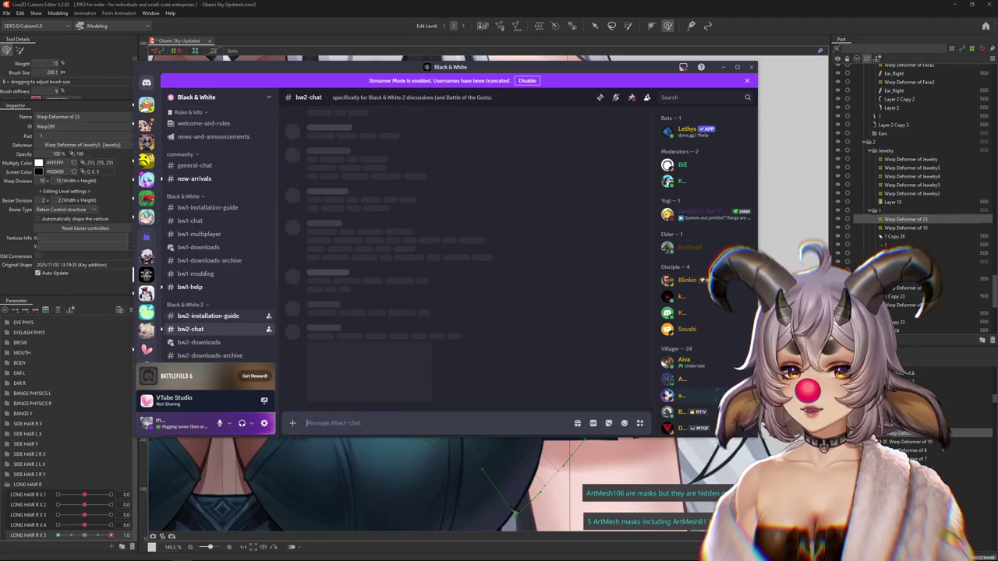
{"action": "scroll", "coordinate": [203, 265], "scroll_direction": "down", "scroll_amount": 3}
{"action": "key", "text": "alt+Tab"}
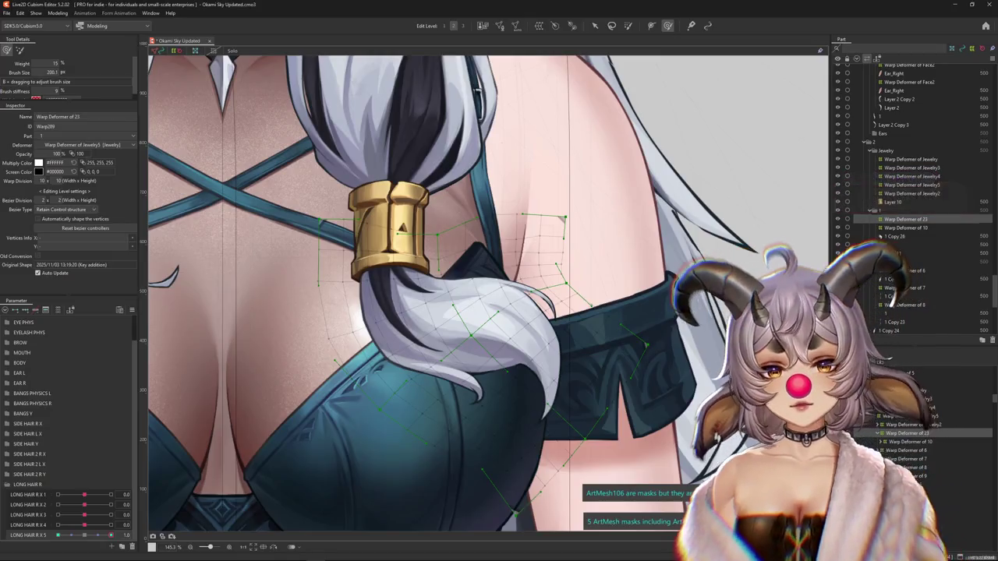
- Reset LONG HAIR R X 5 and brush-bend the hair lock under the gold ring
{"action": "scroll", "coordinate": [692, 258], "scroll_direction": "down", "scroll_amount": 2}
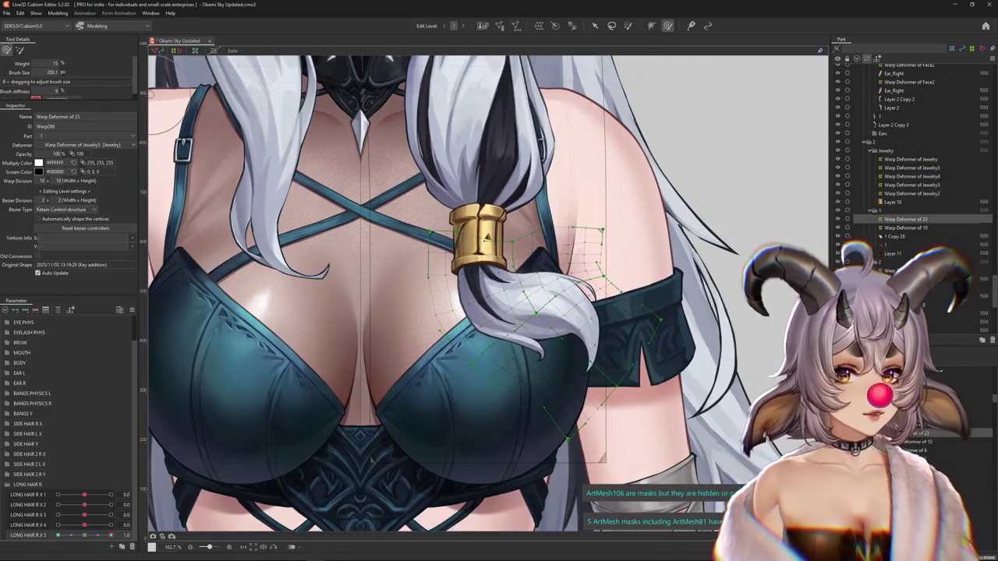
{"action": "scroll", "coordinate": [185, 427], "scroll_direction": "down", "scroll_amount": 1}
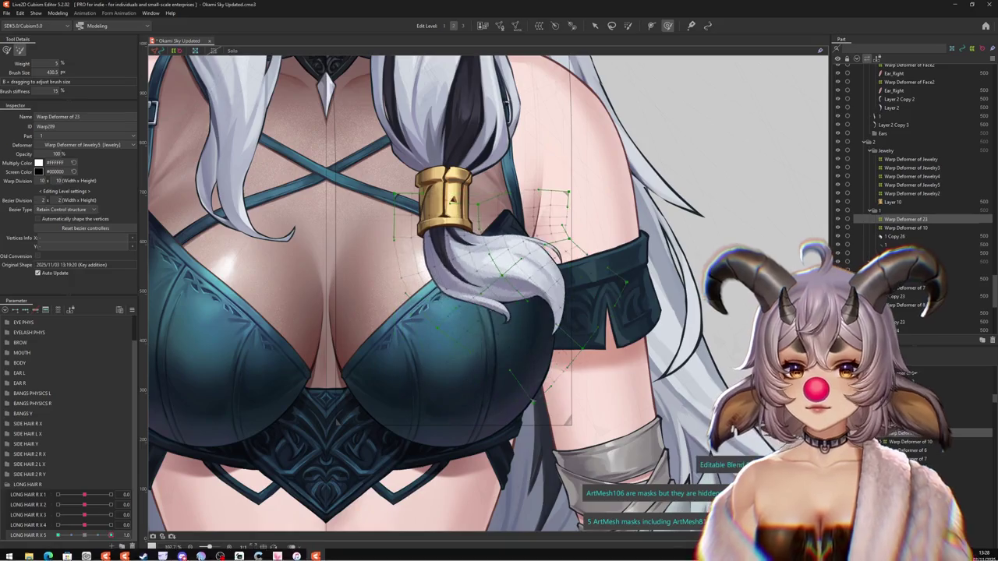
{"action": "scroll", "coordinate": [372, 374], "scroll_direction": "up", "scroll_amount": 1}
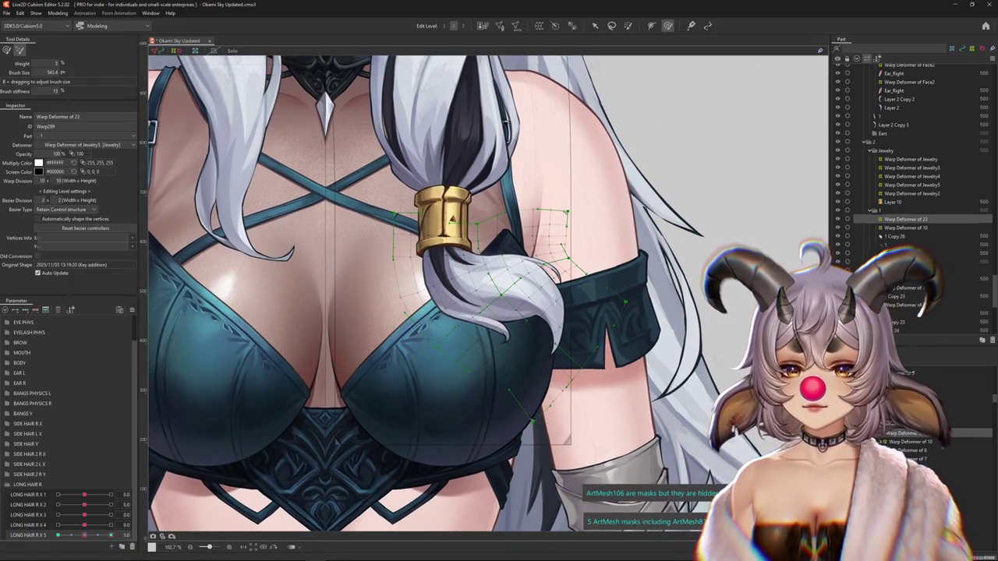
{"action": "left_click", "coordinate": [84, 535]}
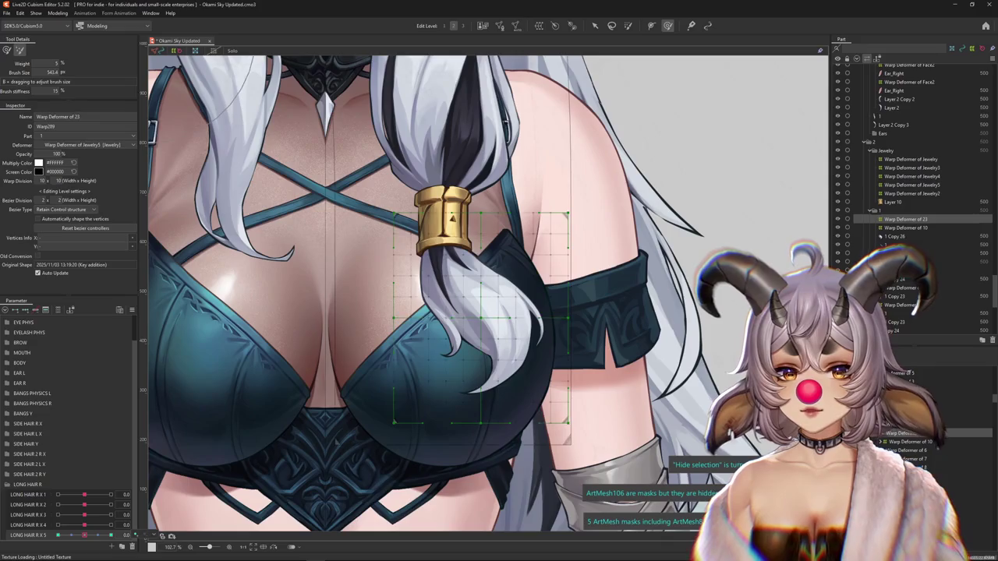
{"action": "left_click_drag", "start_coordinate": [507, 320], "coordinate": [546, 304]}
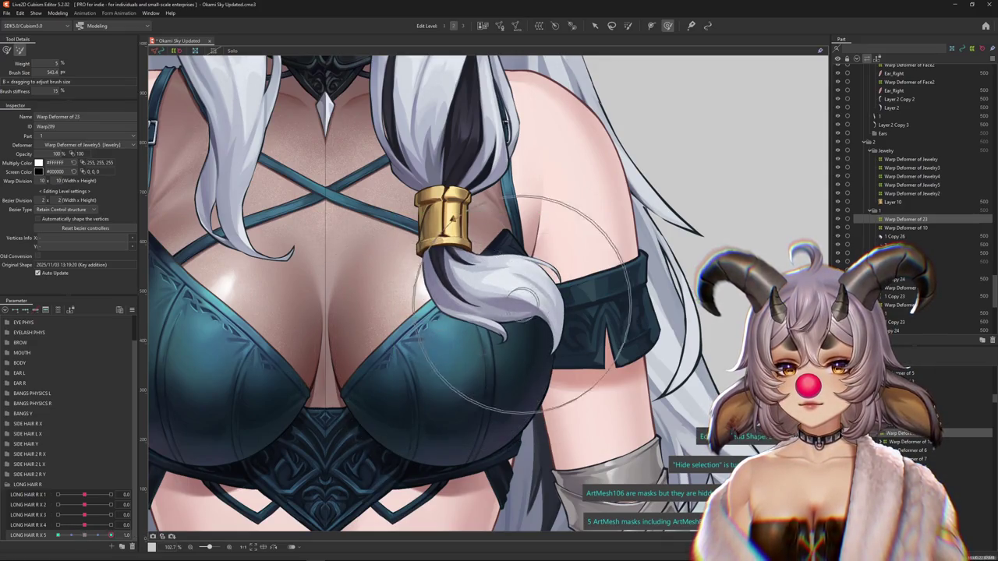
{"action": "left_click_drag", "start_coordinate": [538, 311], "coordinate": [512, 248]}
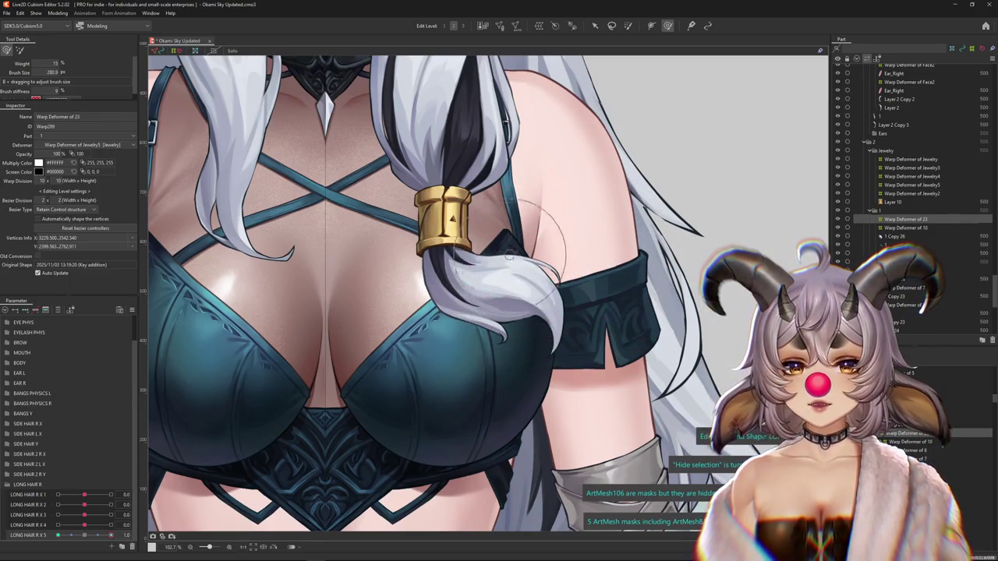
{"action": "left_click_drag", "start_coordinate": [467, 345], "coordinate": [456, 370]}
- Check the hair swing at LONG HAIR R X 5 = 1 and -1, enlarging the brush
{"action": "left_click_drag", "start_coordinate": [84, 535], "coordinate": [111, 535]}
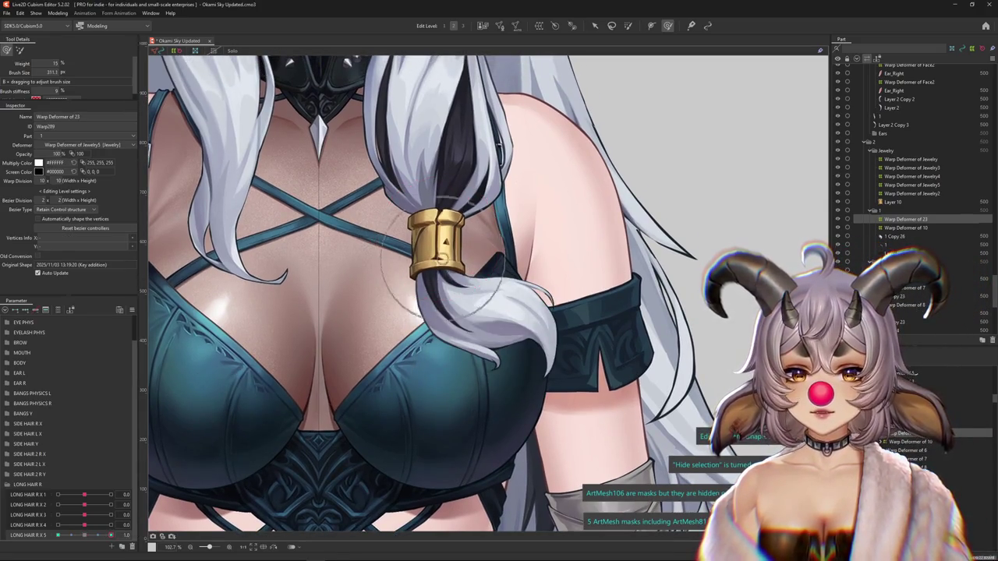
{"action": "left_click", "coordinate": [439, 243]}
{"action": "left_click_drag", "start_coordinate": [111, 535], "coordinate": [58, 534]}
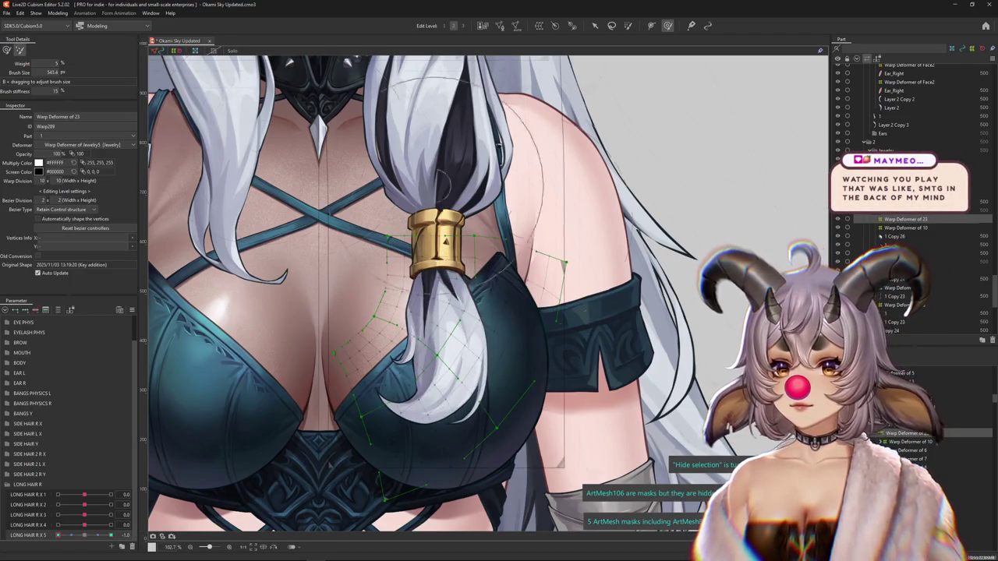
{"action": "left_click_drag", "start_coordinate": [439, 243], "coordinate": [467, 257]}
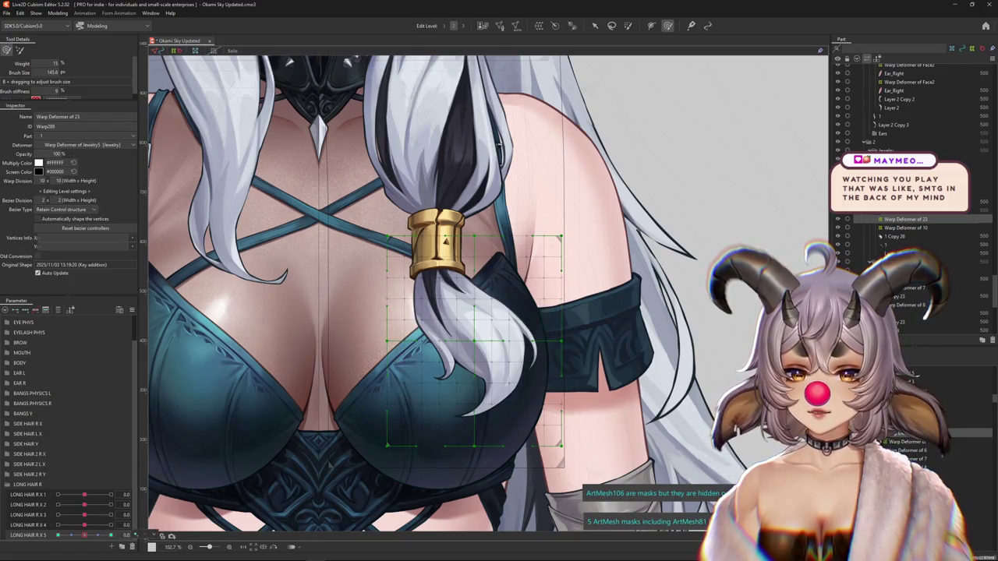
{"action": "scroll", "coordinate": [48, 514], "scroll_direction": "down", "scroll_amount": 1}
- Add a LONG HAIR R X 6 parameter through the parameter settings
{"action": "right_click", "coordinate": [48, 515]}
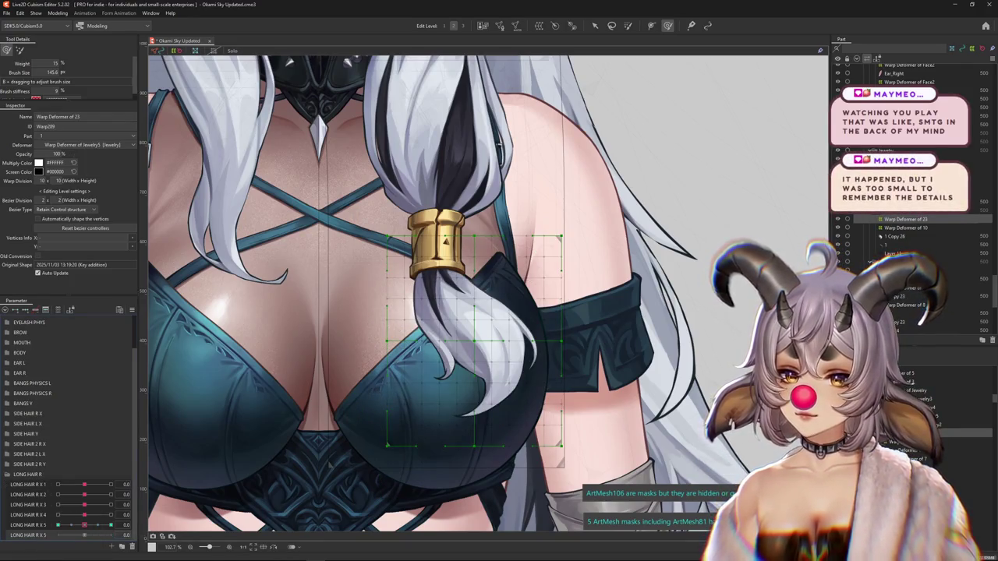
{"action": "left_click", "coordinate": [66, 518]}
{"action": "left_click", "coordinate": [481, 332]}
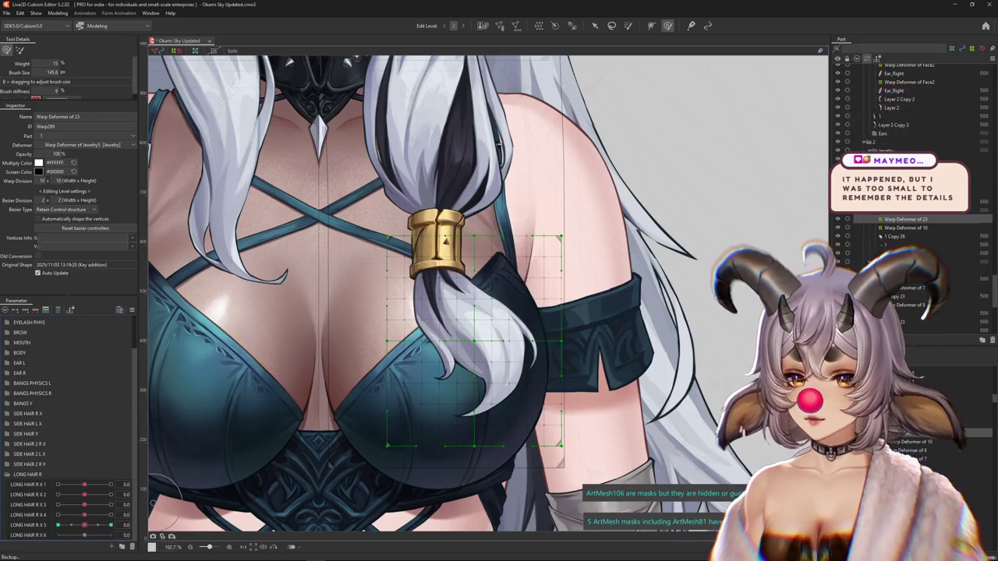
{"action": "left_click_drag", "start_coordinate": [84, 524], "coordinate": [84, 524]}
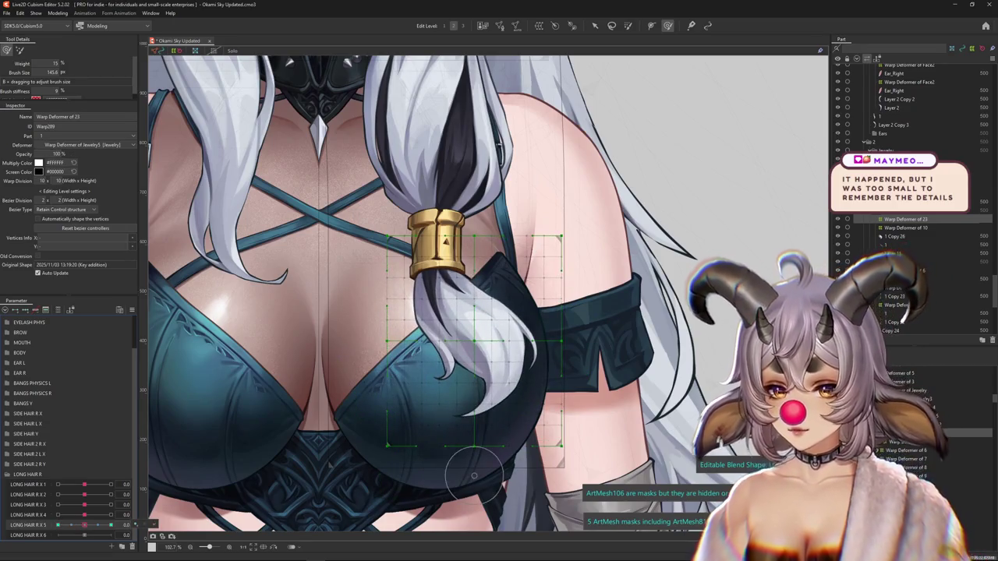
{"action": "left_click", "coordinate": [437, 421]}
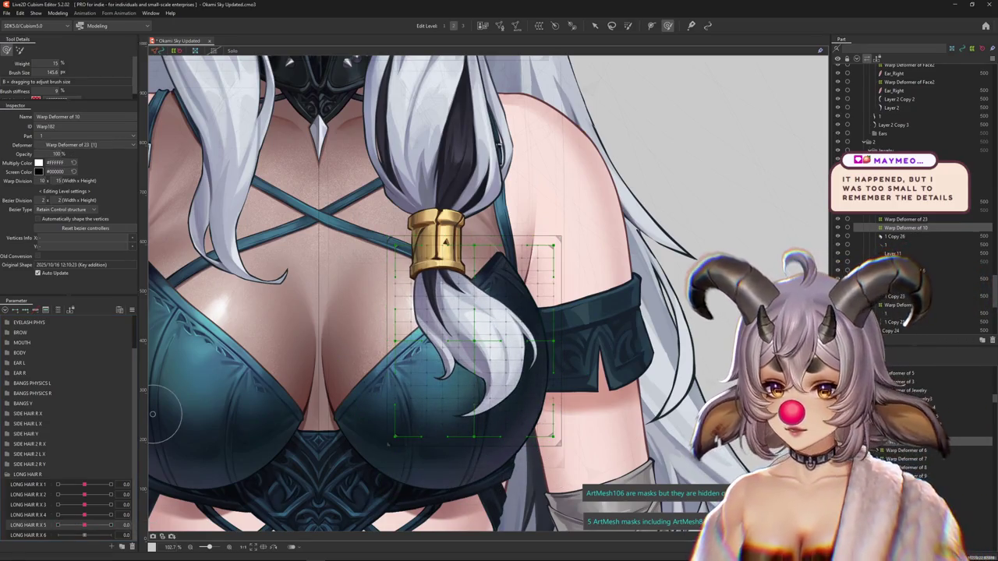
- Select the ponytail's Warp Deformer of 24 and centre it in view
{"action": "key", "text": "ctrl+h"}
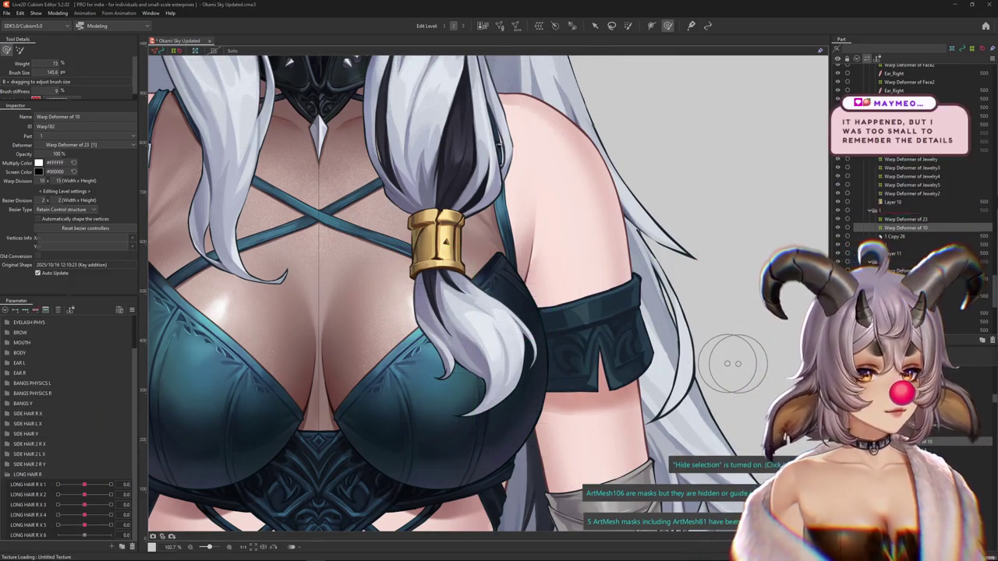
{"action": "left_click", "coordinate": [616, 290]}
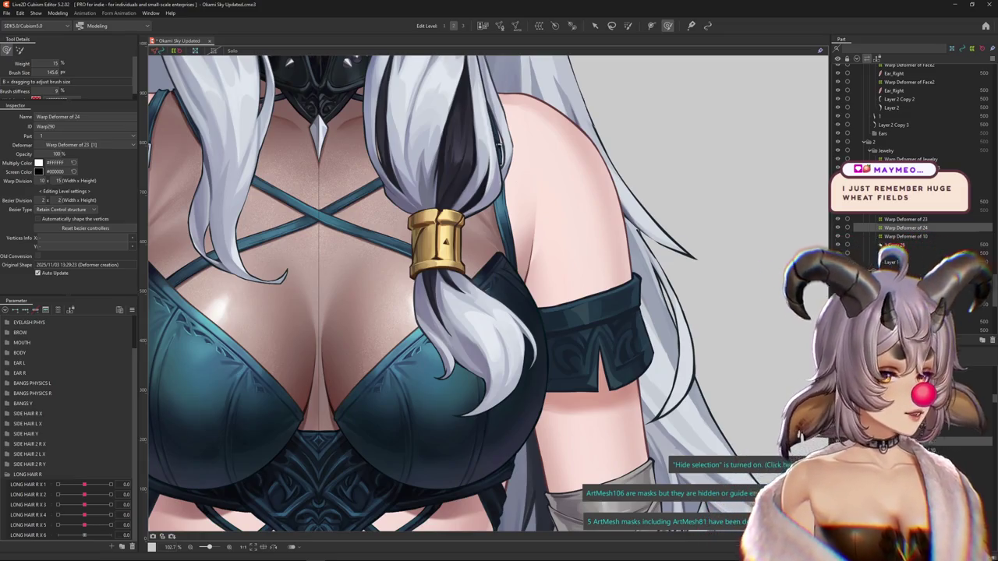
{"action": "scroll", "coordinate": [567, 219], "scroll_direction": "down", "scroll_amount": 2}
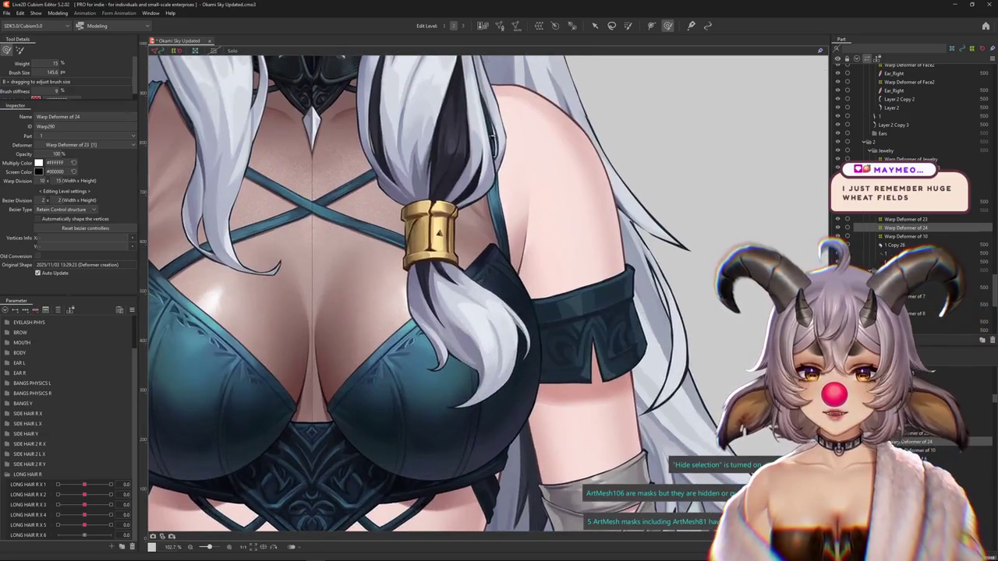
{"action": "scroll", "coordinate": [493, 347], "scroll_direction": "up", "scroll_amount": 2}
{"action": "left_click_drag", "start_coordinate": [493, 347], "coordinate": [452, 327]}
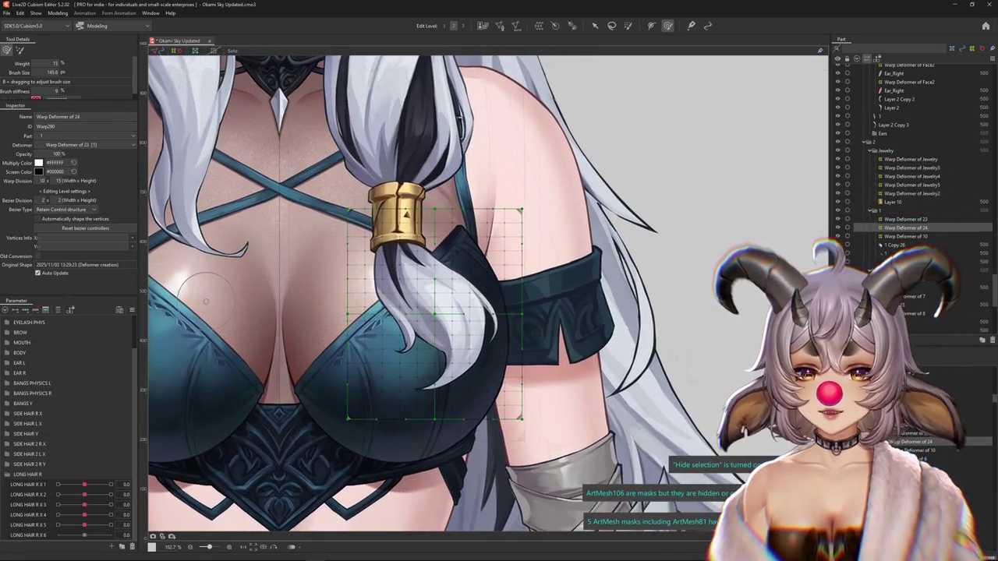
- Set the warp division height to 10 for a 10 x 12 grid and enable blend shape editing
{"action": "type", "text": "10"}
{"action": "key", "text": "Return"}
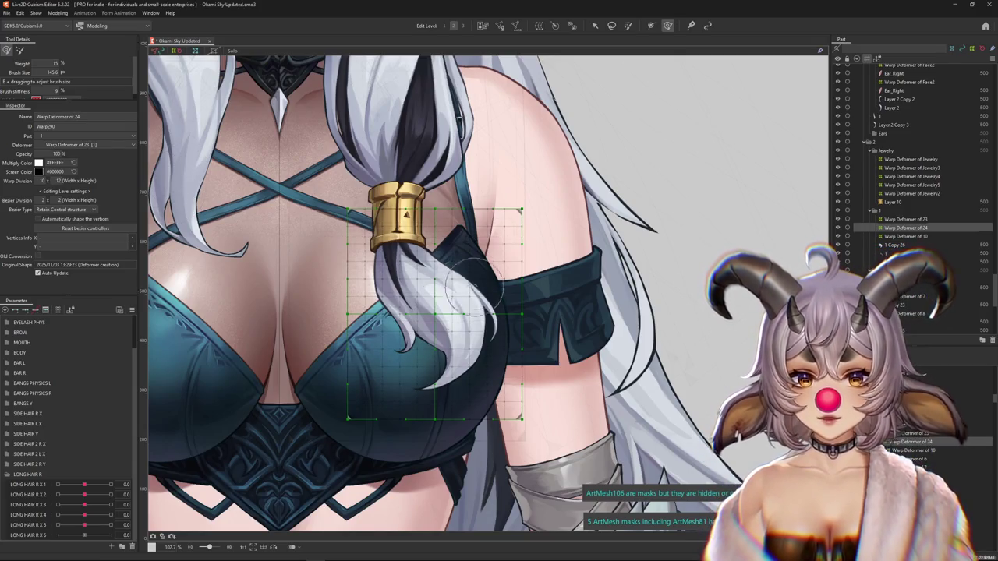
{"action": "key", "text": "ctrl+h"}
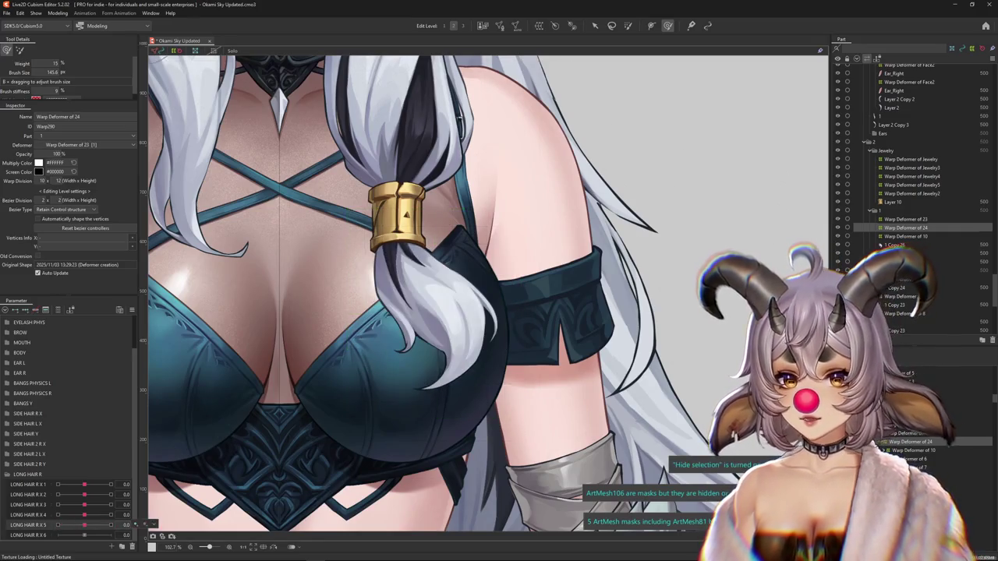
{"action": "left_click_drag", "start_coordinate": [391, 370], "coordinate": [441, 386]}
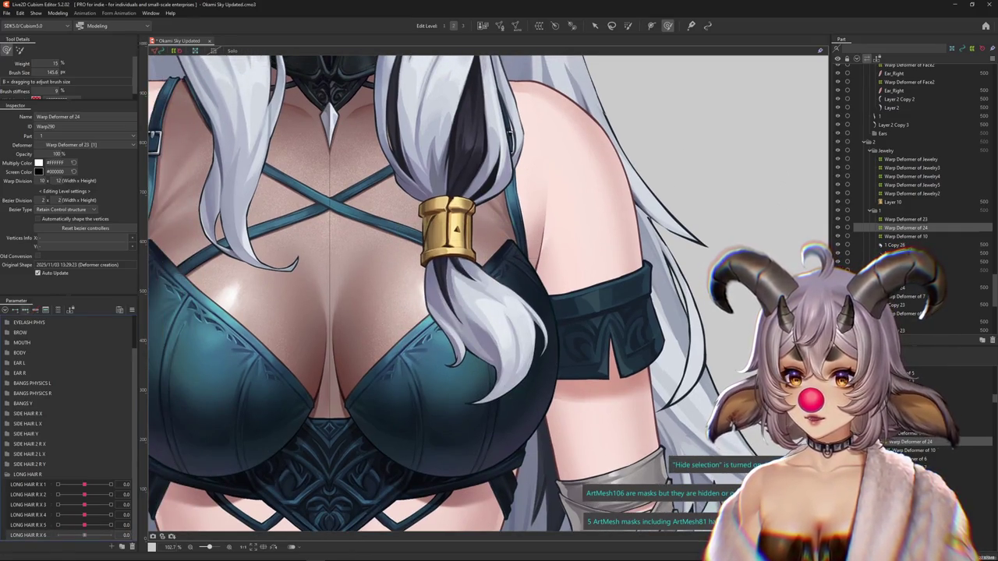
{"action": "key", "text": "ctrl+h"}
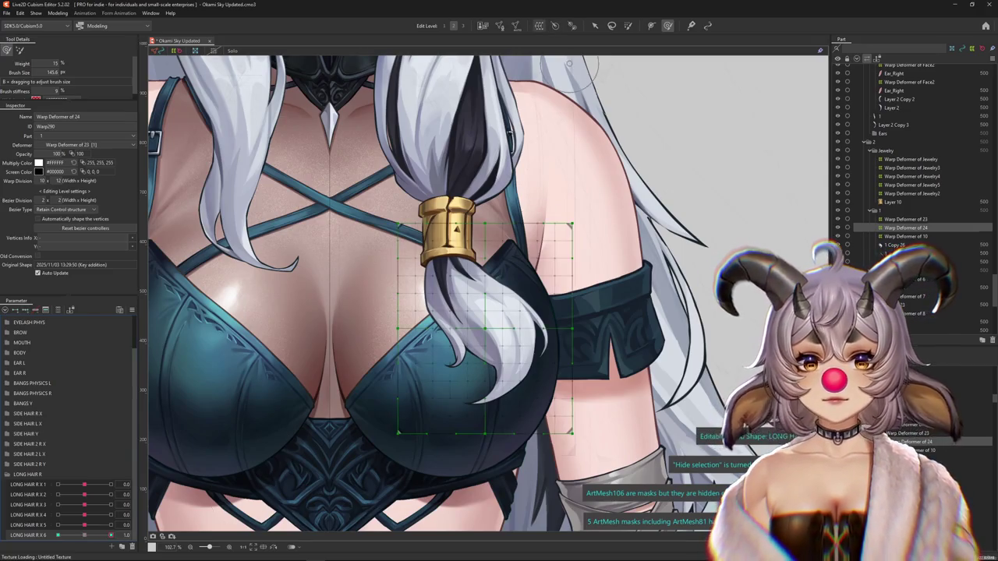
- Paint blend-shape weight over the hair and reset LONG HAIR R X 6 to 0
{"action": "key", "text": "b"}
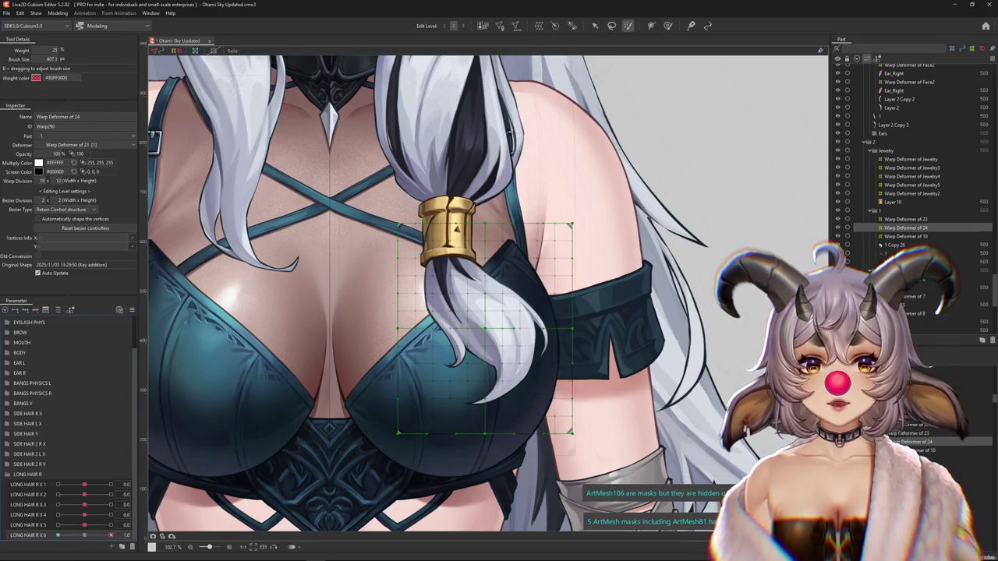
{"action": "left_click_drag", "start_coordinate": [483, 300], "coordinate": [479, 359]}
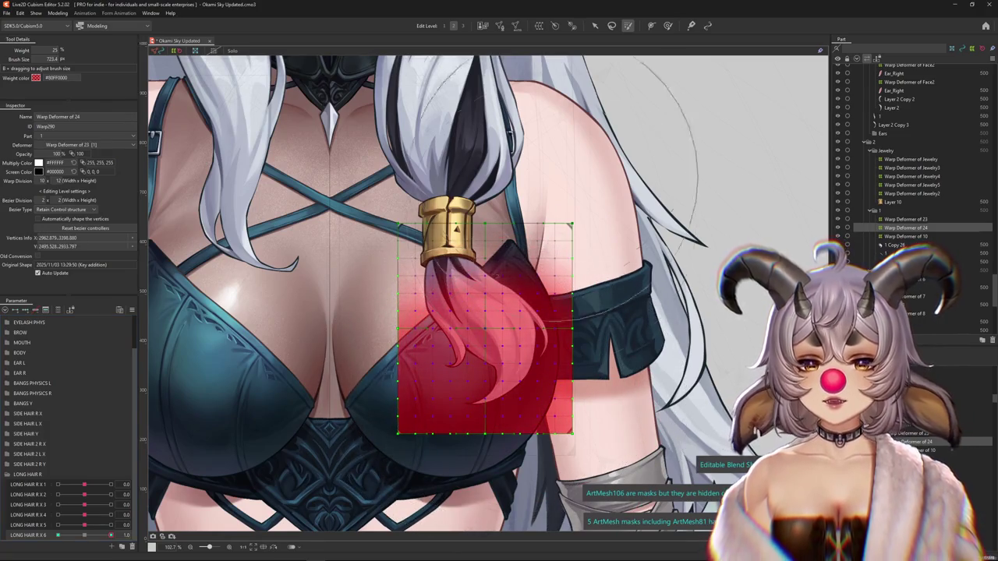
{"action": "key", "text": "v"}
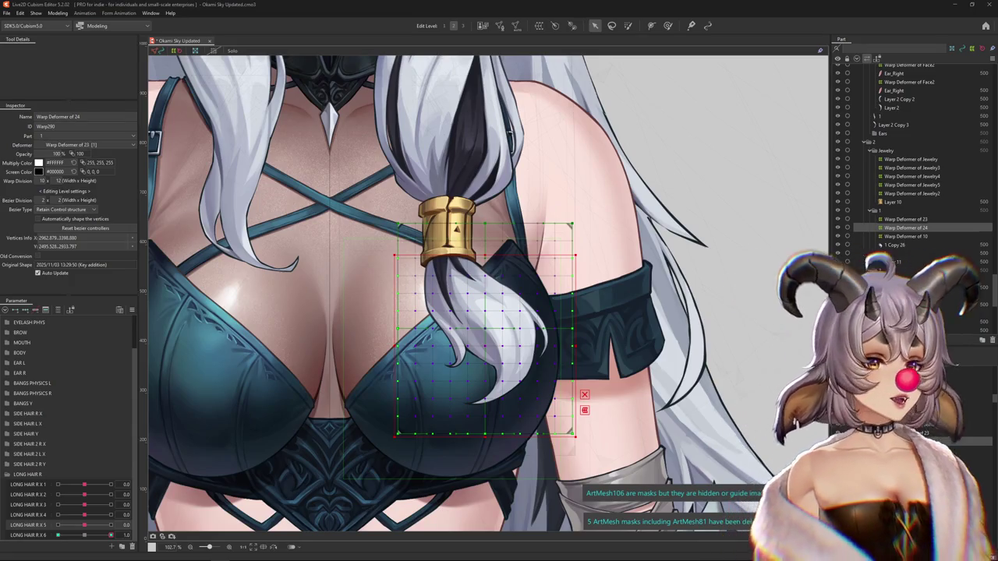
{"action": "mouse_move", "coordinate": [111, 535]}
{"action": "left_mouse_down"}
{"action": "mouse_move", "coordinate": [59, 535]}
{"action": "mouse_move", "coordinate": [111, 534]}
{"action": "left_mouse_up"}
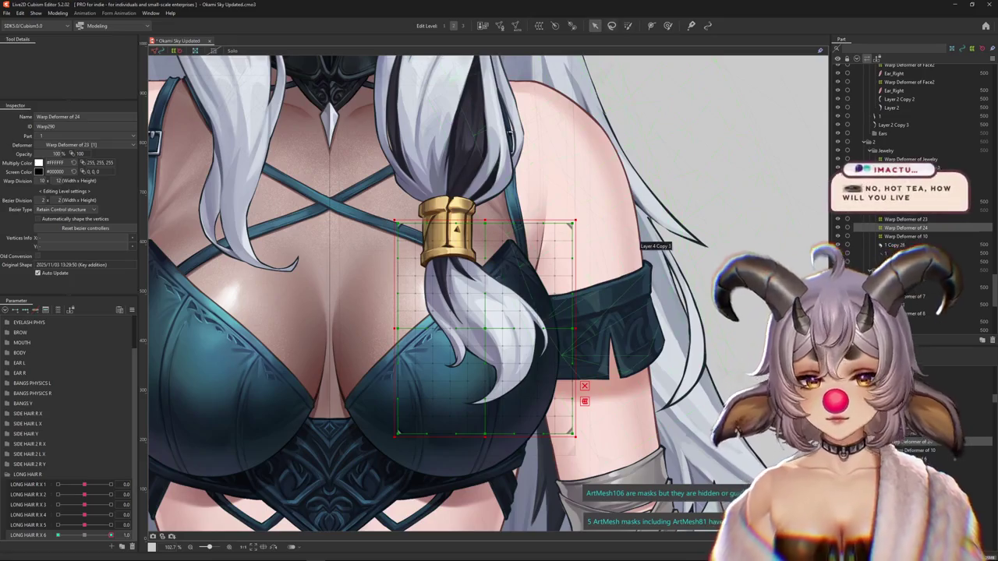
- Repaint weight on the hair strand, extending it to the upper-right area
{"action": "left_click", "coordinate": [629, 26]}
{"action": "mouse_move", "coordinate": [546, 374]}
{"action": "left_mouse_down"}
{"action": "mouse_move", "coordinate": [499, 366]}
{"action": "mouse_move", "coordinate": [456, 394]}
{"action": "left_mouse_up"}
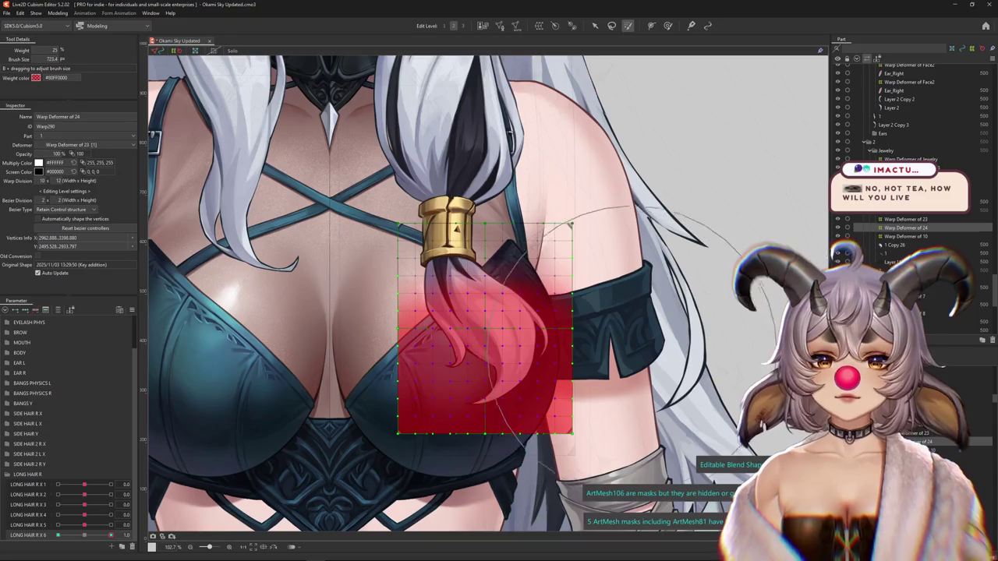
{"action": "left_click_drag", "start_coordinate": [546, 343], "coordinate": [596, 359]}
{"action": "left_click", "coordinate": [594, 26]}
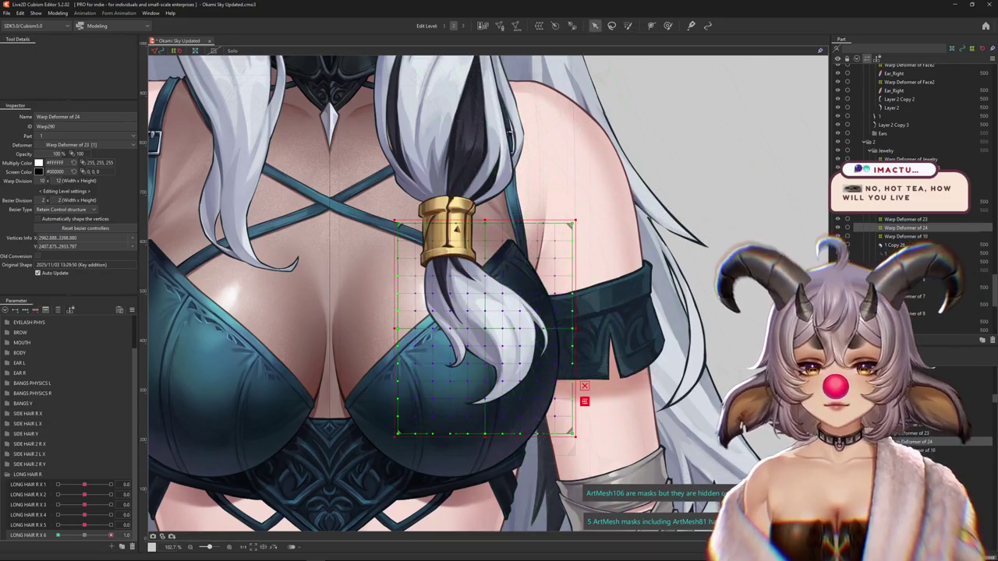
- Bend the ponytail to the right with a temporary path deformation and apply it
{"action": "left_click", "coordinate": [583, 401]}
{"action": "left_click", "coordinate": [68, 50]}
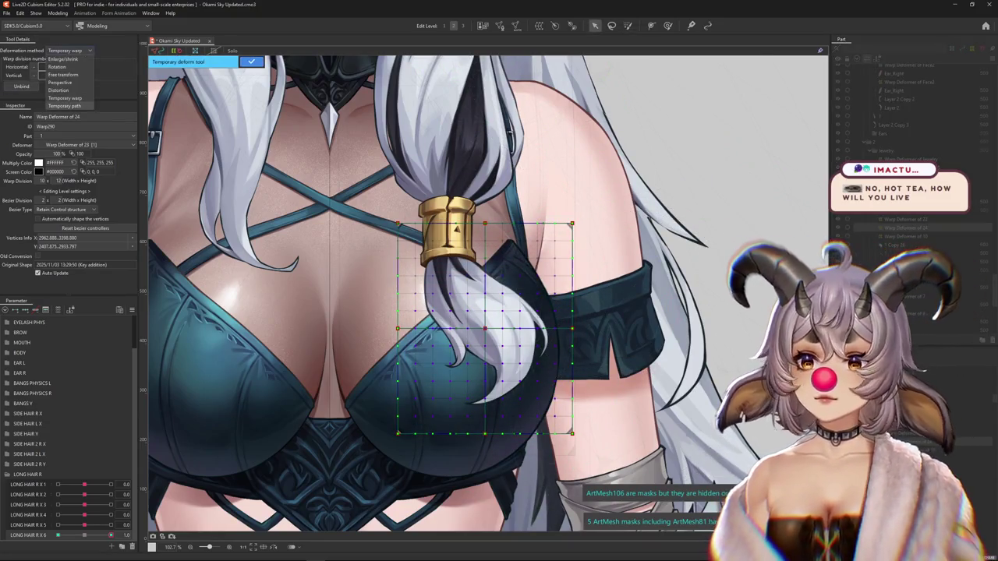
{"action": "left_click", "coordinate": [63, 106]}
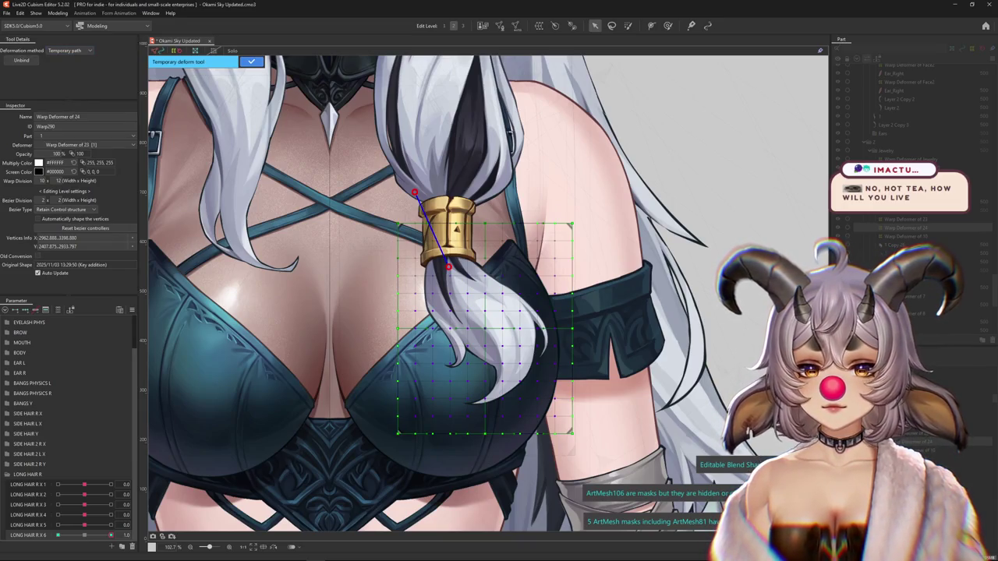
{"action": "left_click_drag", "start_coordinate": [530, 499], "coordinate": [653, 413]}
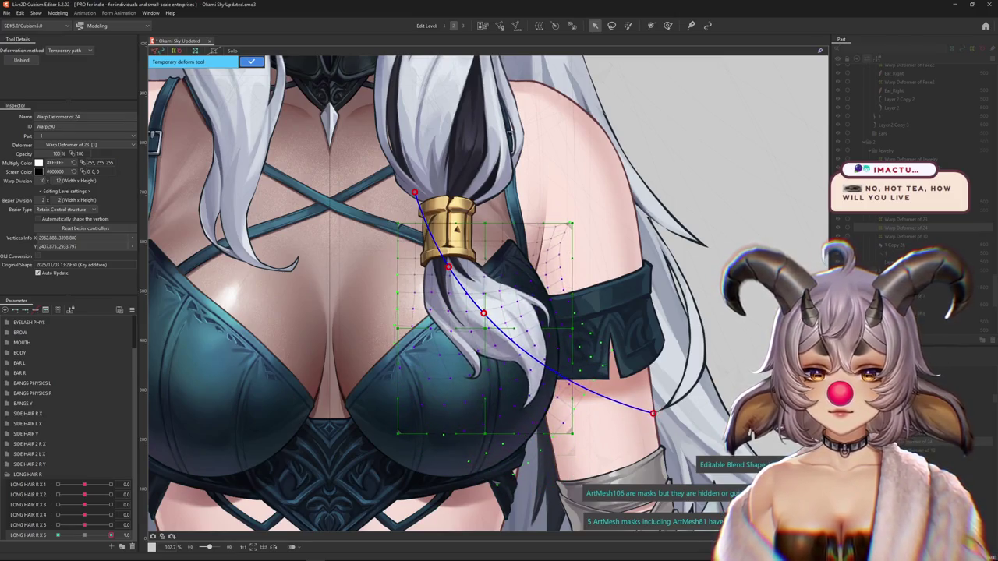
{"action": "left_click", "coordinate": [251, 61]}
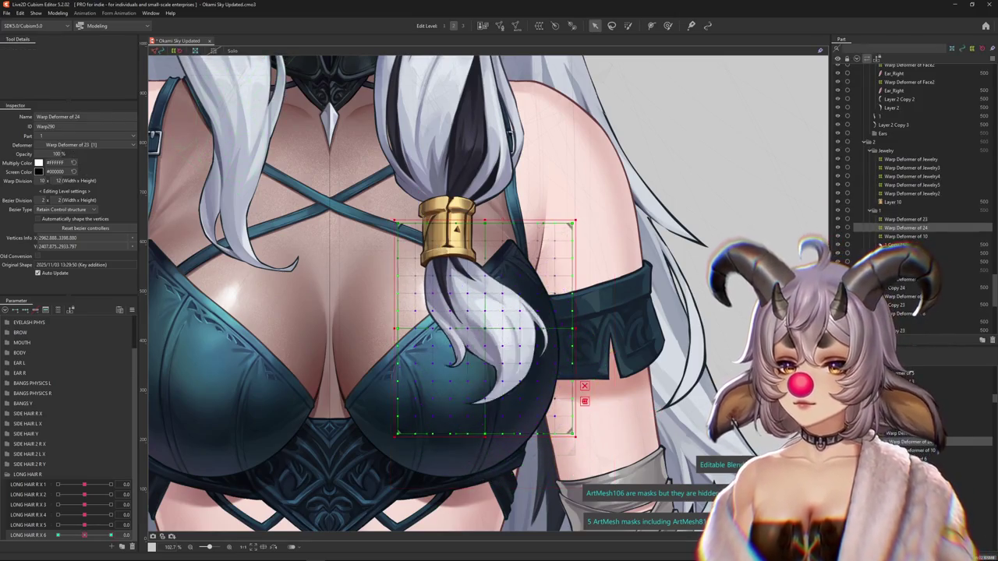
- At LONG HAIR R X 6 = -1, path-bend the hair lock left and commit it
{"action": "left_click", "coordinate": [58, 536]}
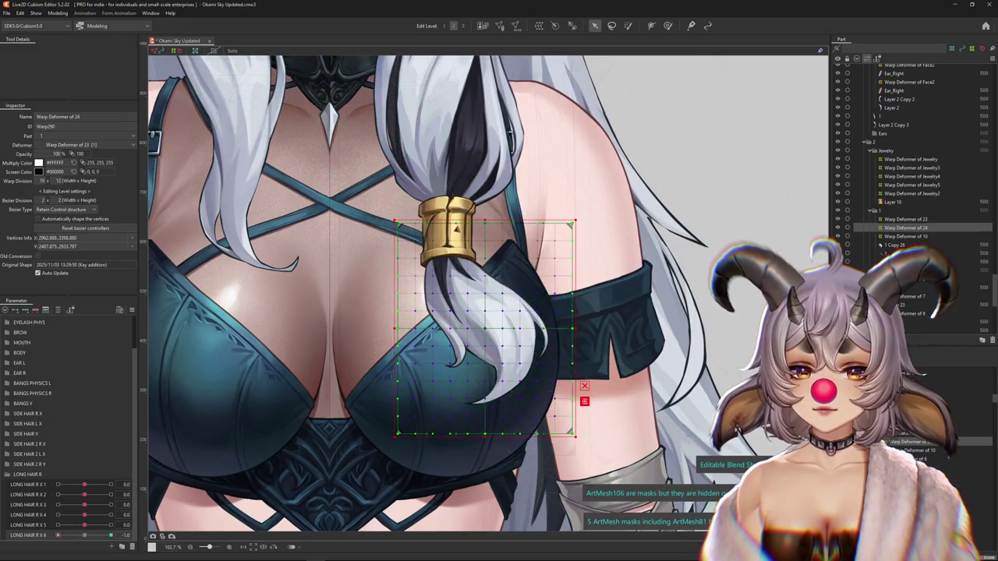
{"action": "key", "text": "p"}
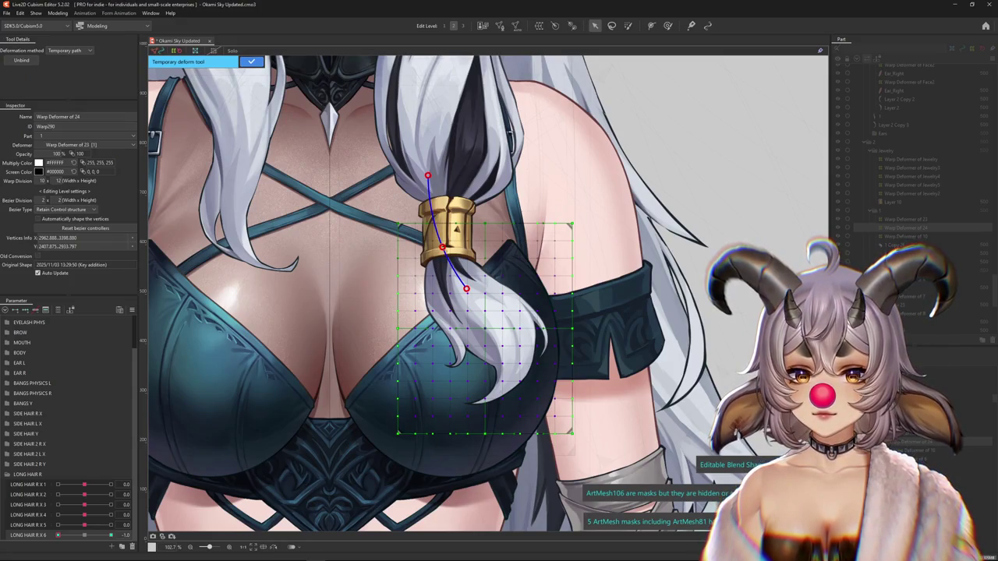
{"action": "left_click_drag", "start_coordinate": [548, 485], "coordinate": [435, 512]}
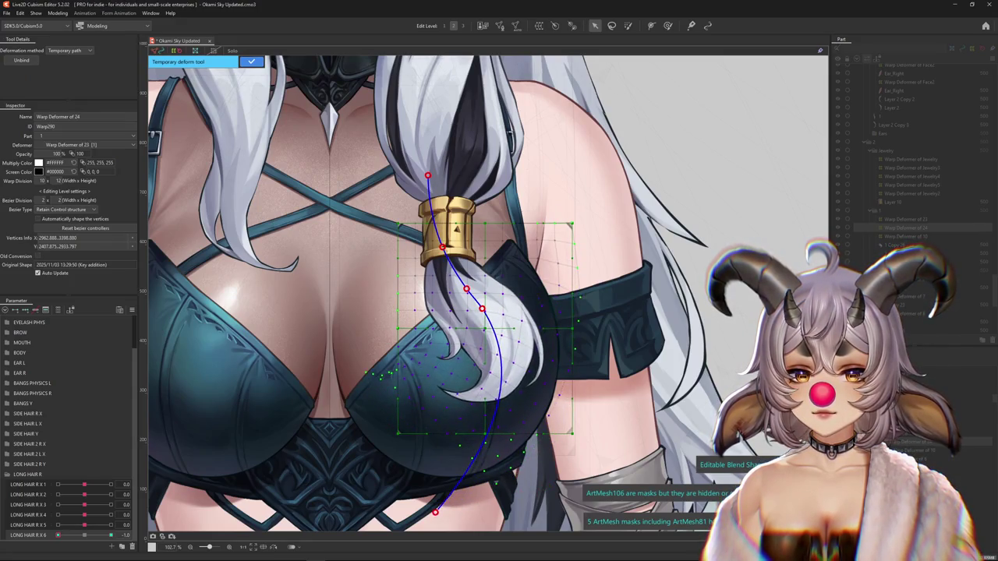
{"action": "key", "text": "Return"}
{"action": "key", "text": "b"}
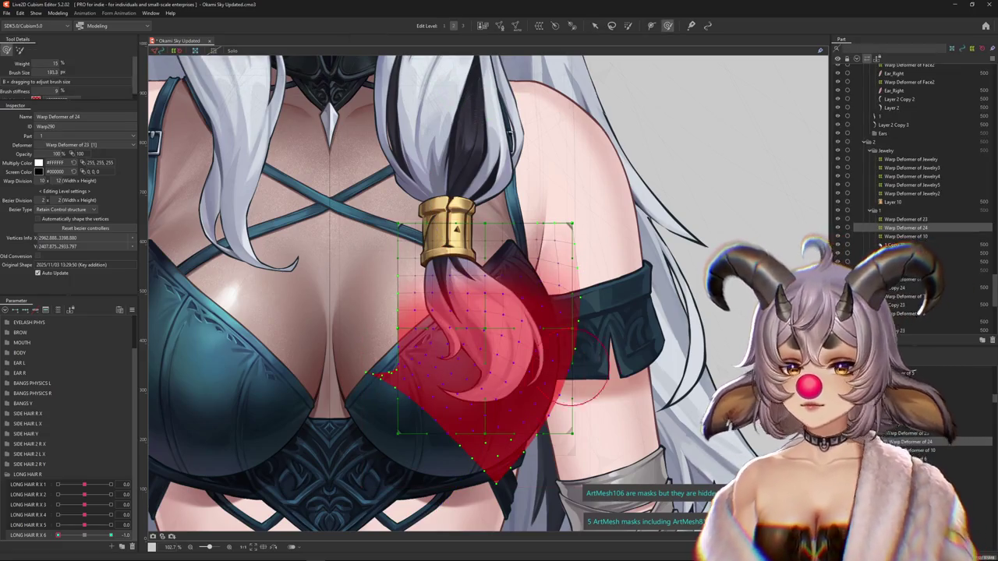
- Shrink the brush, reshape the hair lock below the clasp, and compare with the rest pose
{"action": "mouse_move", "coordinate": [560, 378]}
{"action": "left_mouse_down"}
{"action": "mouse_move", "coordinate": [487, 441]}
{"action": "mouse_move", "coordinate": [530, 405]}
{"action": "left_mouse_up"}
{"action": "left_click_drag", "start_coordinate": [546, 331], "coordinate": [546, 367]}
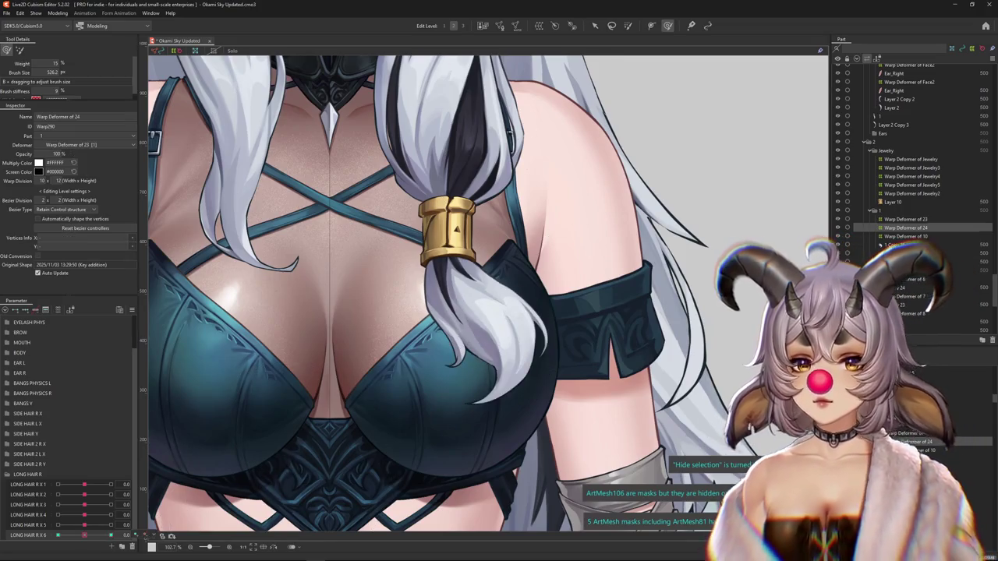
{"action": "left_click", "coordinate": [628, 26]}
{"action": "left_click_drag", "start_coordinate": [483, 280], "coordinate": [487, 327]}
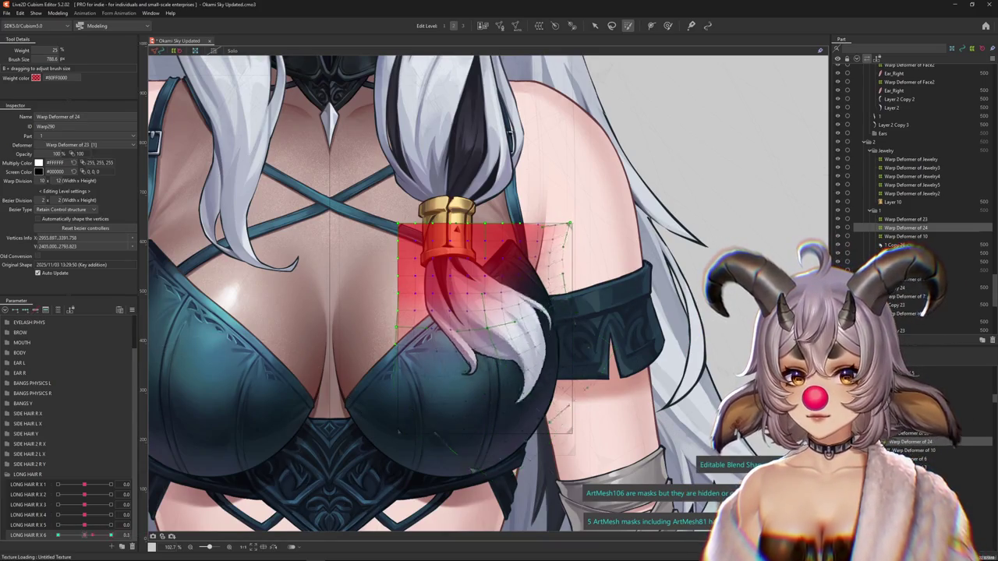
{"action": "key", "text": "b"}
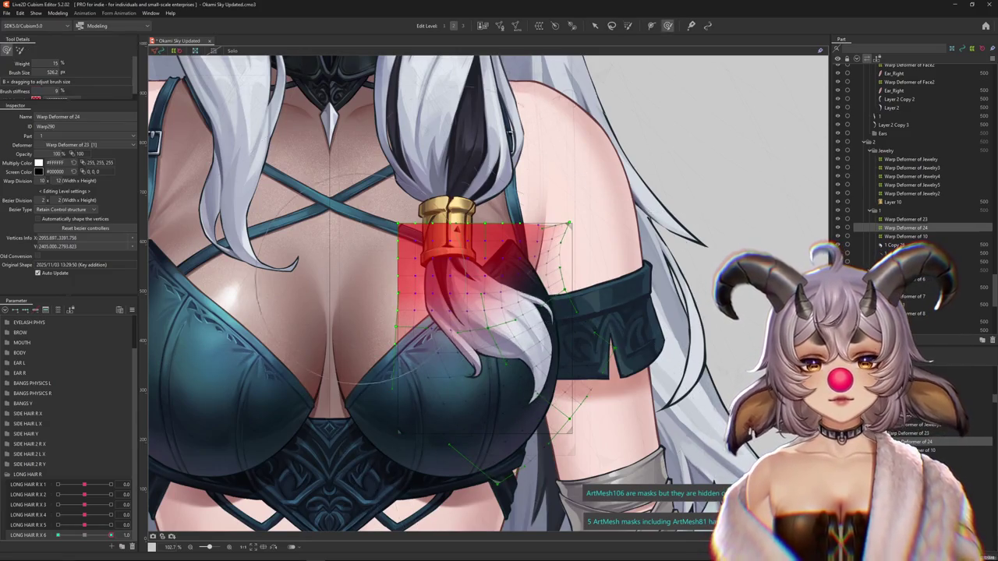
{"action": "left_click_drag", "start_coordinate": [111, 535], "coordinate": [84, 535]}
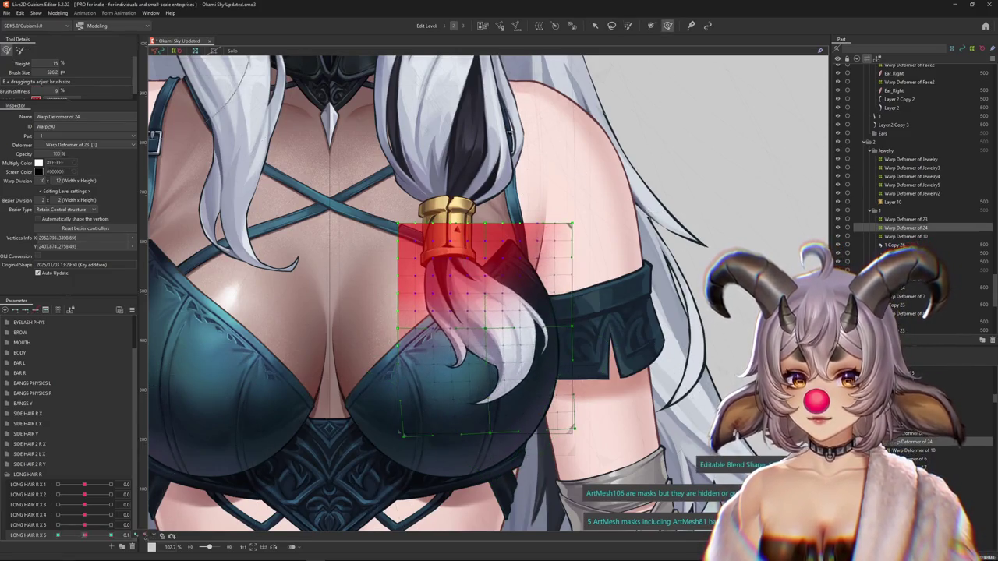
{"action": "key", "text": "ctrl+z"}
{"action": "key", "text": "ctrl+h"}
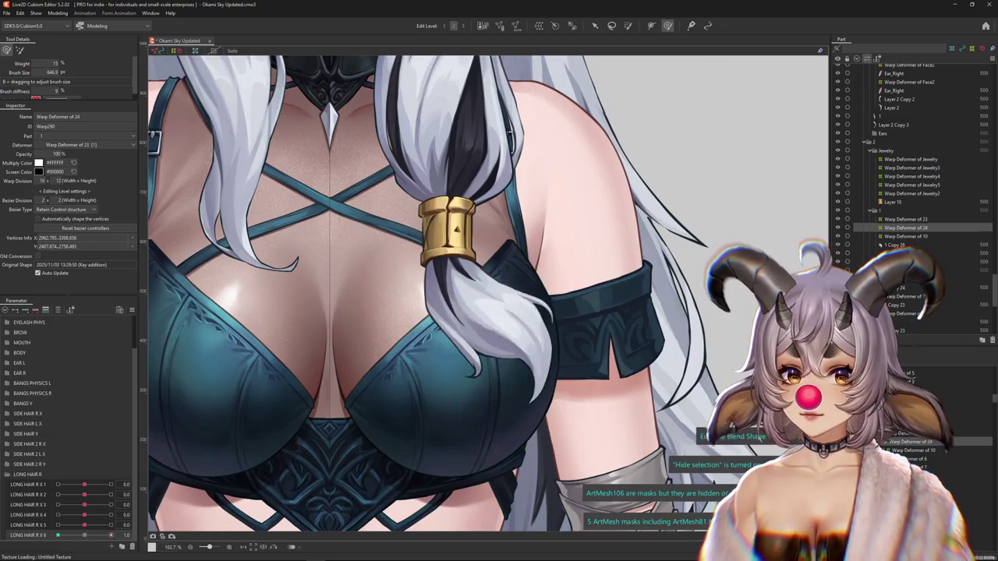
- Brush-sculpt the ponytail tip left and the tuft up-right for the LONG HAIR R X 6 swing
{"action": "key", "text": "b"}
{"action": "left_click_drag", "start_coordinate": [444, 312], "coordinate": [261, 390]}
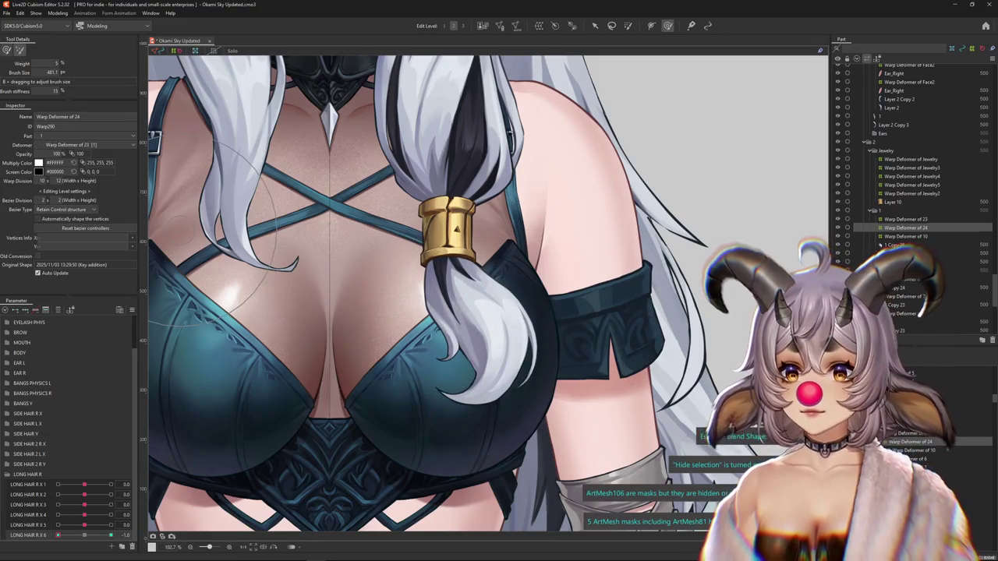
{"action": "key", "text": "b"}
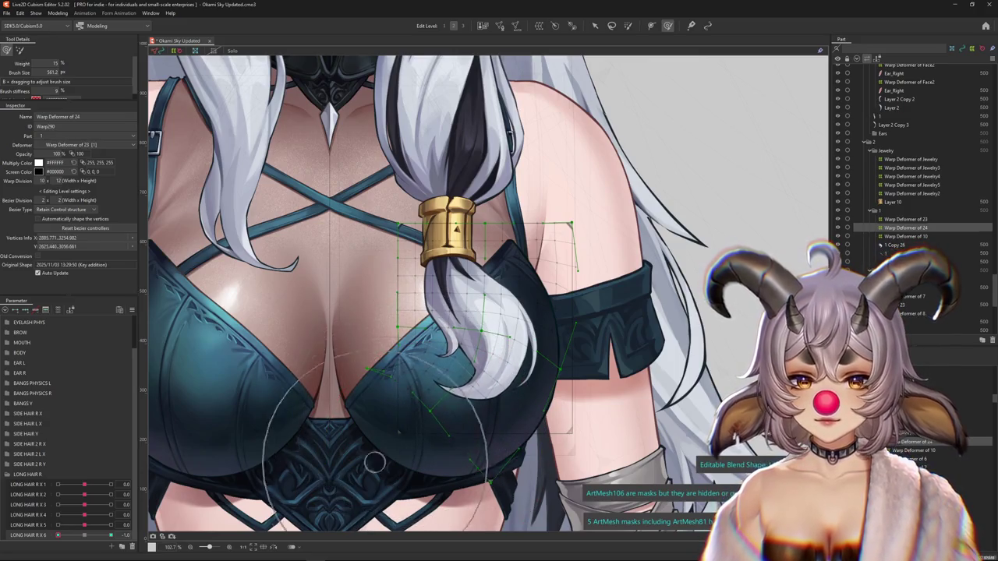
{"action": "left_click_drag", "start_coordinate": [347, 444], "coordinate": [332, 458]}
{"action": "mouse_move", "coordinate": [475, 390]}
{"action": "left_mouse_down"}
{"action": "mouse_move", "coordinate": [549, 390]}
{"action": "mouse_move", "coordinate": [502, 351]}
{"action": "left_mouse_up"}
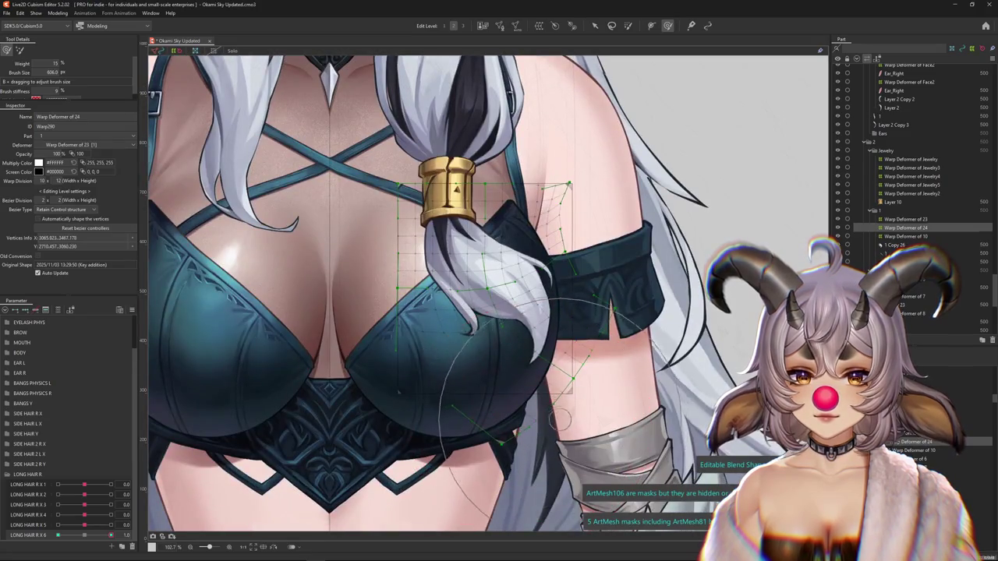
{"action": "left_click_drag", "start_coordinate": [534, 288], "coordinate": [512, 339]}
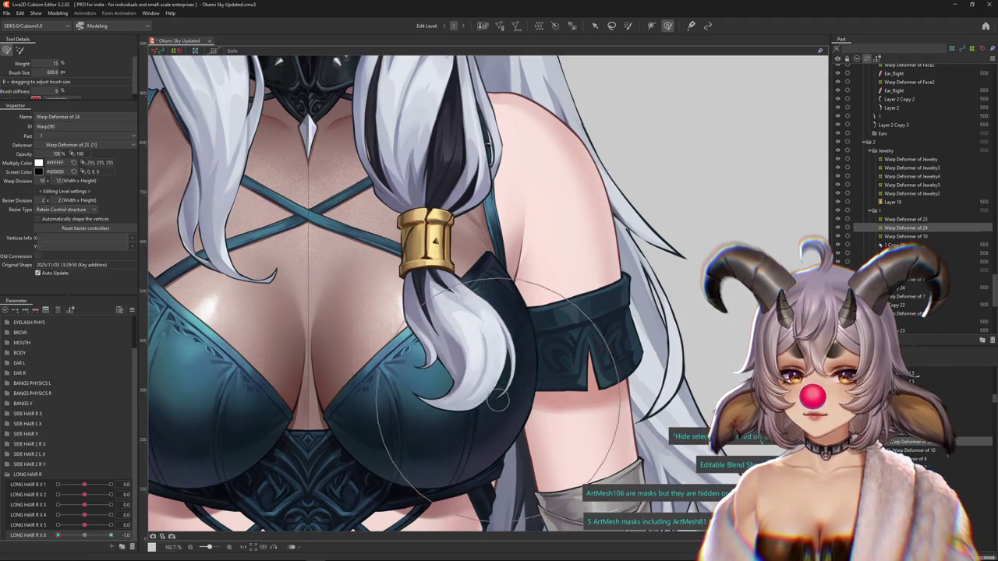
{"action": "left_click_drag", "start_coordinate": [499, 400], "coordinate": [483, 402]}
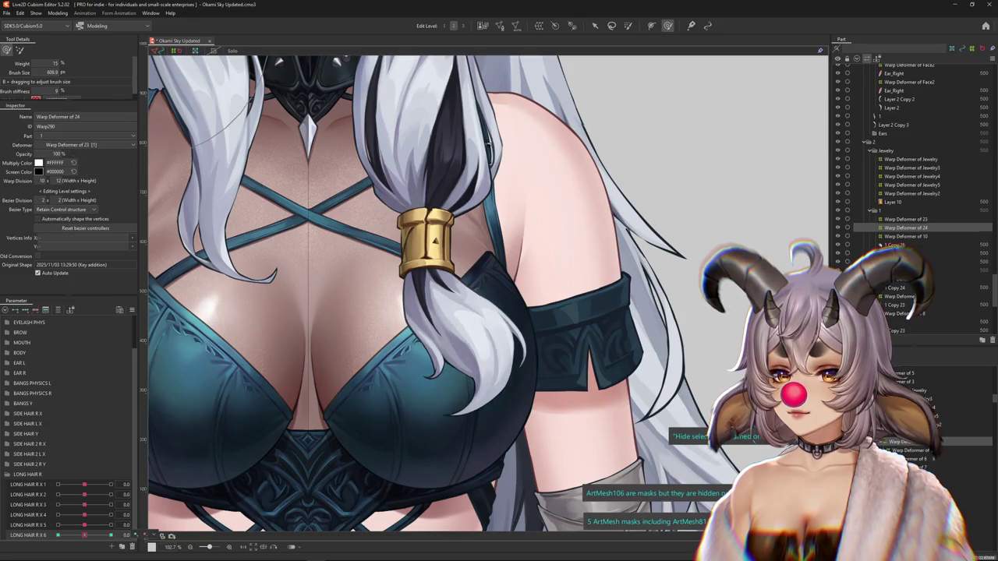
{"action": "left_click", "coordinate": [131, 309]}
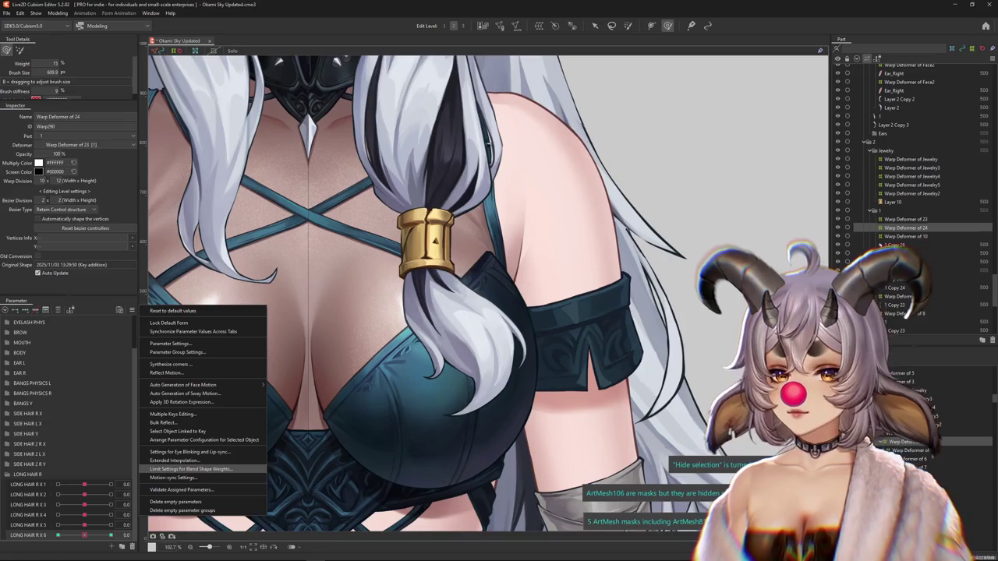
- Give LONG HAIR R X 6 SNS Interpolation and test-swing its slider
{"action": "left_click", "coordinate": [191, 469]}
{"action": "left_click", "coordinate": [731, 131]}
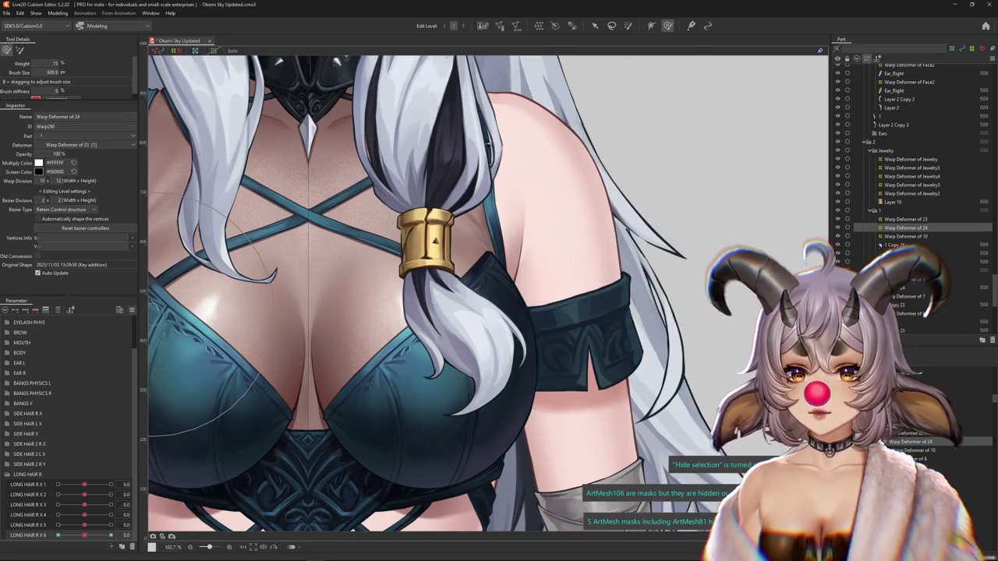
{"action": "left_click", "coordinate": [131, 309]}
{"action": "left_click", "coordinate": [173, 459]}
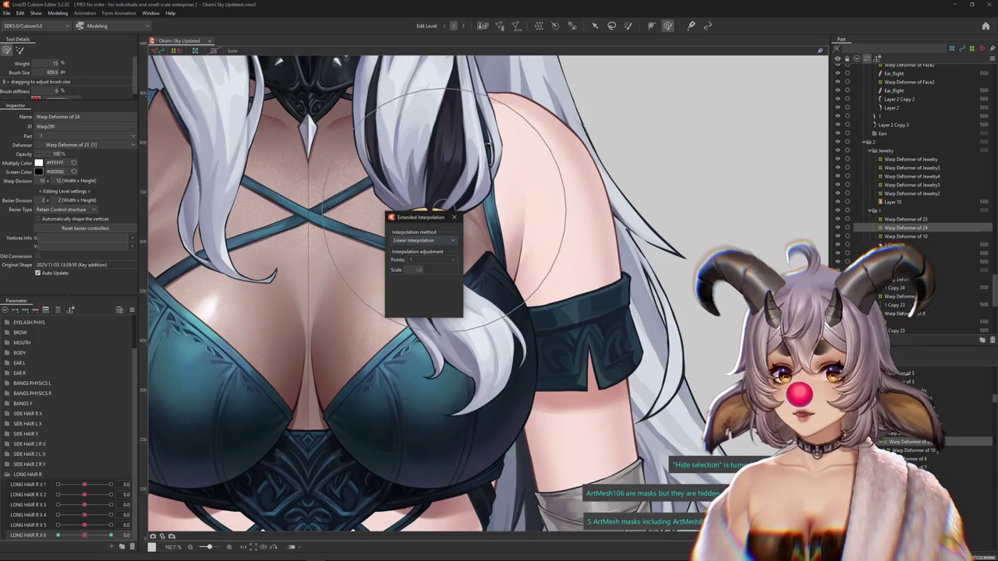
{"action": "left_click", "coordinate": [413, 248]}
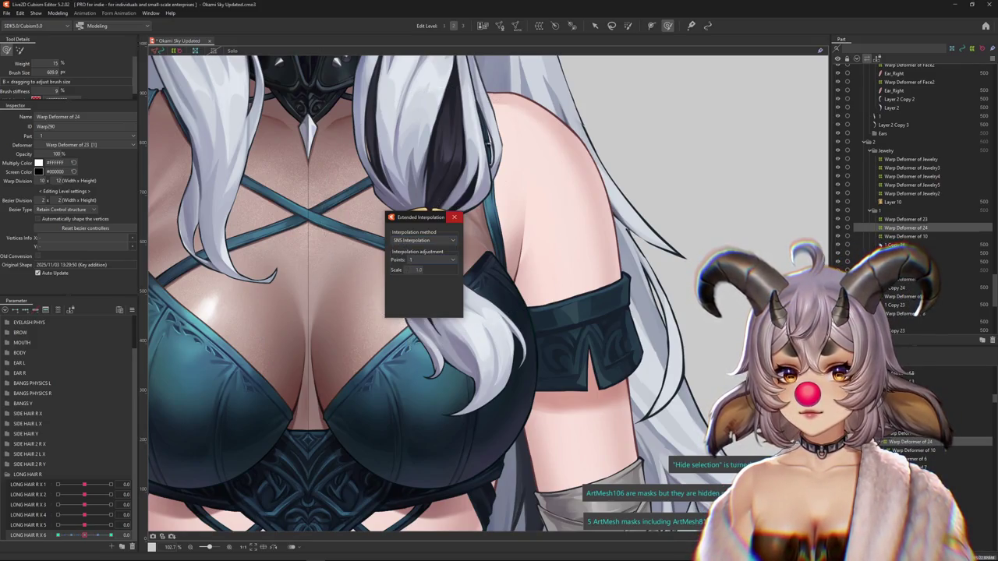
{"action": "left_click", "coordinate": [454, 216]}
{"action": "left_click_drag", "start_coordinate": [84, 534], "coordinate": [67, 535]}
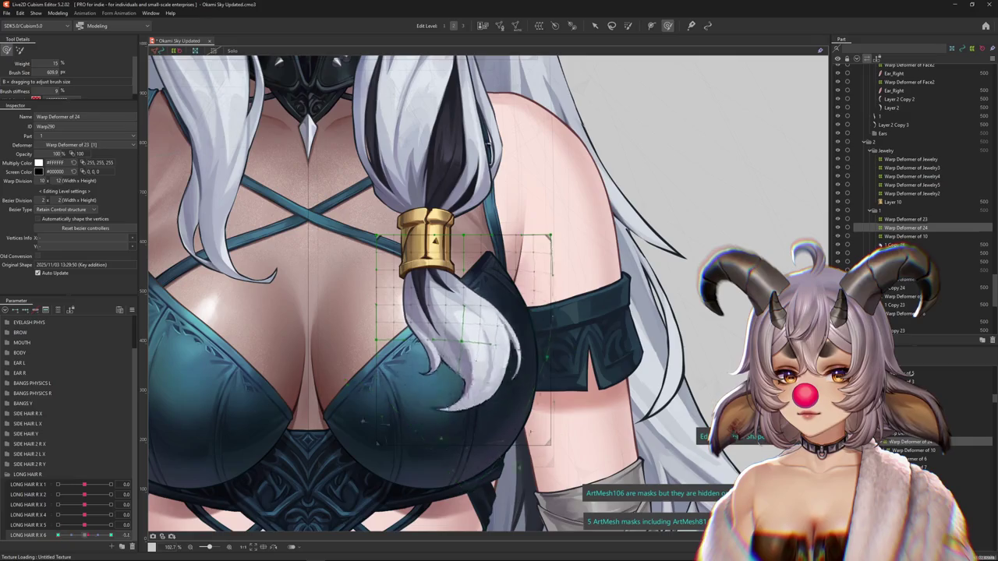
{"action": "left_click_drag", "start_coordinate": [66, 535], "coordinate": [84, 535]}
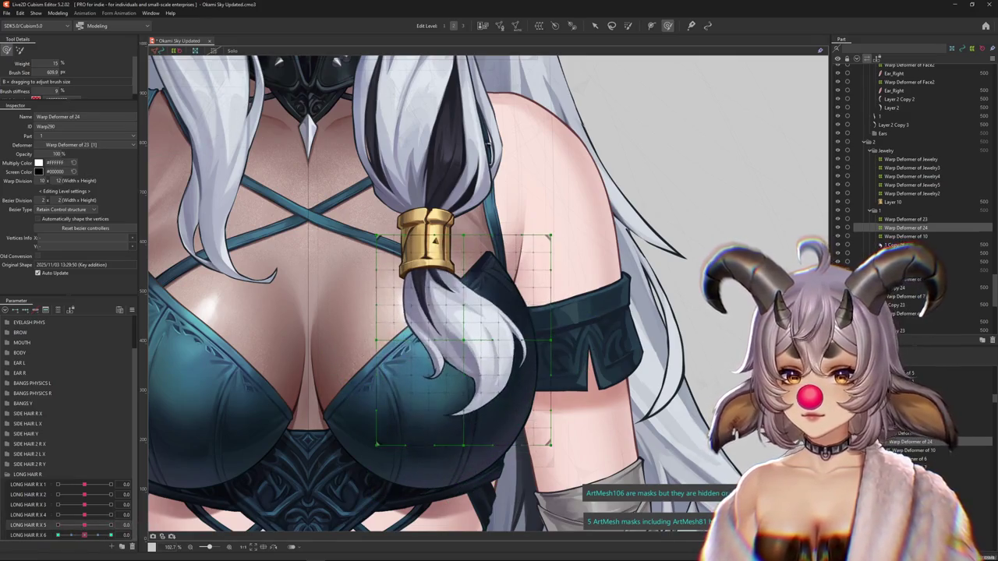
- Rename the last parameter to LONG HAIR R X 7 and select hair mesh 1 Copy 26
{"action": "scroll", "coordinate": [48, 514], "scroll_direction": "down", "scroll_amount": 1}
{"action": "right_click", "coordinate": [48, 514]}
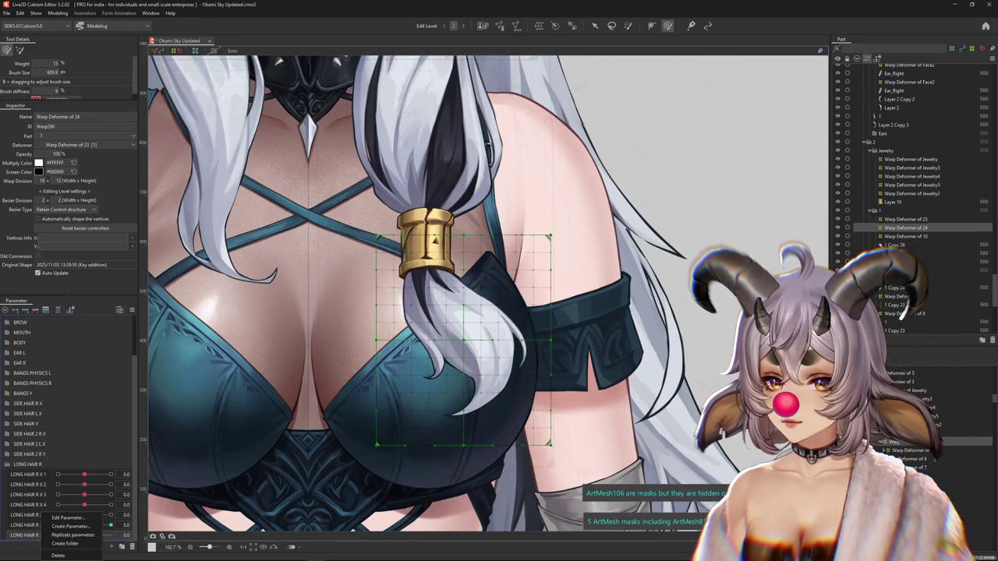
{"action": "left_click", "coordinate": [67, 517]}
{"action": "type", "text": "7"}
{"action": "key", "text": "Return"}
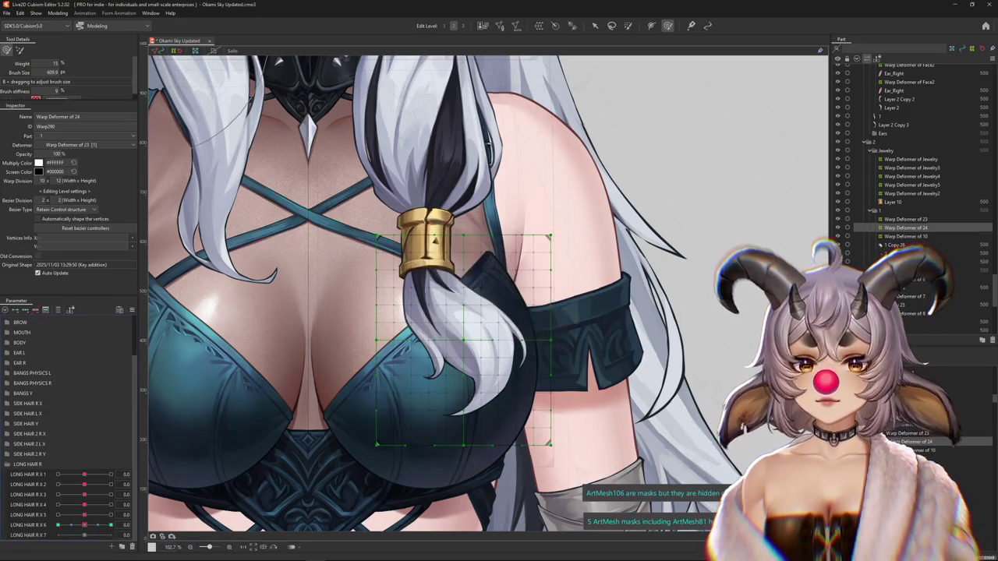
{"action": "left_click", "coordinate": [459, 343]}
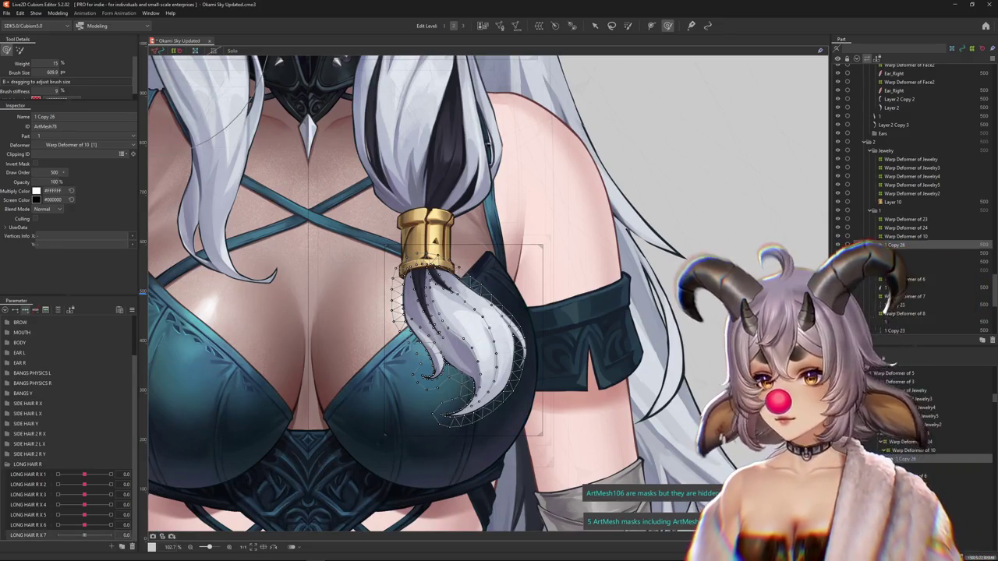
- Weight-paint the hair tip and bend the hair mesh downward with a temporary deformation
{"action": "key", "text": "g"}
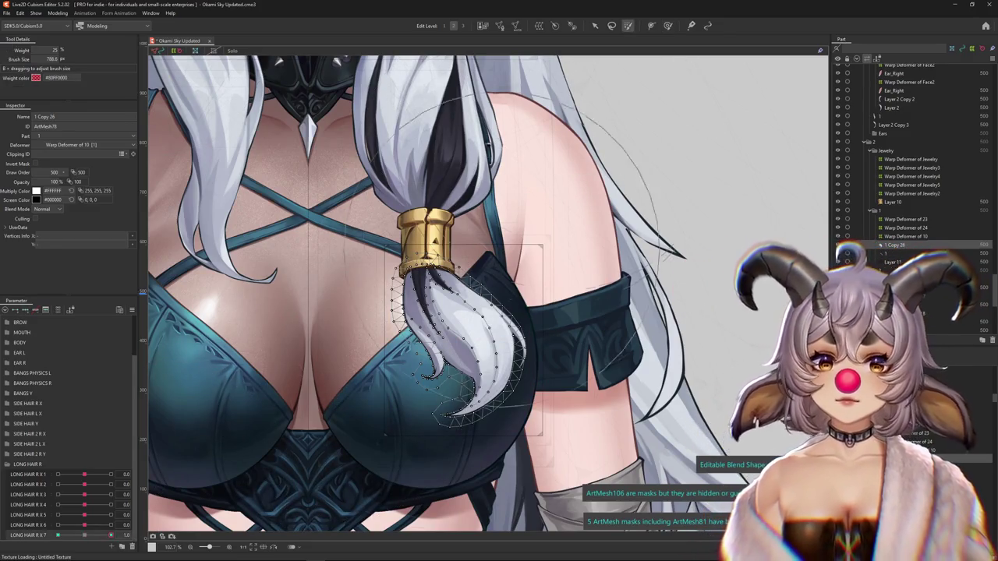
{"action": "left_click_drag", "start_coordinate": [456, 452], "coordinate": [515, 374]}
{"action": "key", "text": "ctrl+z"}
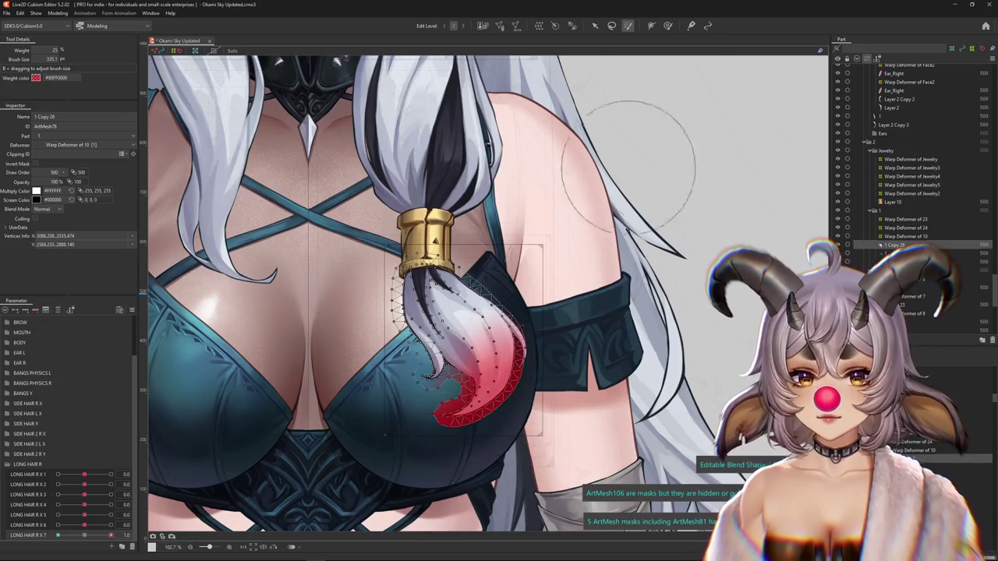
{"action": "key", "text": "v"}
{"action": "scroll", "coordinate": [481, 422], "scroll_direction": "up", "scroll_amount": 3}
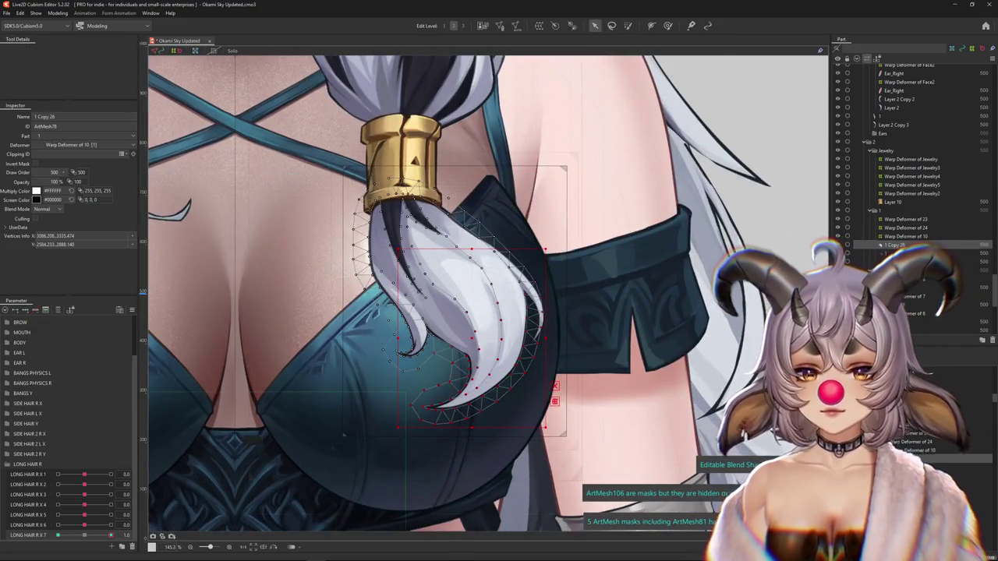
{"action": "key", "text": "p"}
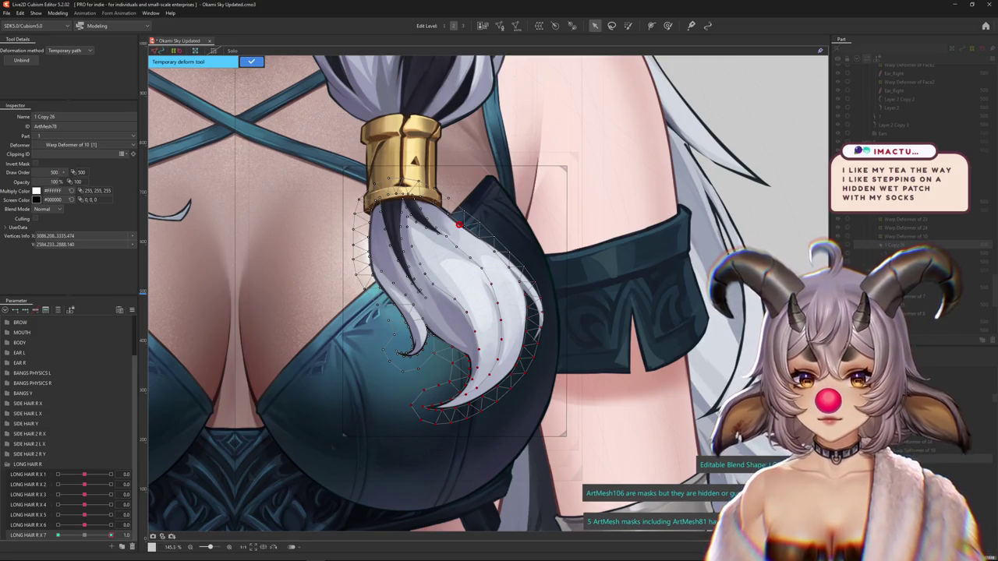
{"action": "left_click_drag", "start_coordinate": [371, 403], "coordinate": [485, 488]}
{"action": "key", "text": "Return"}
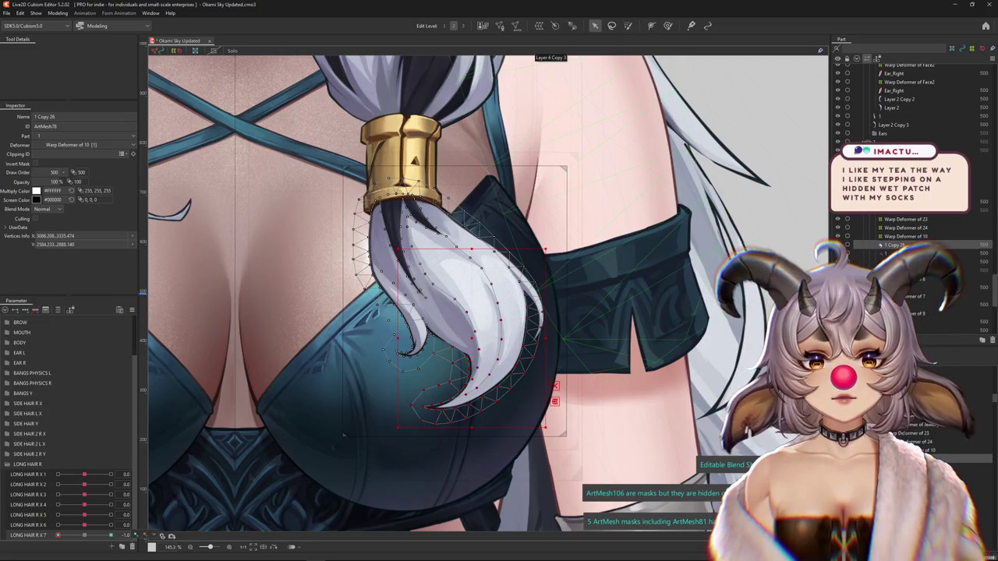
- Curve the hair tip upward along a temporary deformation path and commit it
{"action": "key", "text": "t"}
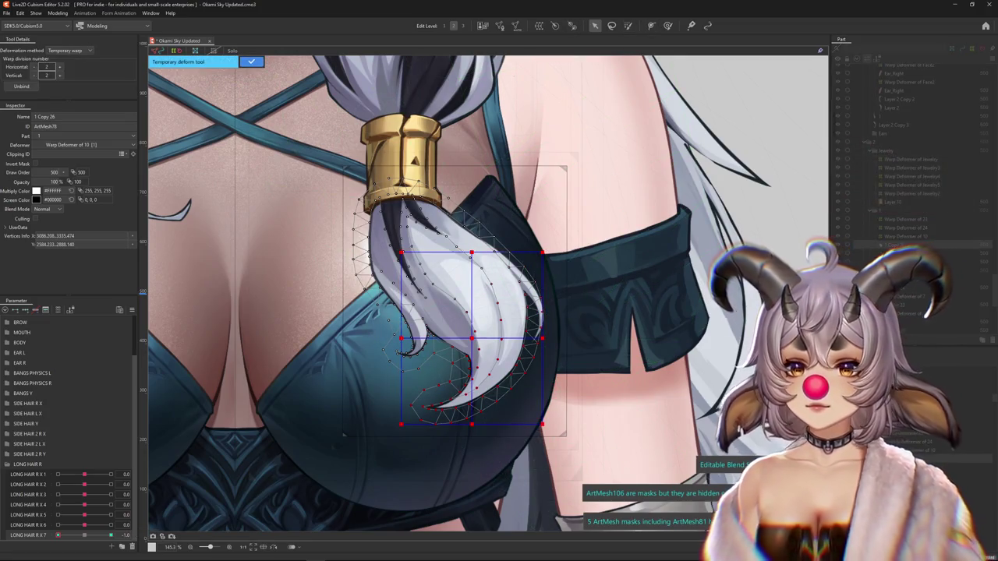
{"action": "left_click", "coordinate": [477, 249]}
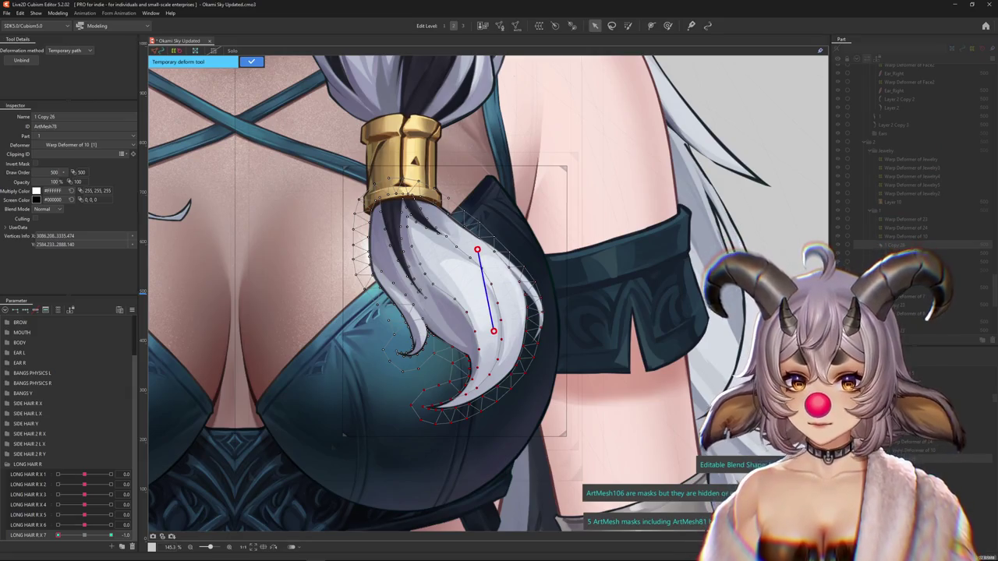
{"action": "left_click_drag", "start_coordinate": [358, 393], "coordinate": [377, 325]}
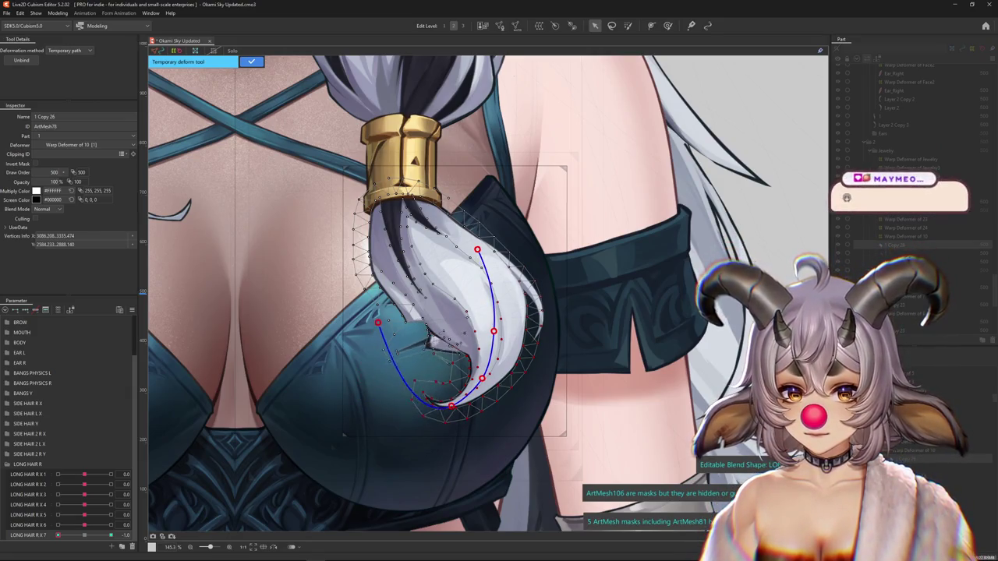
{"action": "left_click_drag", "start_coordinate": [450, 405], "coordinate": [443, 393]}
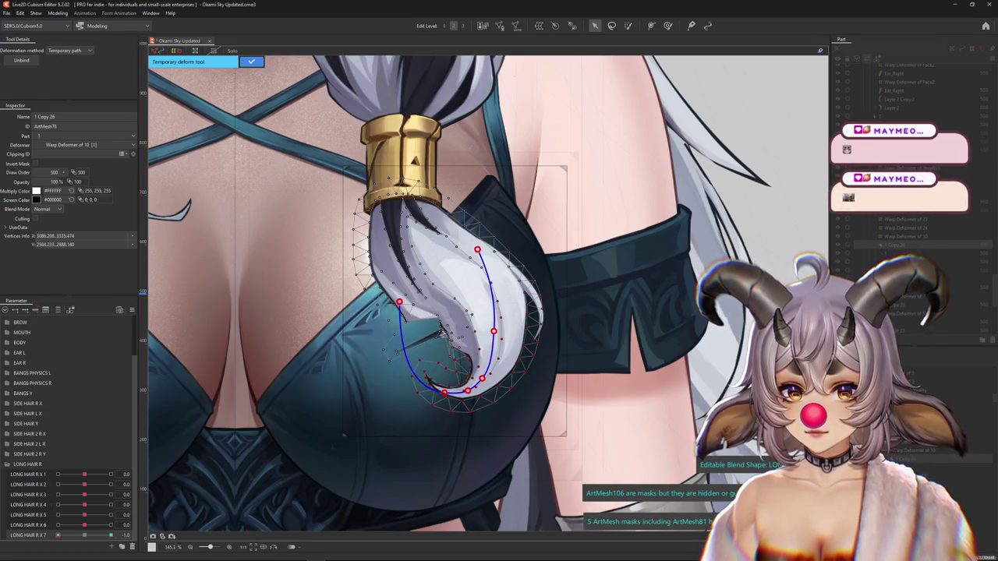
{"action": "left_click", "coordinate": [251, 61]}
- With a smaller deform brush, pull the curled tip into a straight strand and paint its weight
{"action": "left_click", "coordinate": [667, 26]}
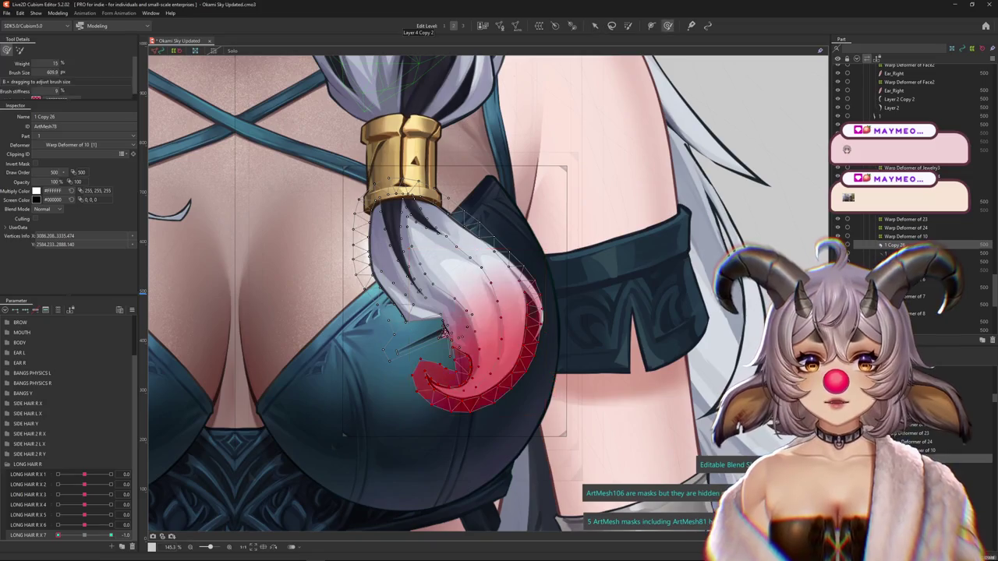
{"action": "left_click_drag", "start_coordinate": [397, 378], "coordinate": [399, 381]}
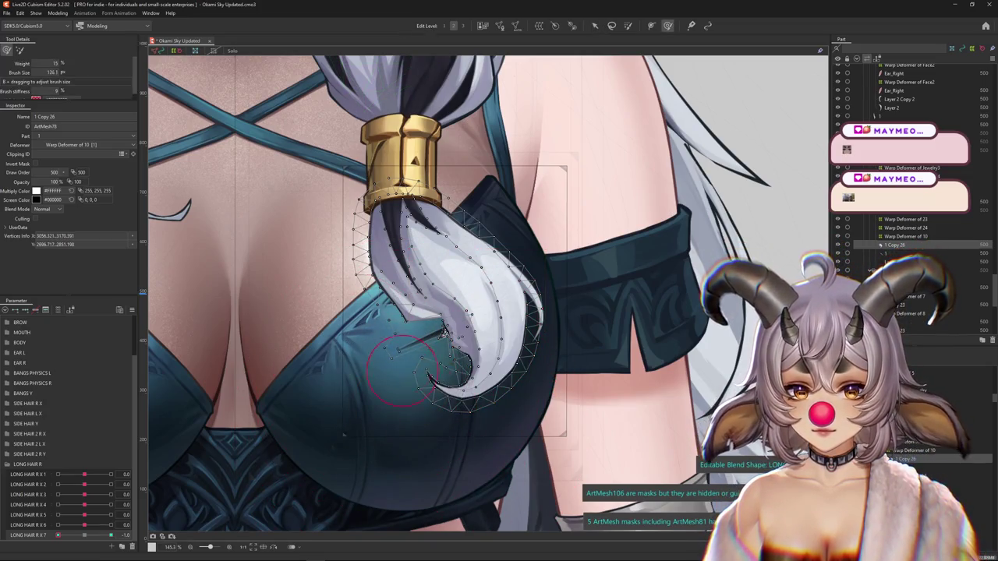
{"action": "left_click_drag", "start_coordinate": [487, 417], "coordinate": [421, 479]}
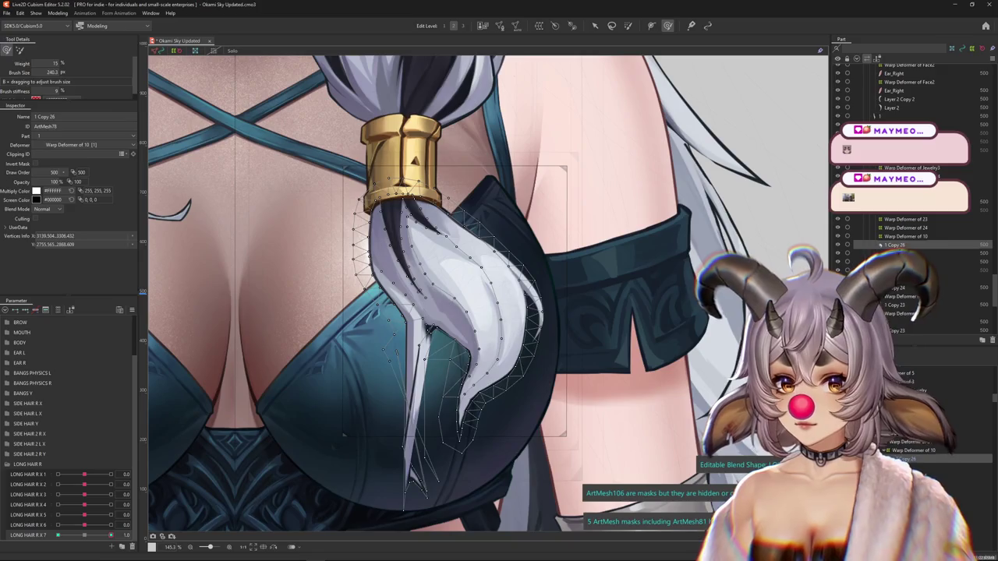
{"action": "key", "text": "b"}
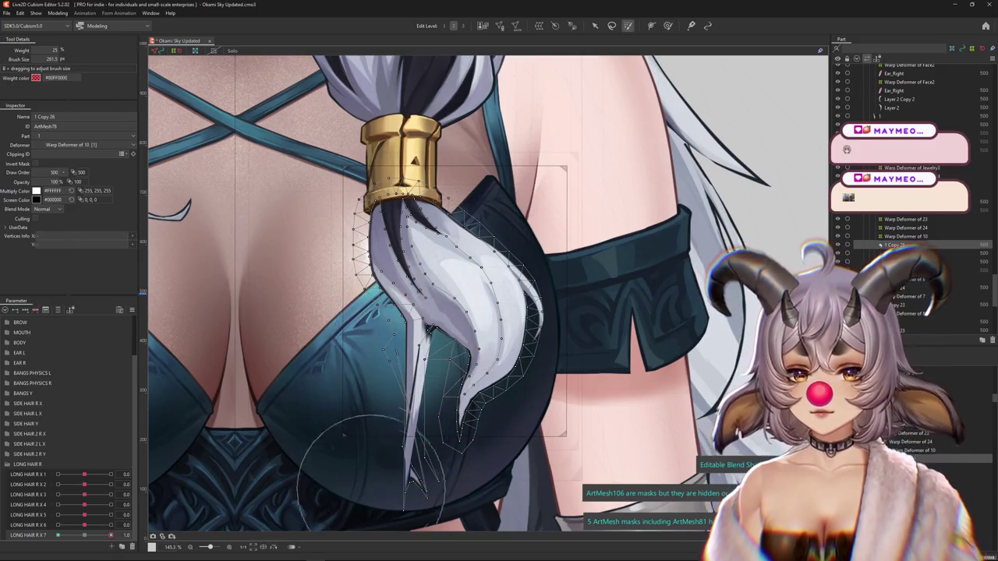
{"action": "mouse_move", "coordinate": [358, 363]}
{"action": "left_mouse_down"}
{"action": "mouse_move", "coordinate": [397, 312]}
{"action": "mouse_move", "coordinate": [413, 308]}
{"action": "left_mouse_up"}
- Lasso the hair strand's vertices and try stretching them downward, then undo it
{"action": "key", "text": "l"}
{"action": "left_click_drag", "start_coordinate": [389, 250], "coordinate": [319, 332]}
{"action": "left_click_drag", "start_coordinate": [401, 244], "coordinate": [373, 385]}
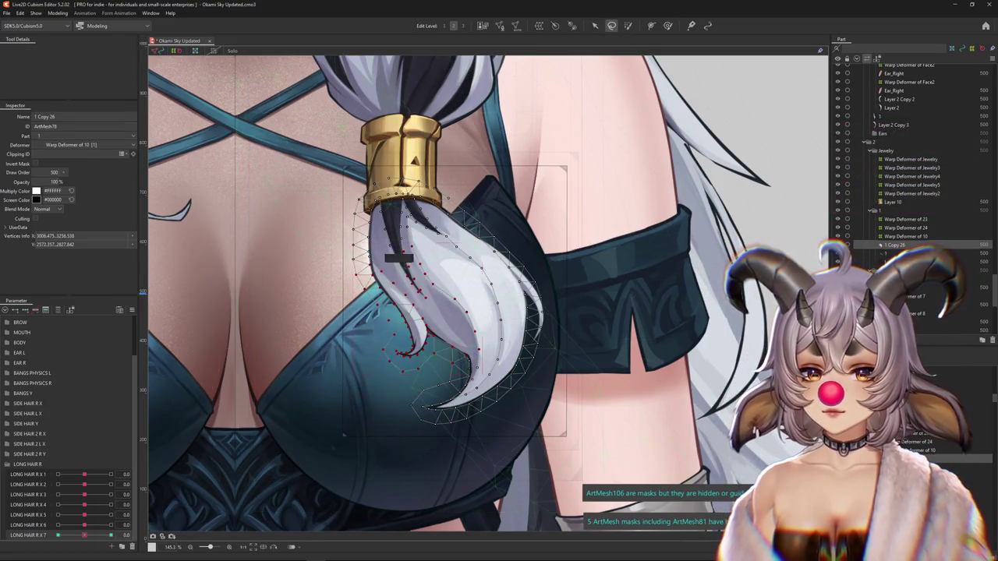
{"action": "left_click_drag", "start_coordinate": [444, 401], "coordinate": [421, 487]}
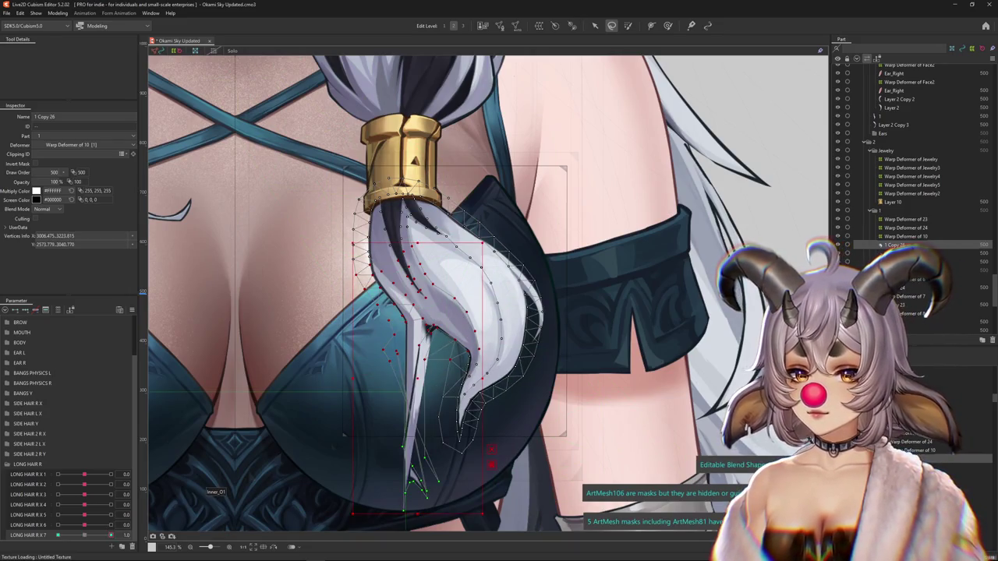
{"action": "key", "text": "ctrl+z"}
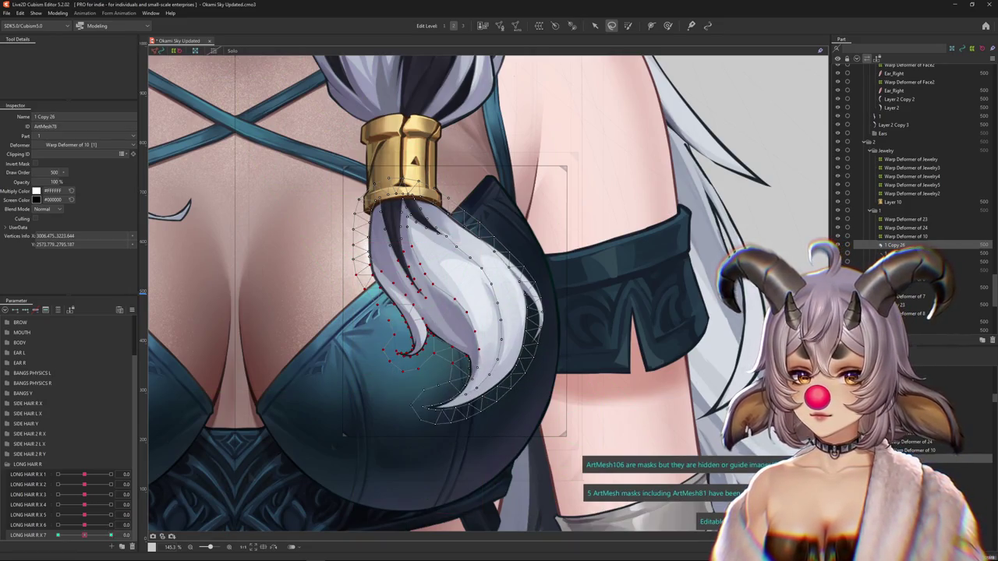
- Weight the whole strand and curl its tip left and up at LONG HAIR R X 7 = -1.0, ending at 1.0
{"action": "left_click_drag", "start_coordinate": [85, 535], "coordinate": [57, 535]}
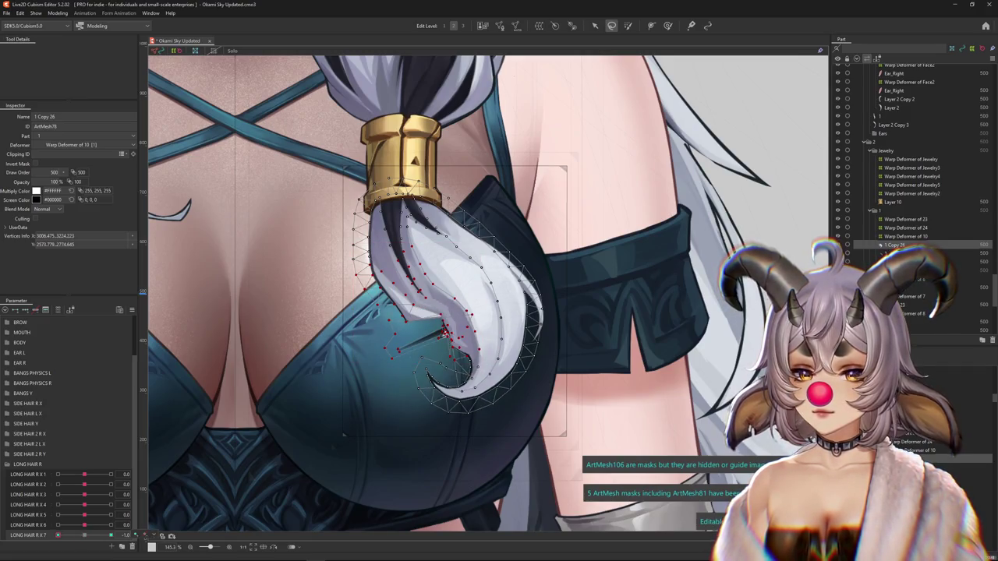
{"action": "mouse_move", "coordinate": [57, 535]}
{"action": "left_mouse_down"}
{"action": "mouse_move", "coordinate": [110, 535]}
{"action": "mouse_move", "coordinate": [84, 535]}
{"action": "left_mouse_up"}
{"action": "key", "text": "b"}
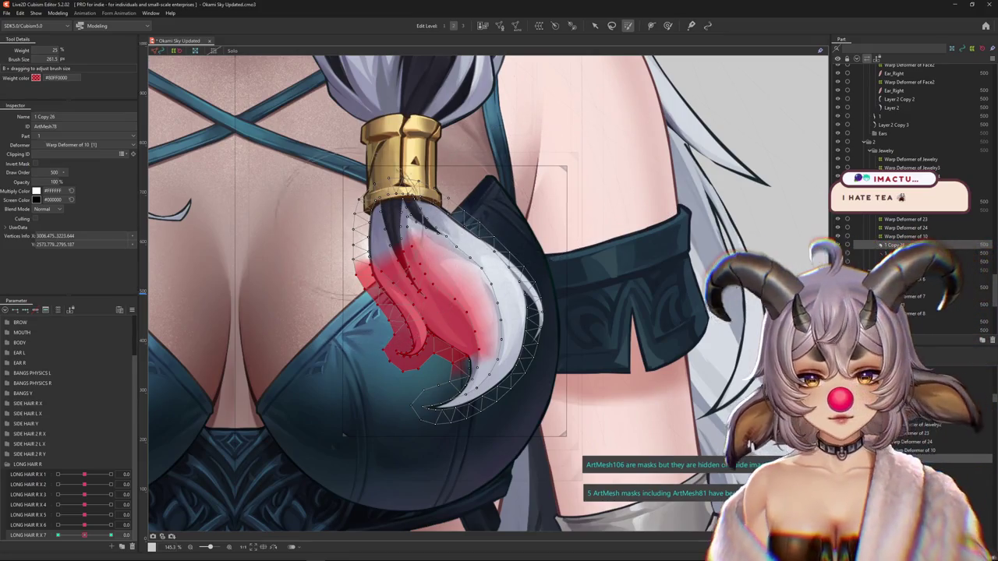
{"action": "mouse_move", "coordinate": [460, 265]}
{"action": "left_mouse_down"}
{"action": "mouse_move", "coordinate": [475, 245]}
{"action": "mouse_move", "coordinate": [406, 233]}
{"action": "left_mouse_up"}
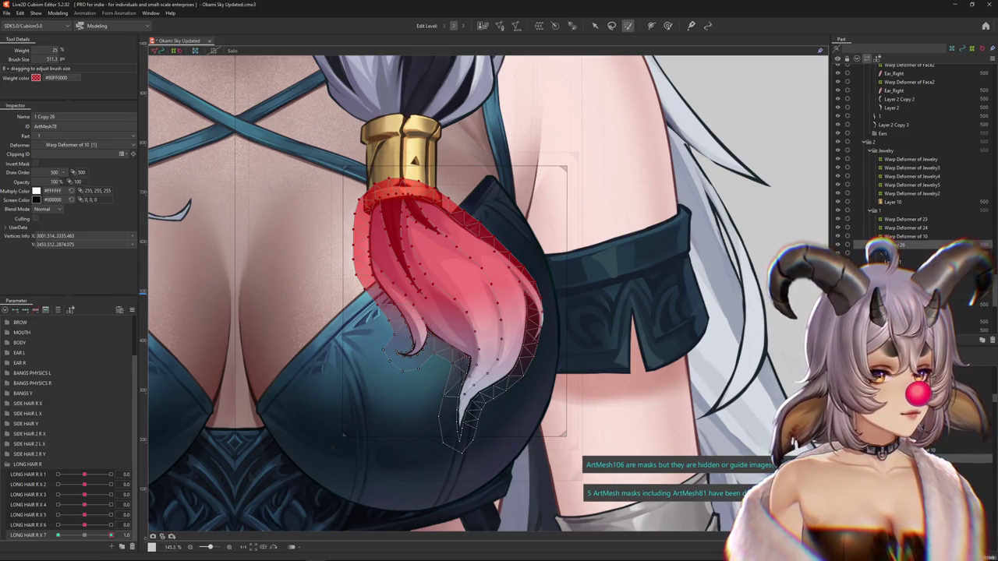
{"action": "left_click_drag", "start_coordinate": [111, 535], "coordinate": [58, 535]}
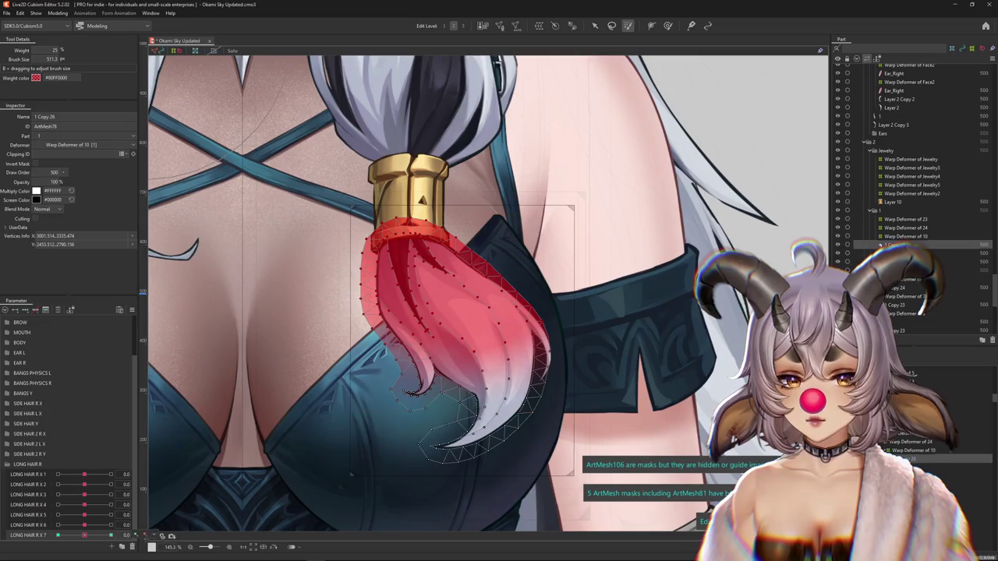
{"action": "left_click_drag", "start_coordinate": [57, 534], "coordinate": [111, 535]}
{"action": "scroll", "coordinate": [483, 312], "scroll_direction": "down", "scroll_amount": 2}
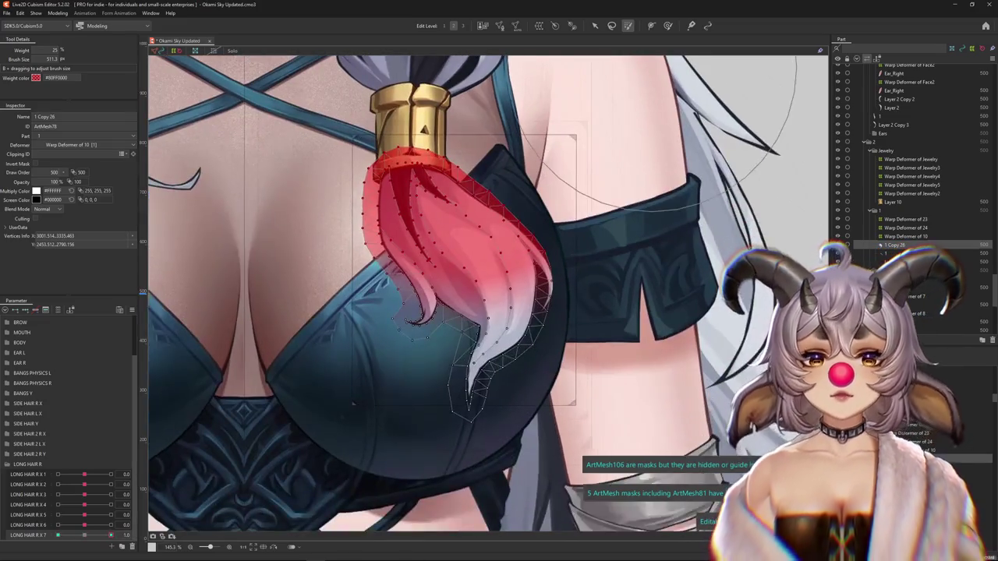
- Curl the hair tip upward with the deform brush and nudge vertices to smooth the curve
{"action": "left_click", "coordinate": [667, 25]}
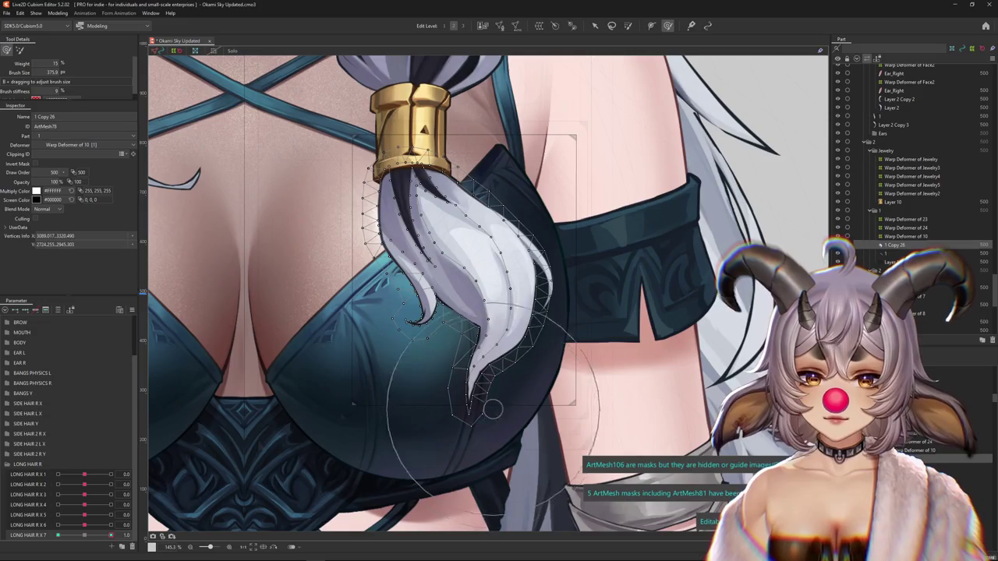
{"action": "left_click_drag", "start_coordinate": [492, 415], "coordinate": [468, 343]}
{"action": "scroll", "coordinate": [468, 343], "scroll_direction": "up", "scroll_amount": 5}
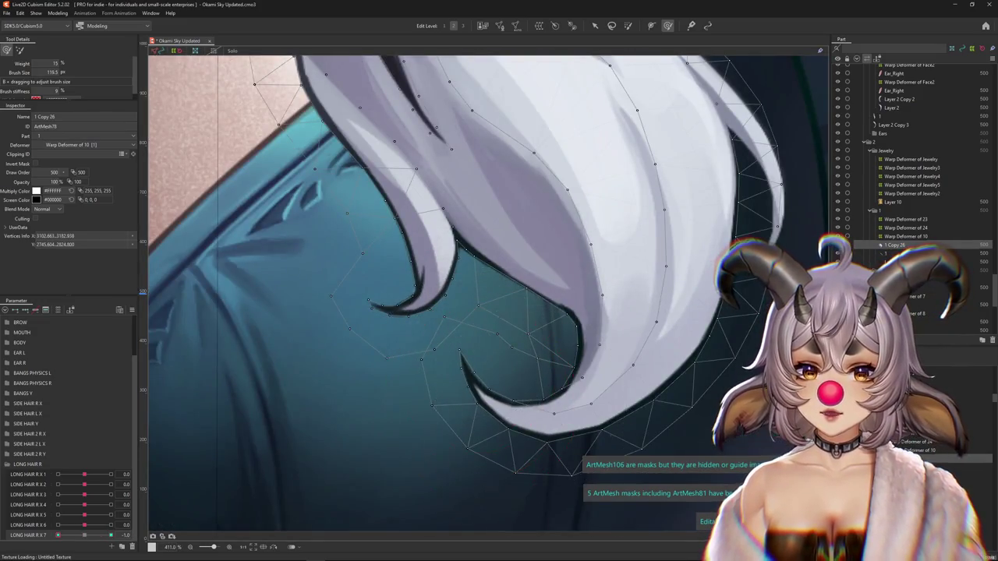
{"action": "scroll", "coordinate": [512, 401], "scroll_direction": "down", "scroll_amount": 1}
{"action": "scroll", "coordinate": [534, 345], "scroll_direction": "up", "scroll_amount": 2}
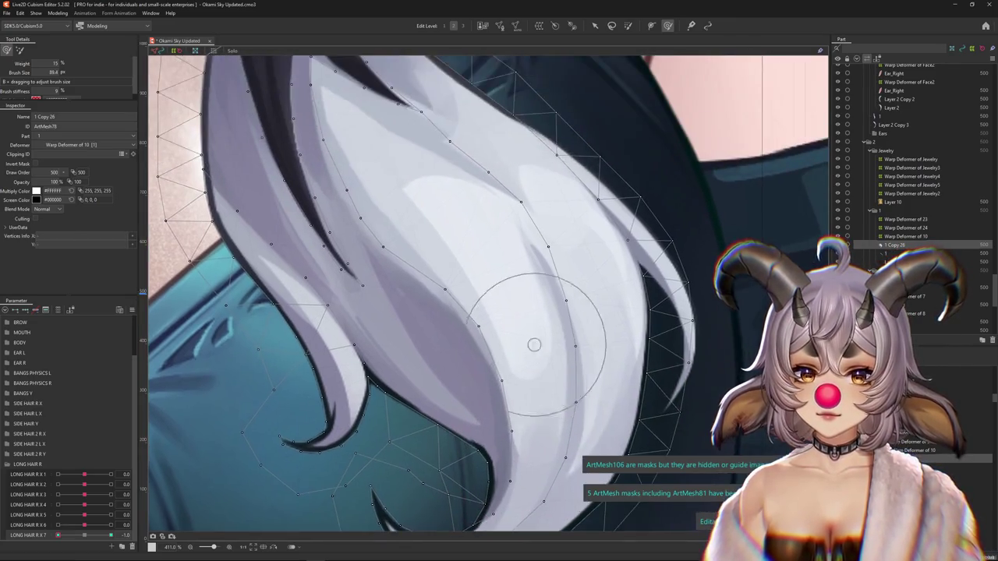
{"action": "left_click_drag", "start_coordinate": [455, 328], "coordinate": [462, 350]}
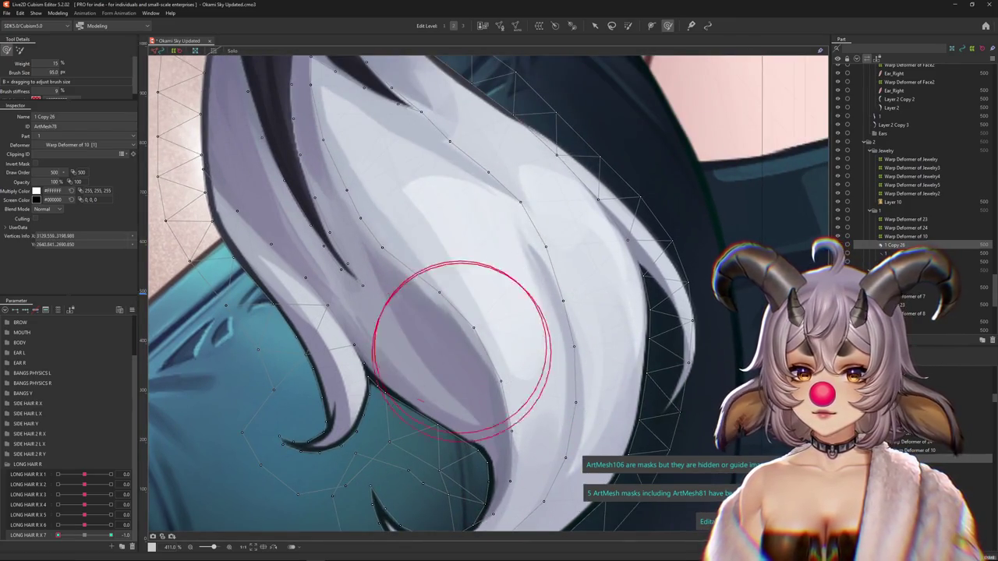
{"action": "scroll", "coordinate": [478, 223], "scroll_direction": "up", "scroll_amount": 1}
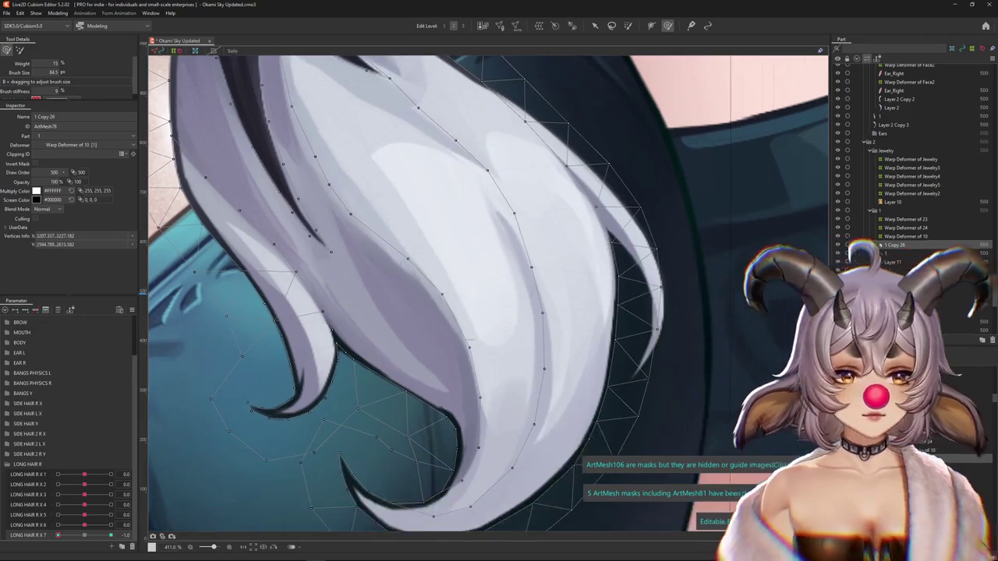
{"action": "scroll", "coordinate": [489, 293], "scroll_direction": "down", "scroll_amount": 2}
- Hide the mesh wireframe with Ctrl+H to preview the hair, then resume weight painting
{"action": "key", "text": "ctrl+h"}
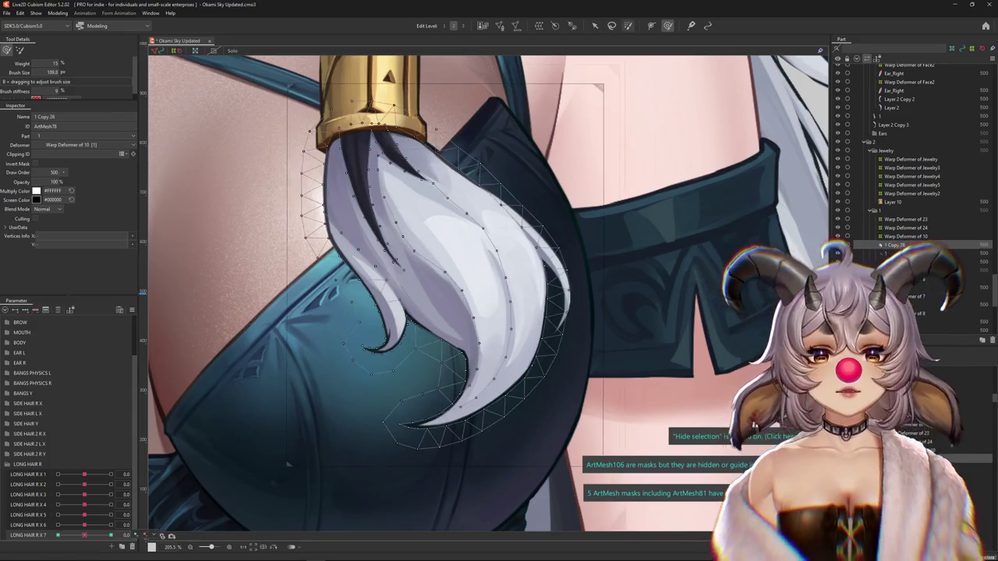
{"action": "key", "text": "g"}
{"action": "left_click", "coordinate": [452, 241]}
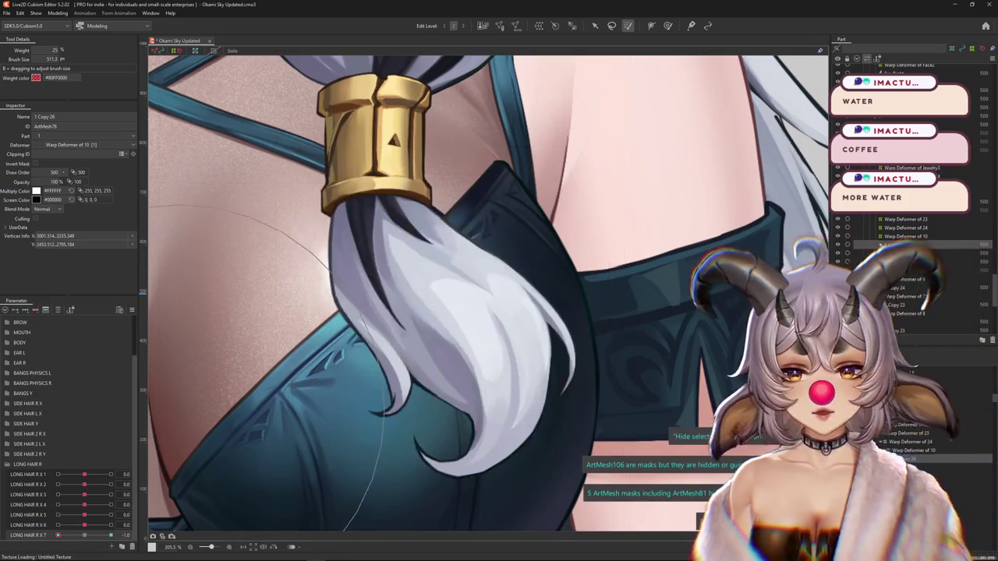
- Reselect the hair mesh, resize the brush and paint weight across the strand
{"action": "key", "text": "Escape"}
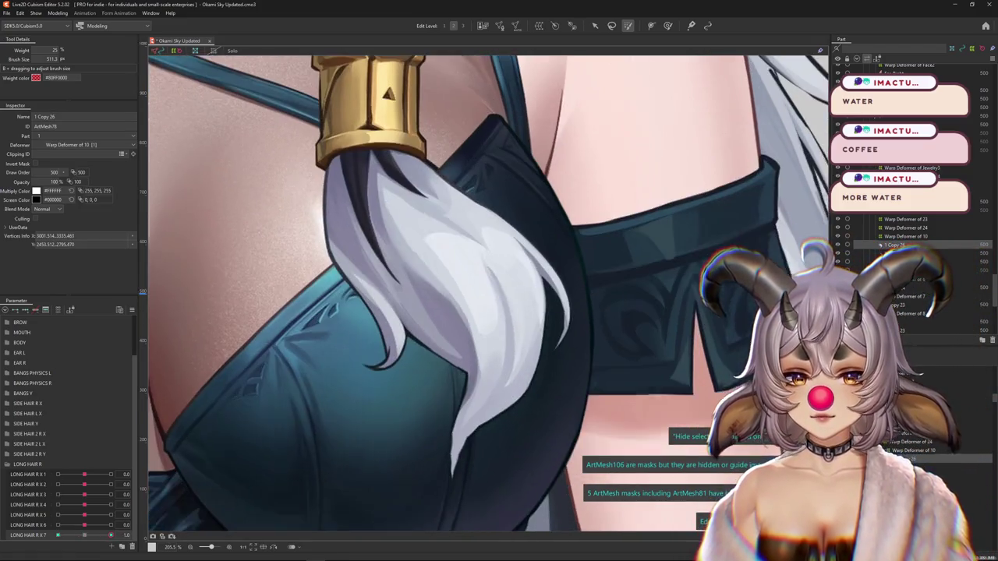
{"action": "scroll", "coordinate": [312, 278], "scroll_direction": "down", "scroll_amount": 1}
{"action": "left_click_drag", "start_coordinate": [312, 278], "coordinate": [234, 457]}
{"action": "left_click", "coordinate": [436, 281]}
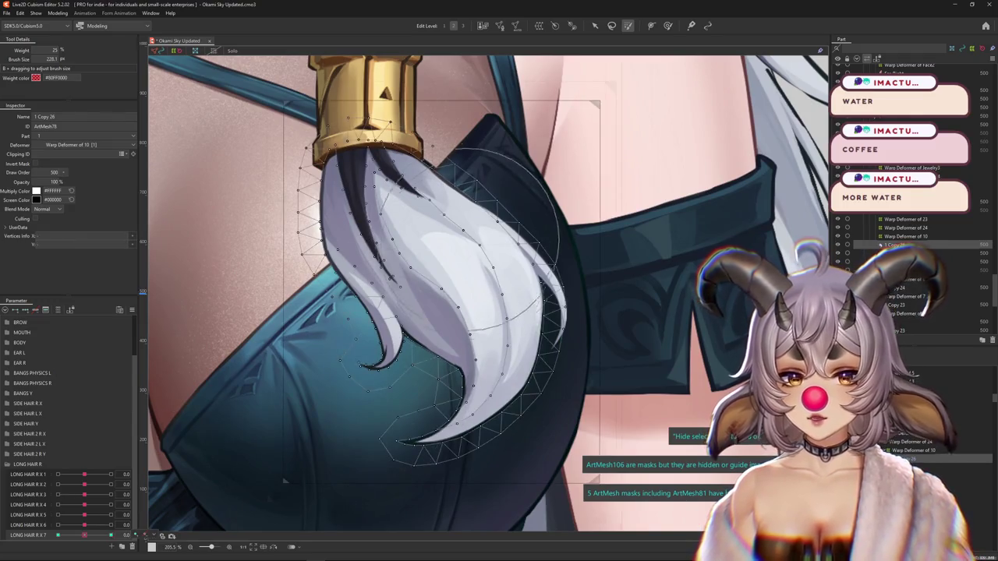
{"action": "left_click_drag", "start_coordinate": [437, 281], "coordinate": [460, 296]}
{"action": "left_click_drag", "start_coordinate": [405, 233], "coordinate": [460, 297]}
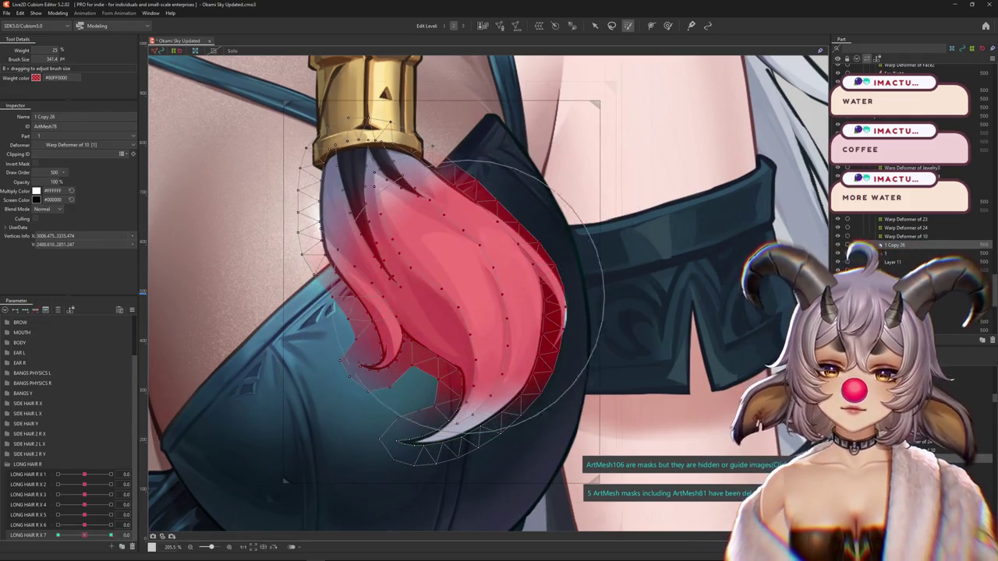
- Set LONG HAIR R X 7 to 1.0 and bend the hair tip further up and left
{"action": "left_click", "coordinate": [111, 535]}
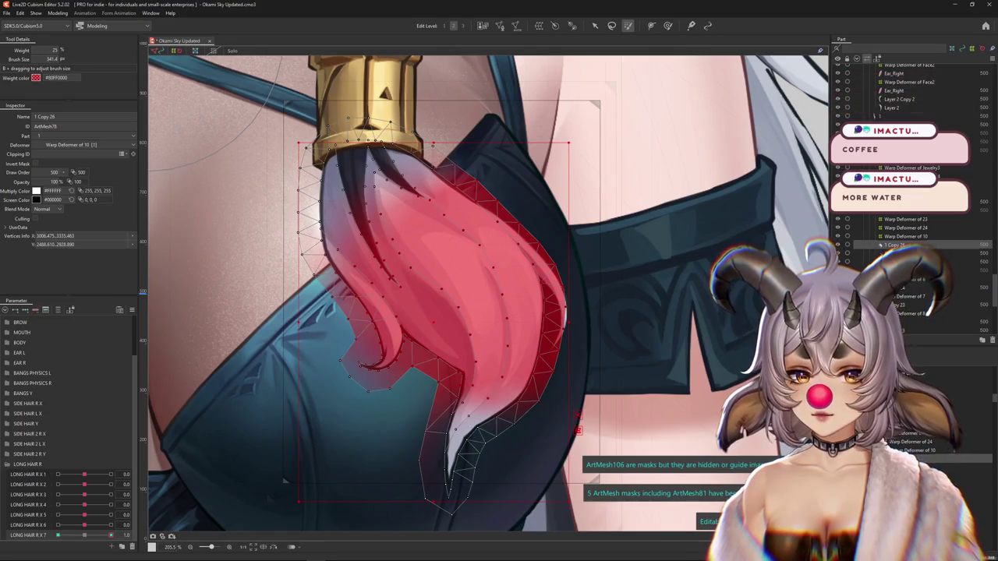
{"action": "left_click_drag", "start_coordinate": [226, 148], "coordinate": [216, 441]}
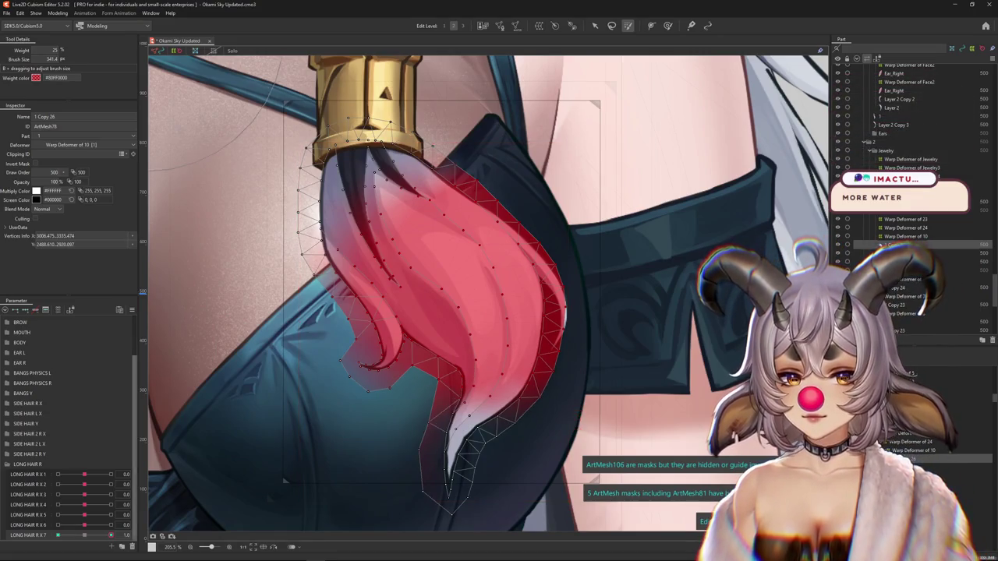
{"action": "left_click_drag", "start_coordinate": [460, 476], "coordinate": [405, 437]}
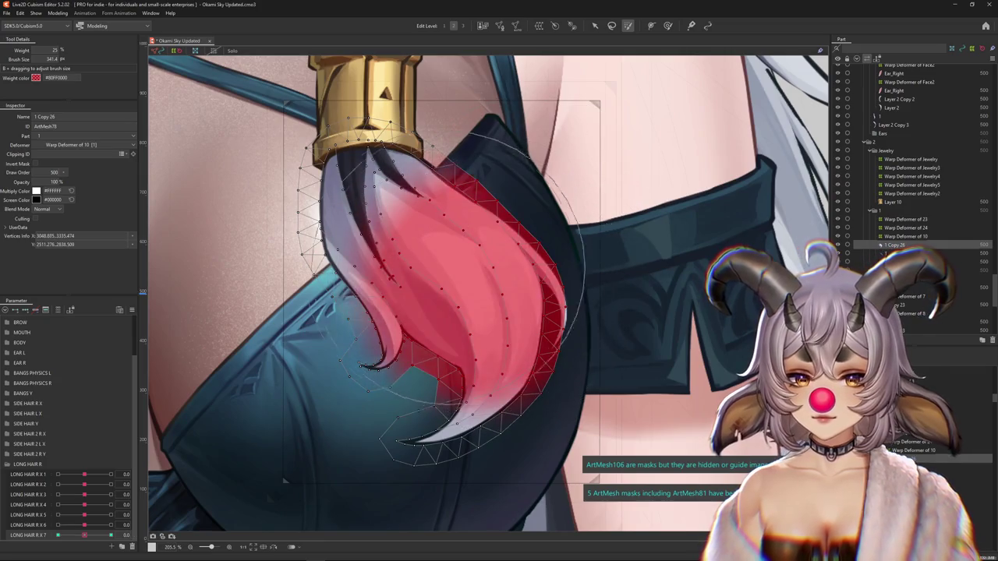
{"action": "left_click_drag", "start_coordinate": [179, 448], "coordinate": [284, 481]}
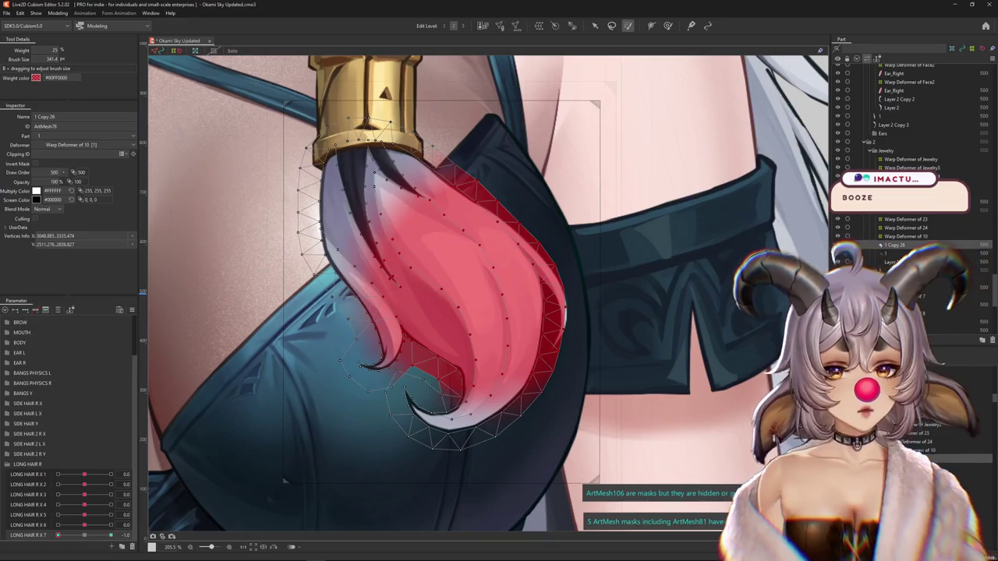
{"action": "scroll", "coordinate": [366, 110], "scroll_direction": "down", "scroll_amount": 5}
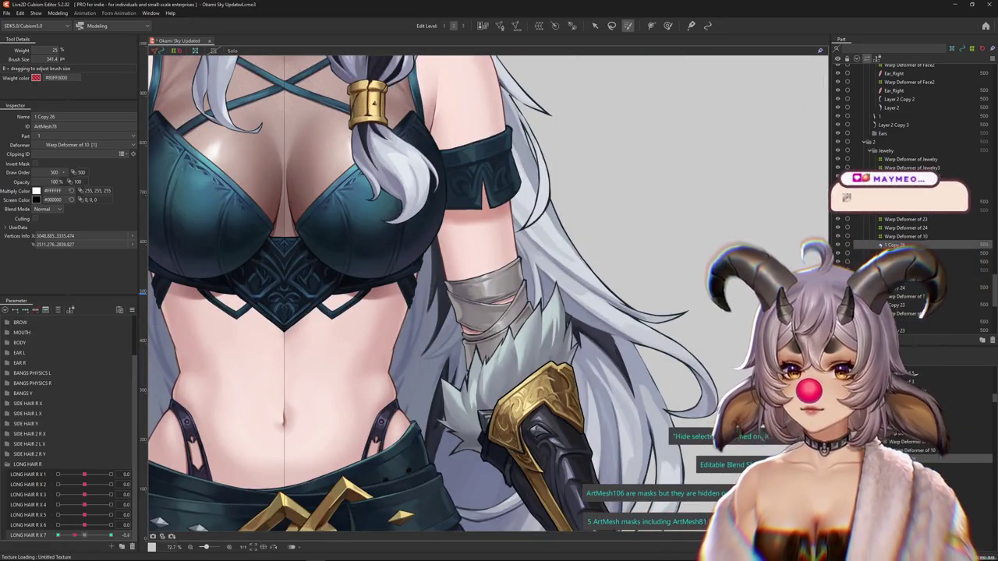
- Reshape the hair tip mesh with the deform brush, bending it down then up and left
{"action": "scroll", "coordinate": [375, 218], "scroll_direction": "up", "scroll_amount": 5}
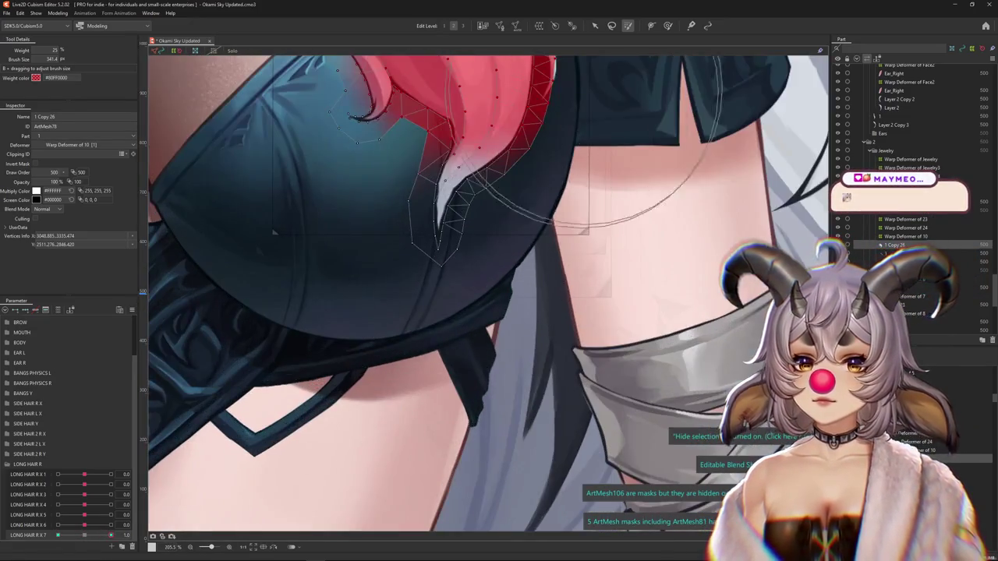
{"action": "key", "text": "b"}
{"action": "scroll", "coordinate": [445, 318], "scroll_direction": "up", "scroll_amount": 2}
{"action": "scroll", "coordinate": [445, 267], "scroll_direction": "up", "scroll_amount": 2}
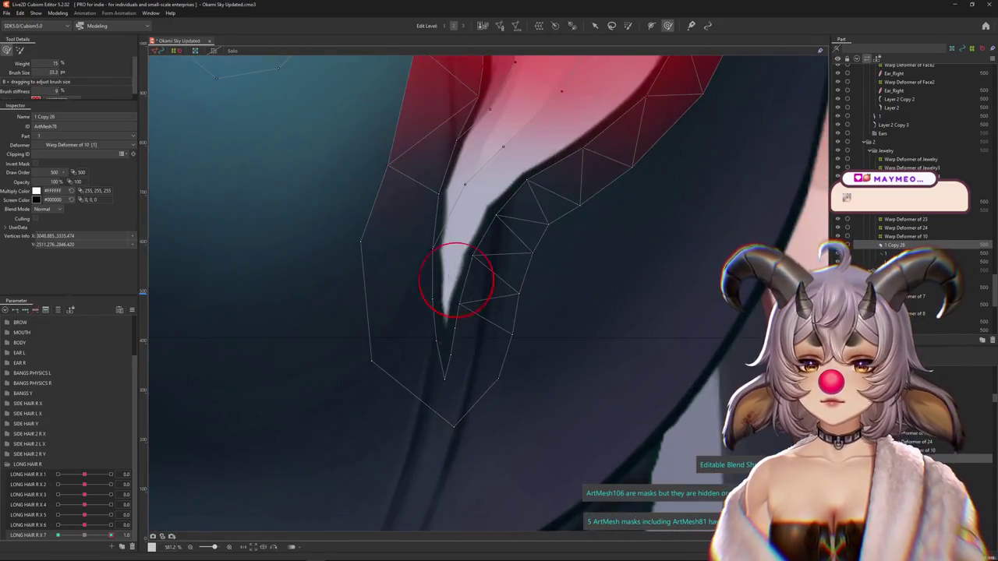
{"action": "double_click", "coordinate": [476, 65]}
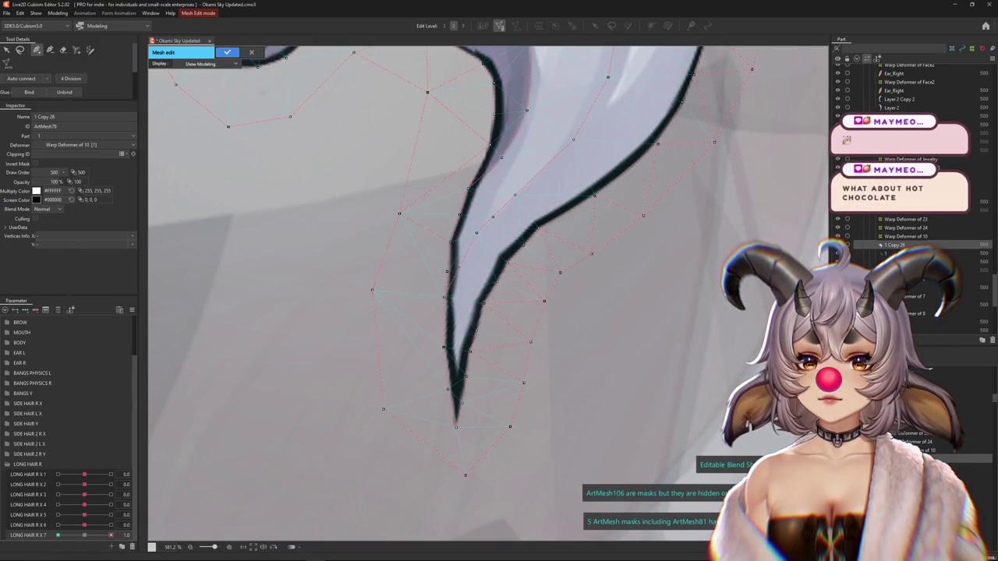
{"action": "key", "text": "Return"}
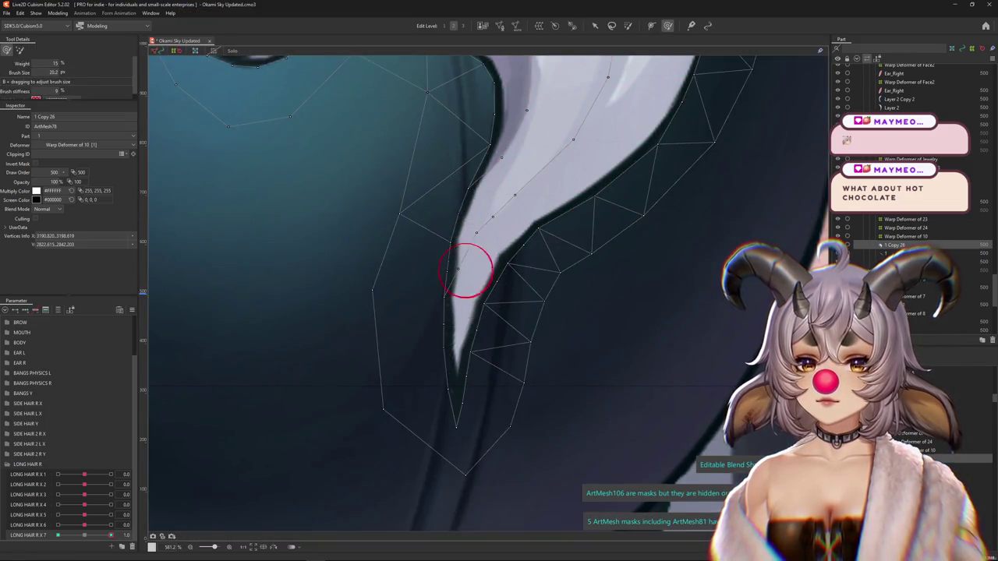
{"action": "left_click_drag", "start_coordinate": [467, 234], "coordinate": [450, 329]}
{"action": "left_click_drag", "start_coordinate": [459, 386], "coordinate": [454, 376]}
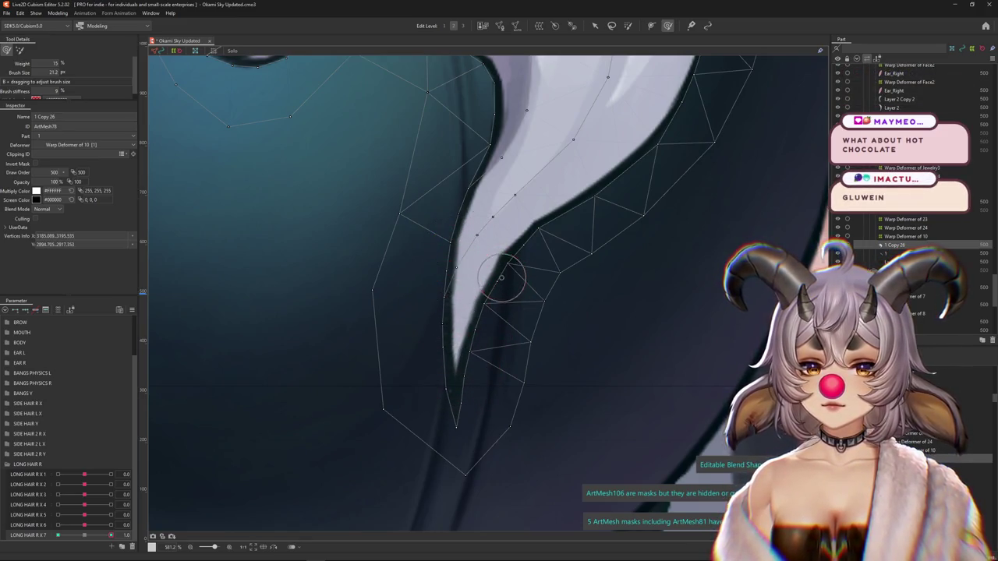
{"action": "left_click_drag", "start_coordinate": [520, 238], "coordinate": [525, 320]}
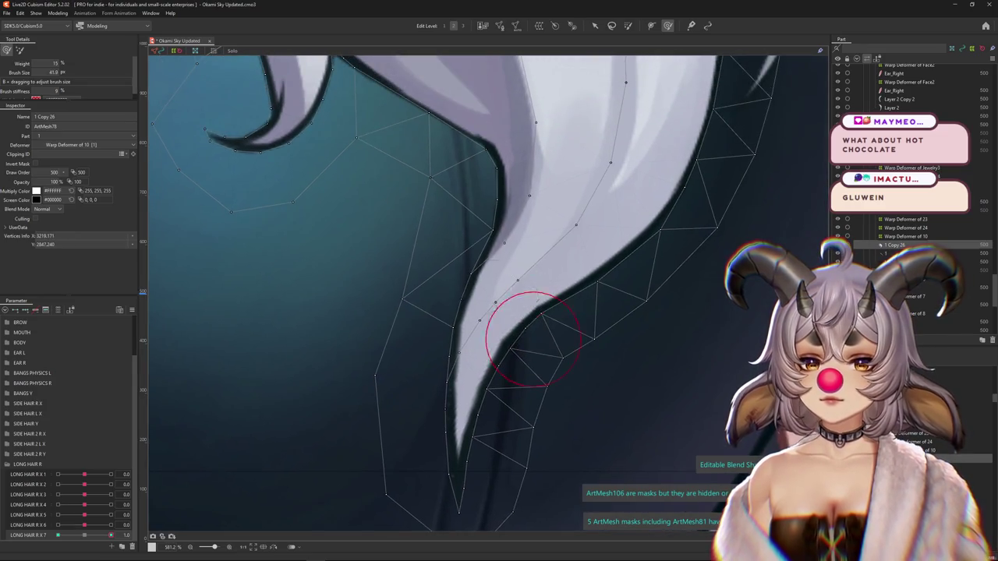
{"action": "left_click_drag", "start_coordinate": [423, 418], "coordinate": [425, 342]}
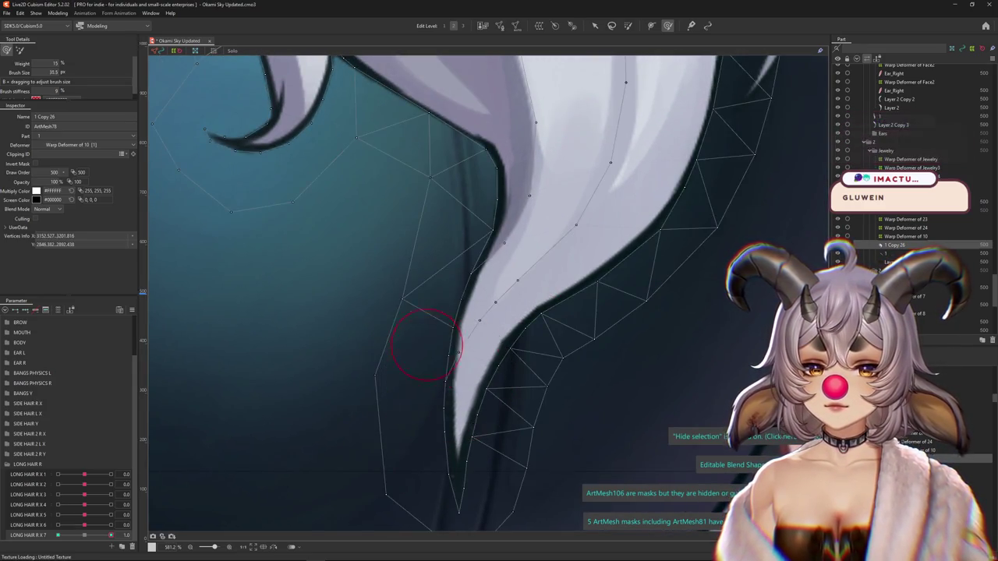
- Refine the curled tip at LONG HAIR R X 7 key -1.0, then return it to 1.0
{"action": "scroll", "coordinate": [468, 292], "scroll_direction": "down", "scroll_amount": 2}
{"action": "scroll", "coordinate": [468, 292], "scroll_direction": "down", "scroll_amount": 3}
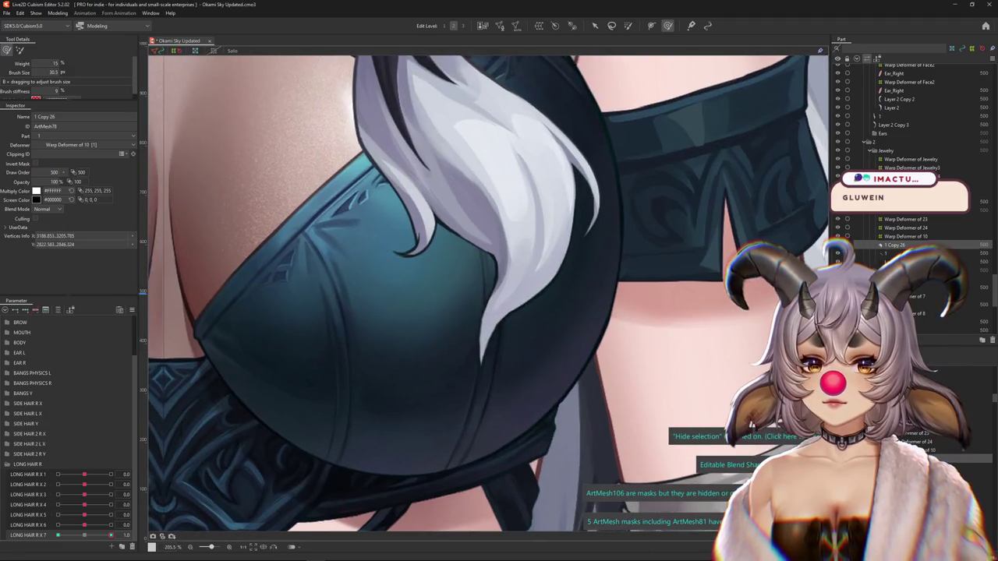
{"action": "left_click_drag", "start_coordinate": [496, 346], "coordinate": [491, 360]}
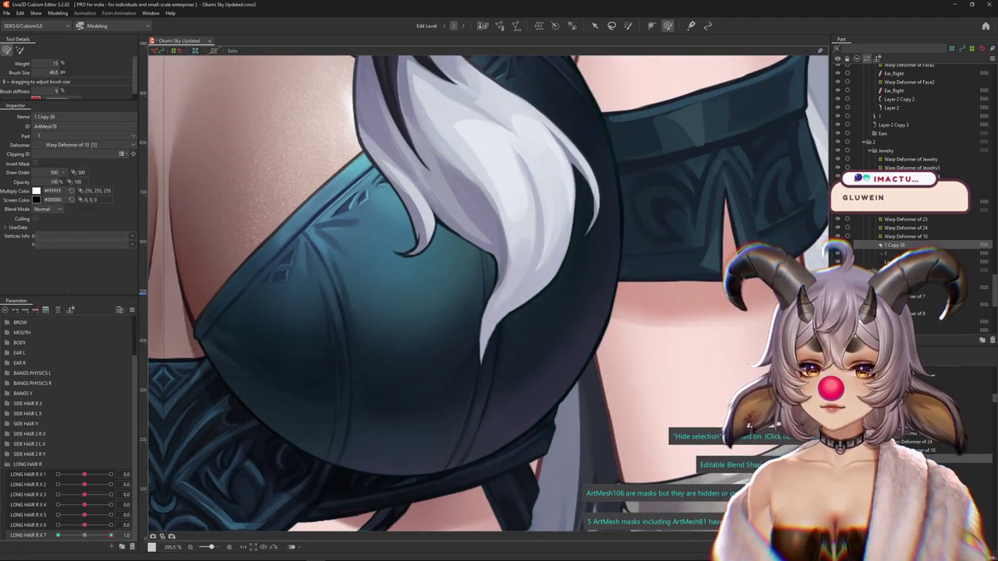
{"action": "key", "text": "ctrl+z"}
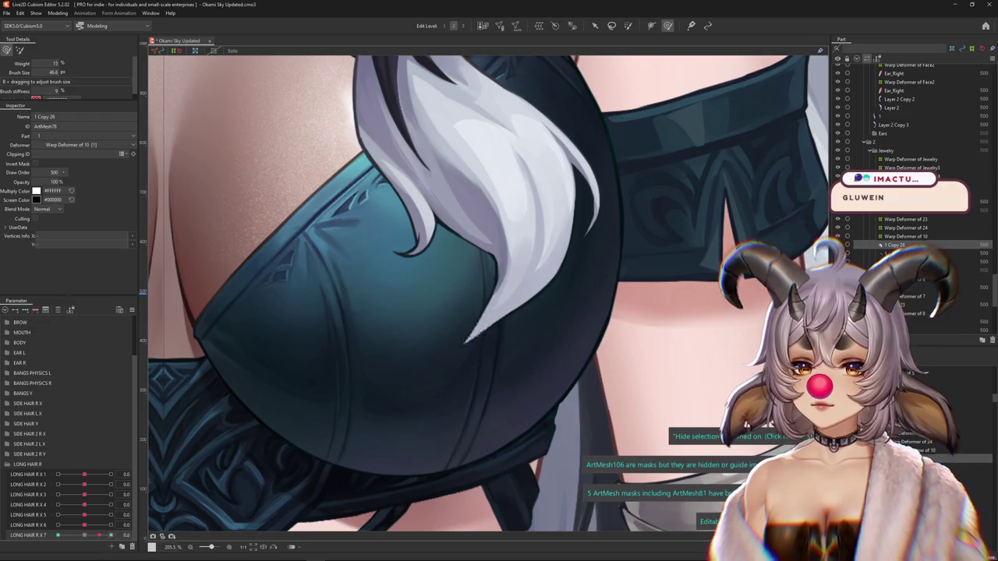
{"action": "left_click_drag", "start_coordinate": [467, 299], "coordinate": [519, 322]}
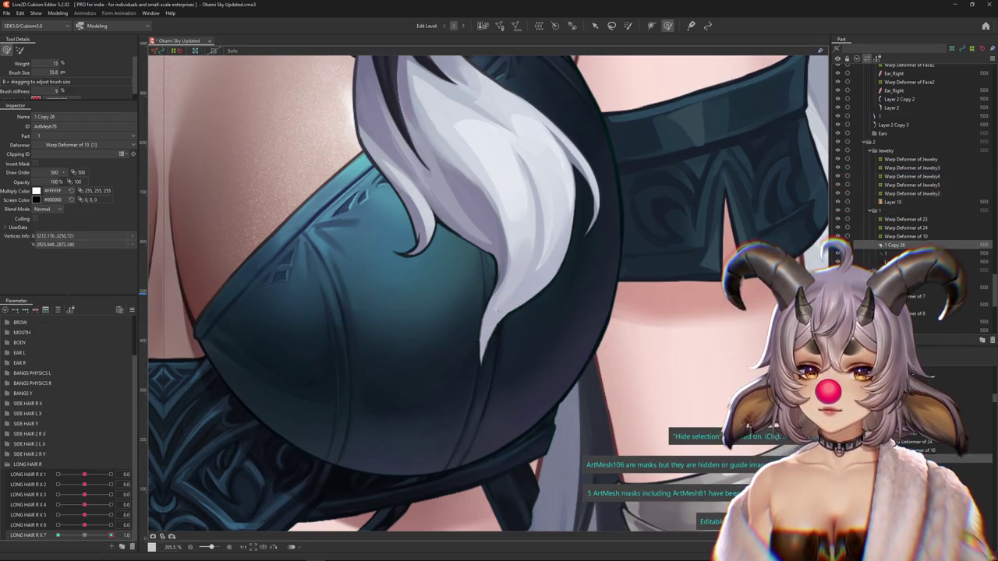
{"action": "scroll", "coordinate": [511, 319], "scroll_direction": "up", "scroll_amount": 2}
{"action": "key", "text": "ctrl+z"}
{"action": "key", "text": "ctrl+z"}
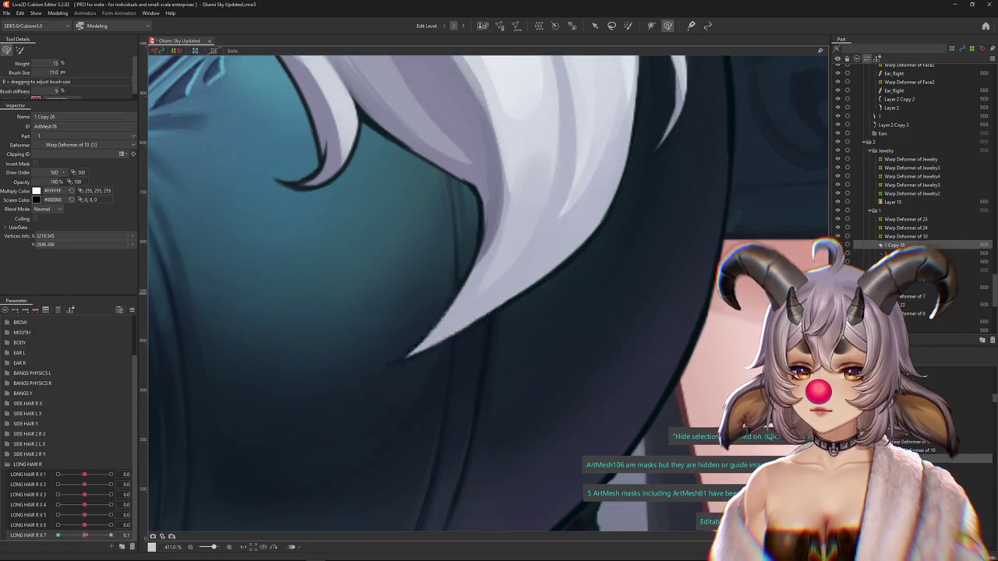
{"action": "key", "text": "ctrl+z"}
{"action": "key", "text": "ctrl+z"}
{"action": "left_click_drag", "start_coordinate": [490, 323], "coordinate": [427, 314]}
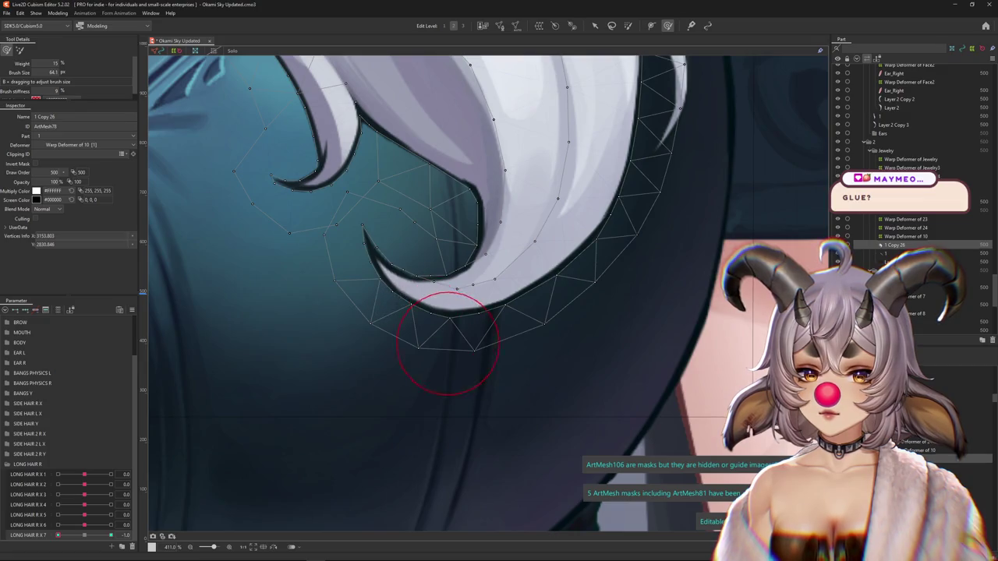
{"action": "scroll", "coordinate": [444, 335], "scroll_direction": "down", "scroll_amount": 5}
{"action": "key", "text": "ctrl+y"}
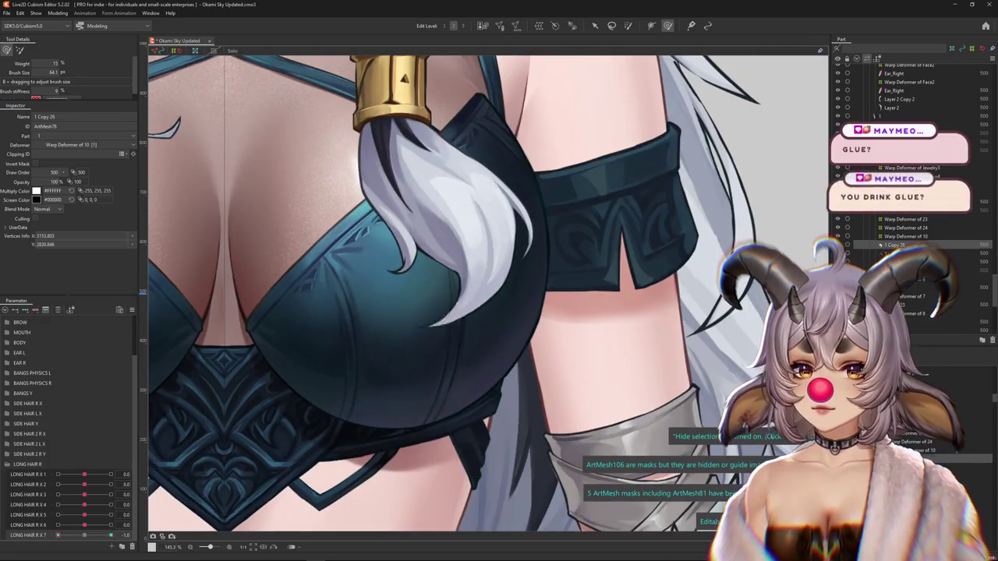
{"action": "left_click", "coordinate": [57, 12]}
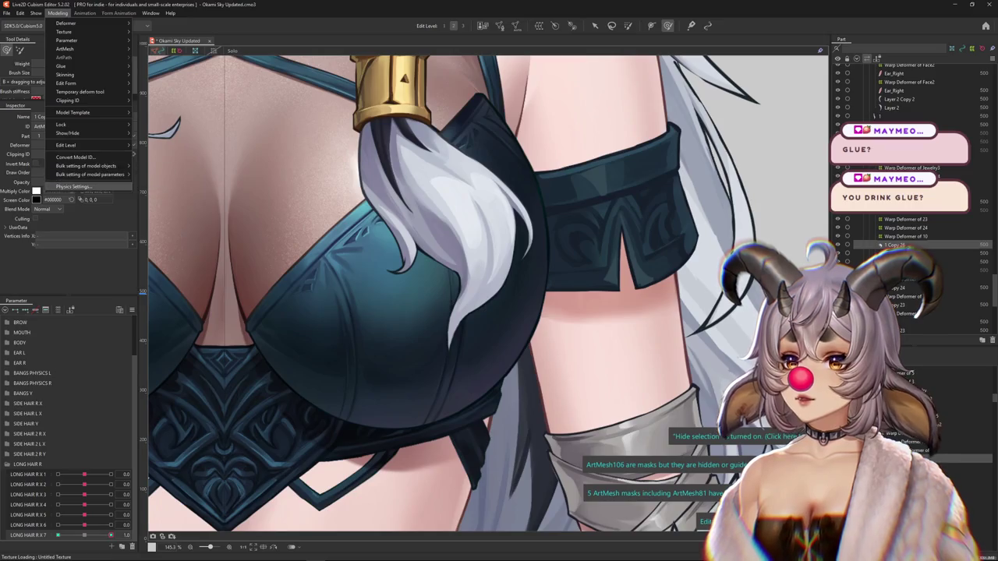
- Create the LONG HAIR R X physics group with head-angle AUG inputs
{"action": "left_click", "coordinate": [78, 187]}
{"action": "scroll", "coordinate": [590, 312], "scroll_direction": "up", "scroll_amount": 5}
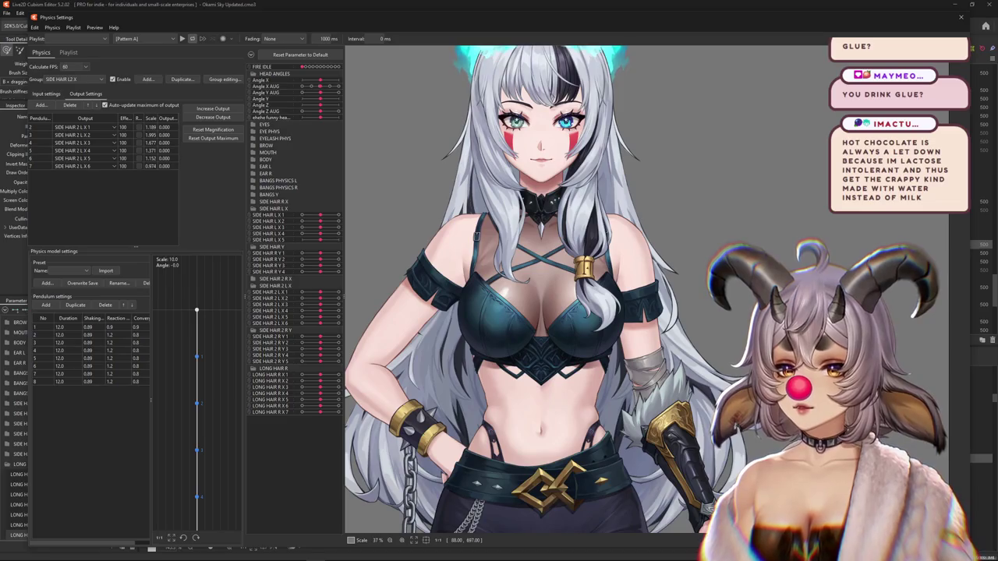
{"action": "left_click", "coordinate": [148, 79]}
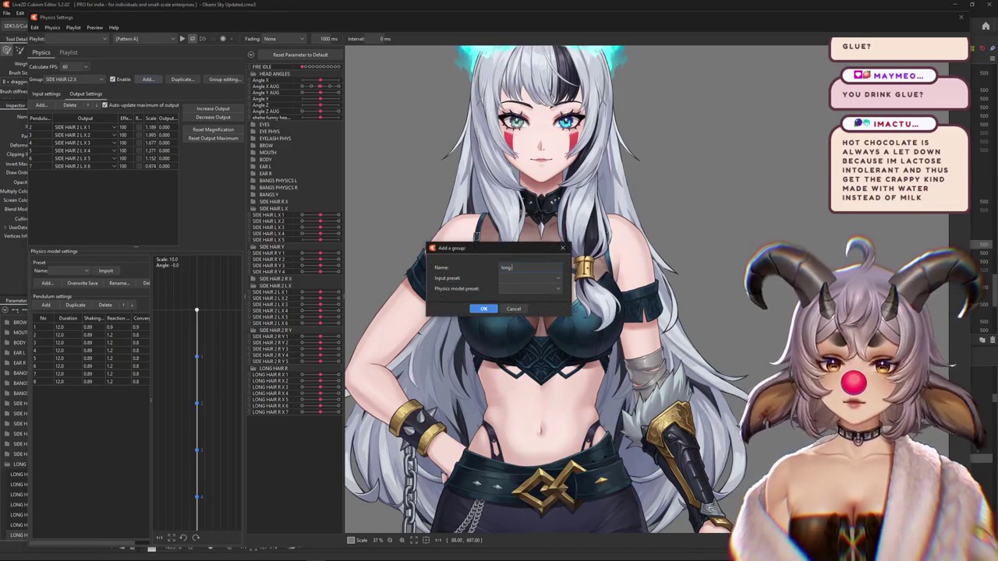
{"action": "type", "text": "ONG HAIR R X"}
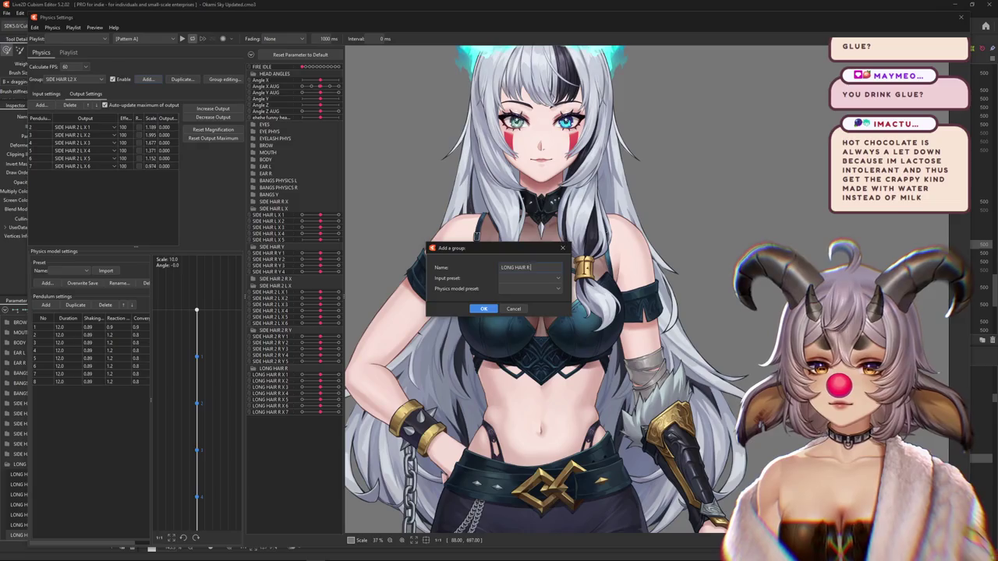
{"action": "key", "text": "Return"}
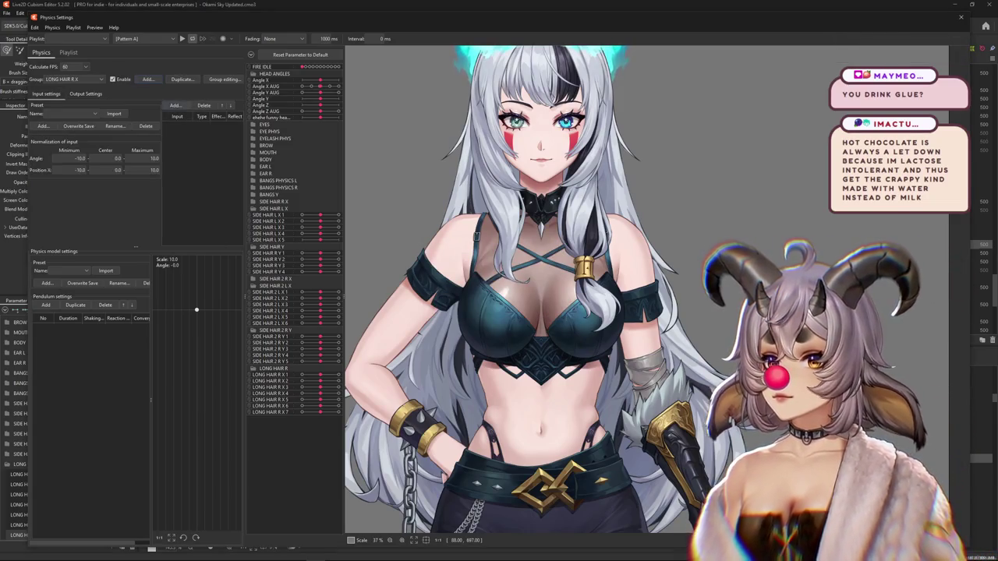
{"action": "left_click", "coordinate": [176, 104]}
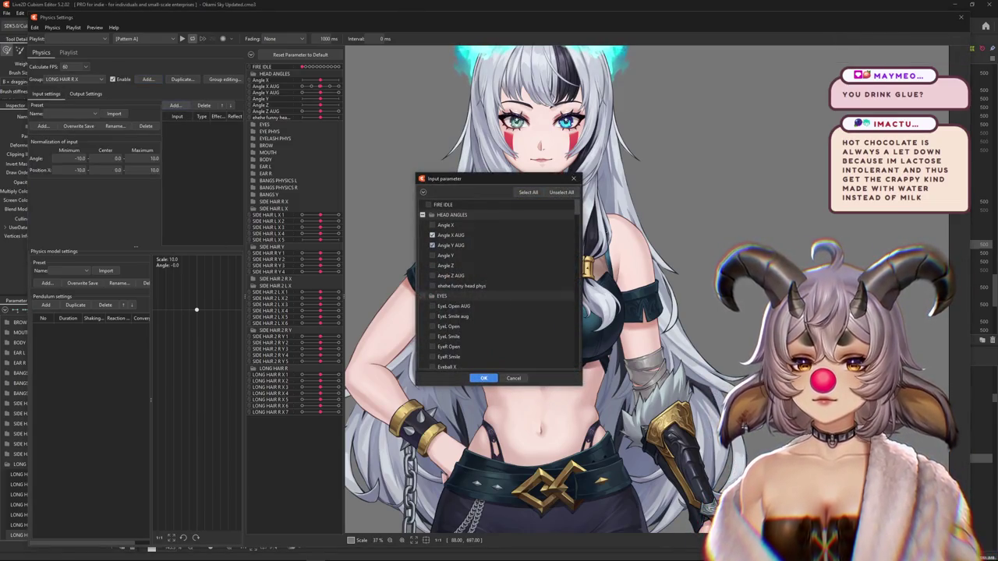
{"action": "left_click", "coordinate": [484, 378]}
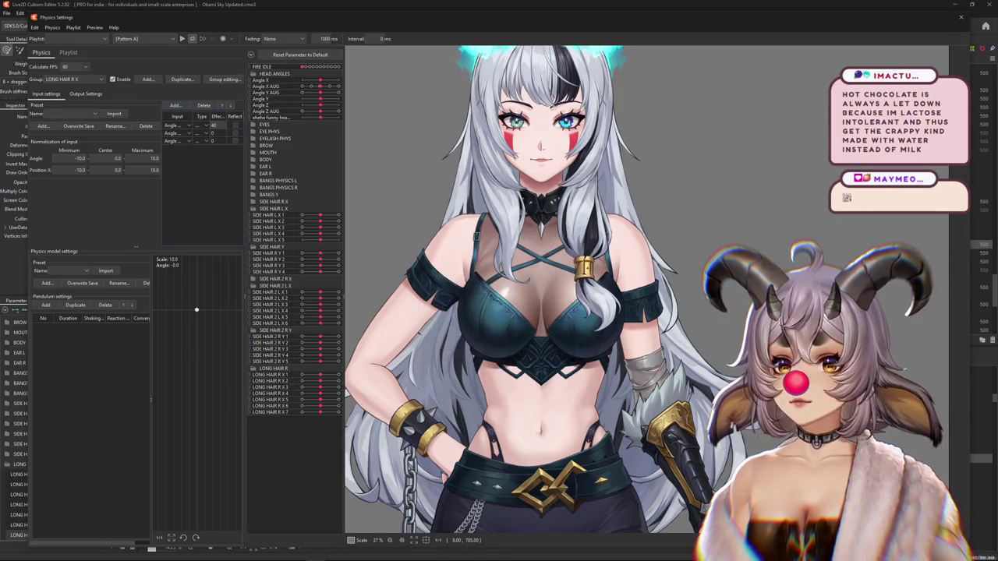
{"action": "left_click", "coordinate": [178, 133]}
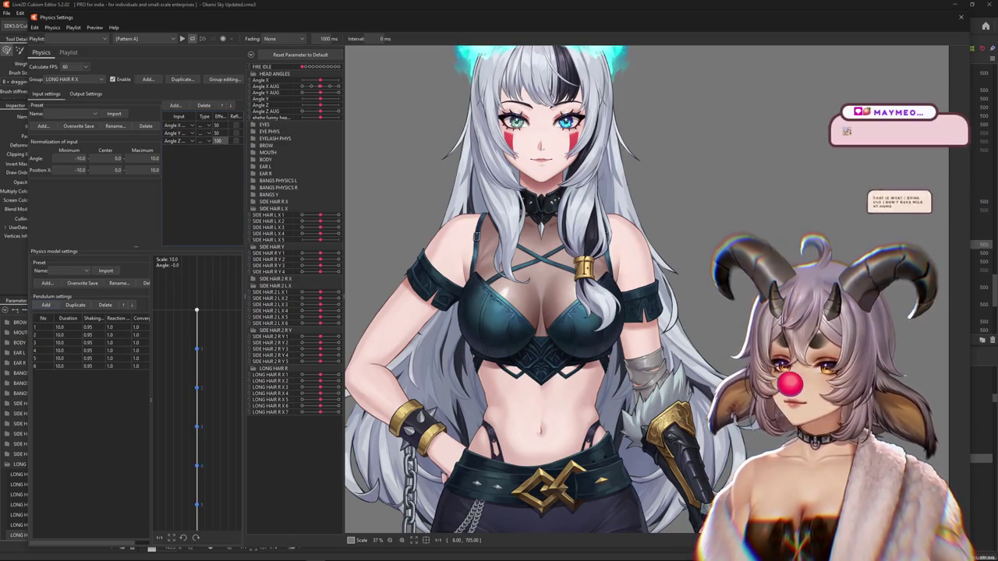
- Add LONG HAIR R X 1–7 as the group's physics outputs
{"action": "left_click", "coordinate": [85, 93]}
{"action": "left_click", "coordinate": [41, 104]}
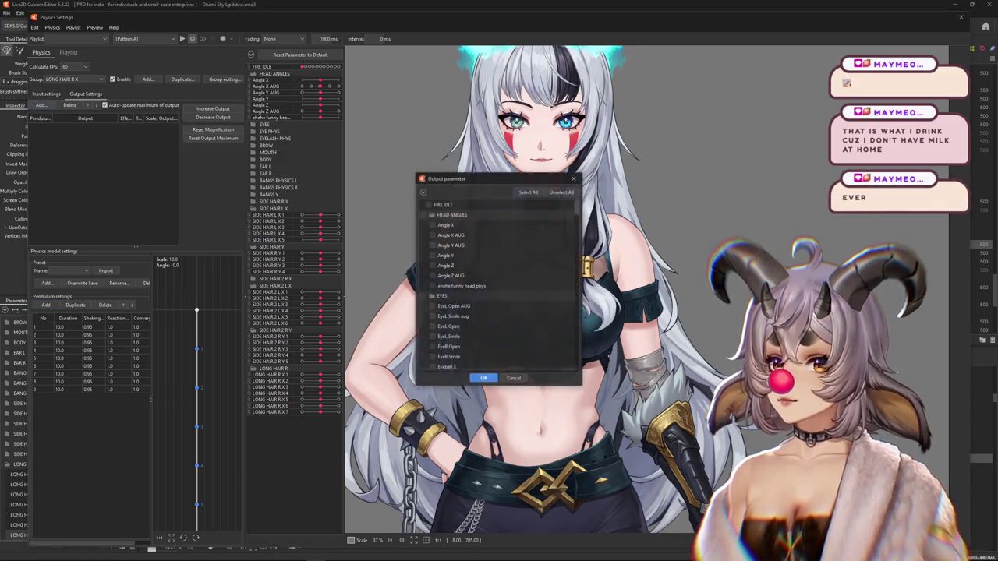
{"action": "scroll", "coordinate": [499, 281], "scroll_direction": "down", "scroll_amount": 10}
{"action": "left_click", "coordinate": [431, 292]}
{"action": "left_click", "coordinate": [483, 378]}
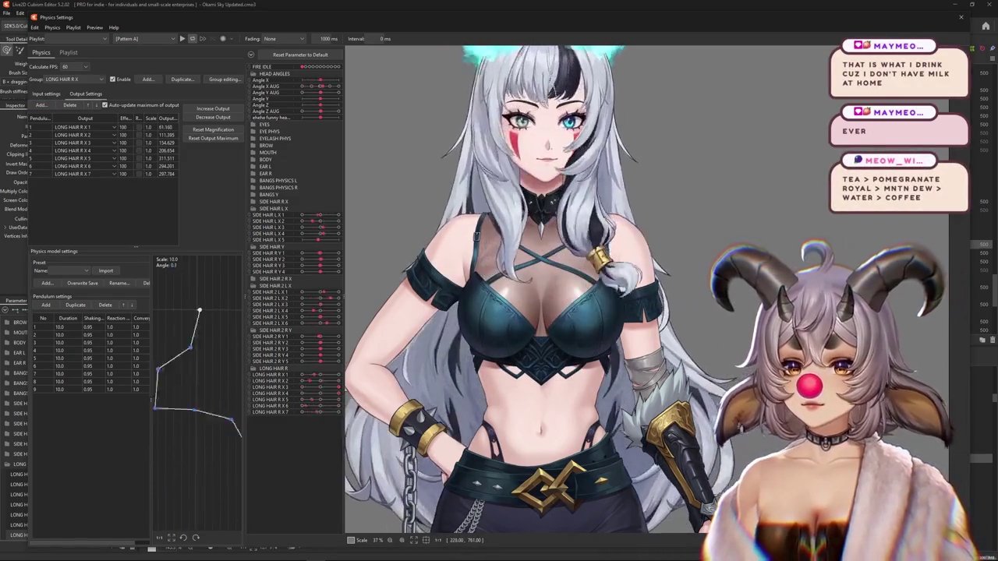
- Set every pendulum to shaking 0.89, reaction 1.2 and convergence 0.8
{"action": "double_click", "coordinate": [151, 117]}
{"action": "type", "text": "0.89"}
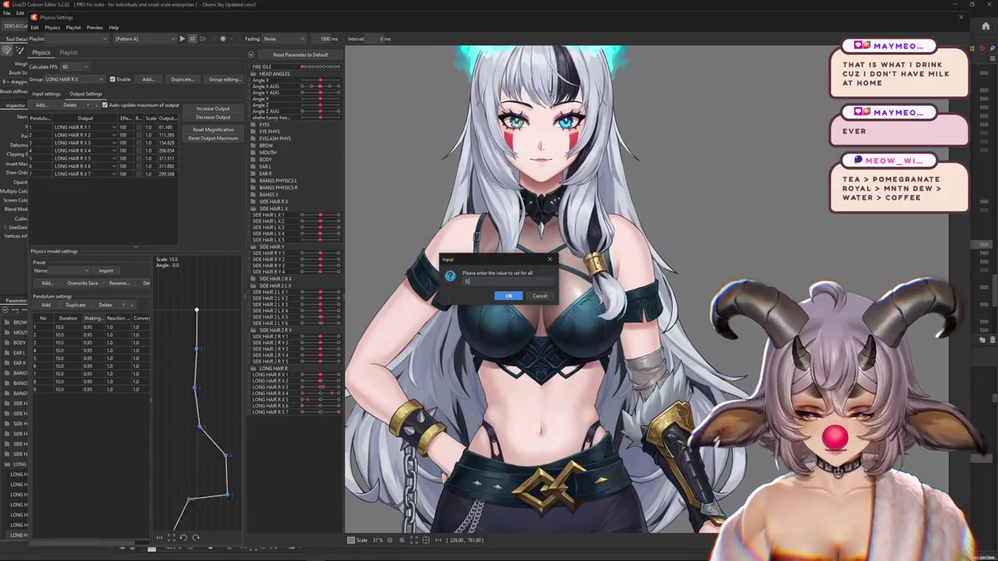
{"action": "key", "text": "Return"}
{"action": "double_click", "coordinate": [115, 318]}
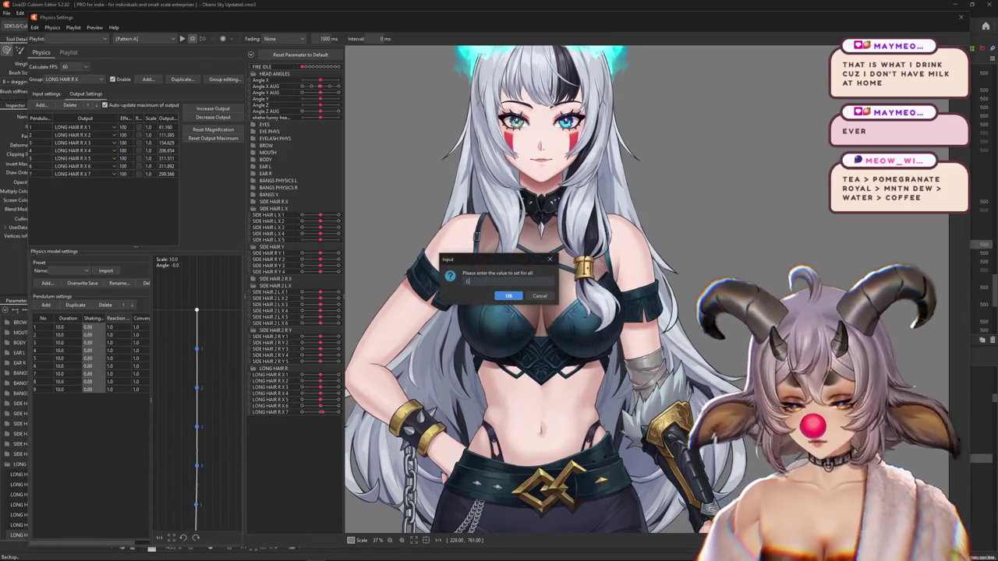
{"action": "type", "text": "1.2"}
{"action": "key", "text": "Return"}
{"action": "double_click", "coordinate": [142, 318]}
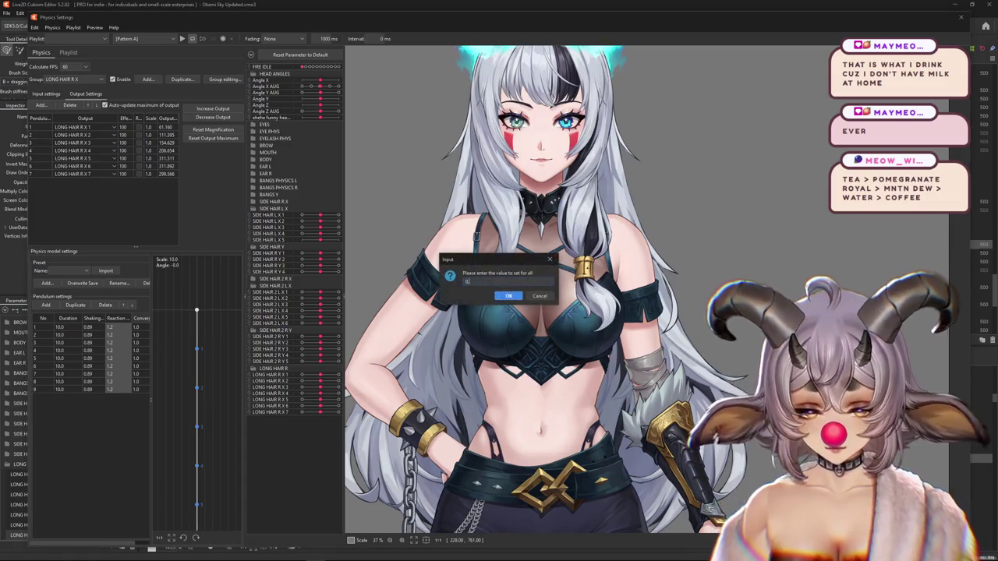
{"action": "type", "text": "0.8"}
{"action": "key", "text": "Return"}
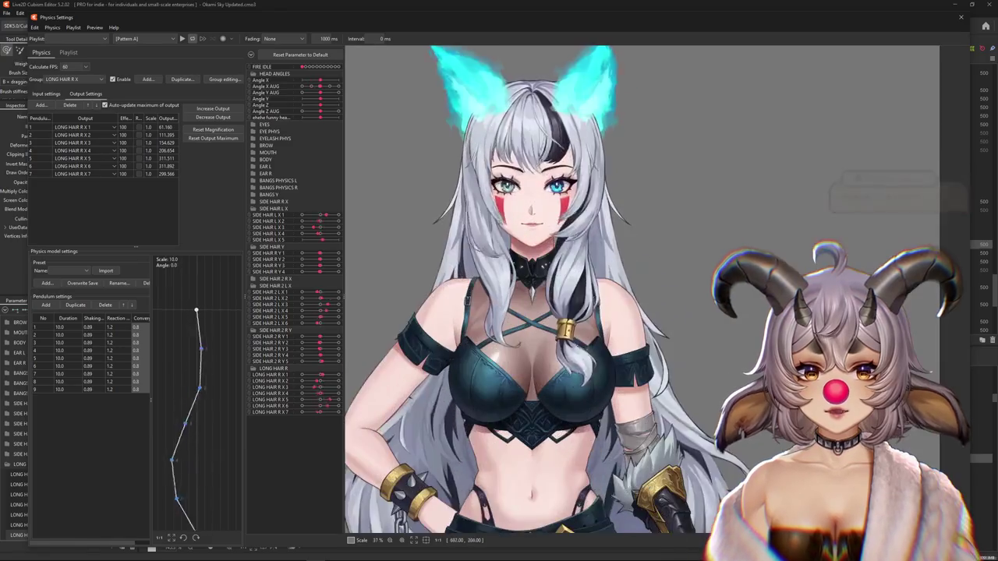
- Run Increase Output twice so LONG HAIR R X 1–7 scales taper from 2.479 to 0.809
{"action": "scroll", "coordinate": [598, 141], "scroll_direction": "up", "scroll_amount": 2}
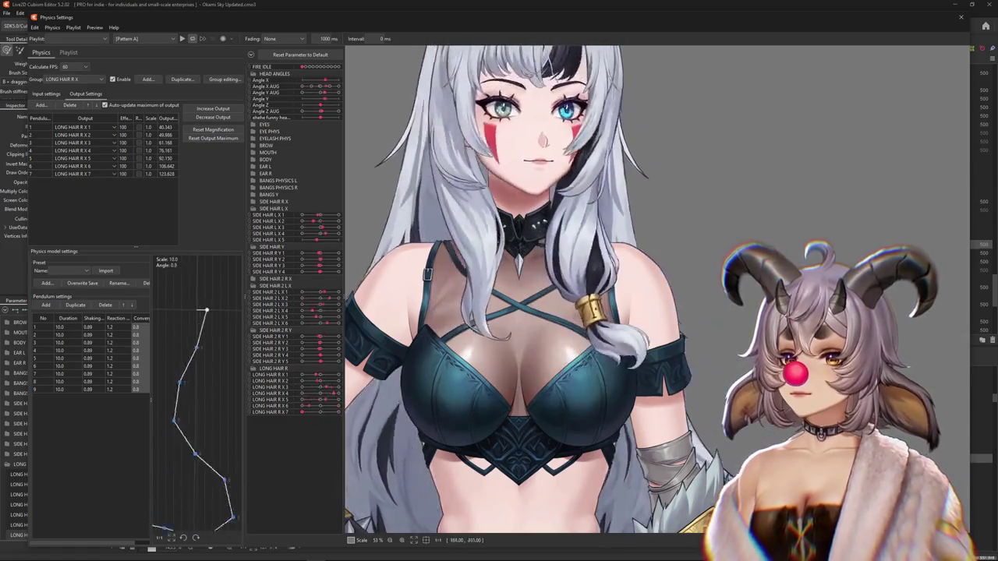
{"action": "left_click", "coordinate": [213, 108]}
{"action": "key", "text": "Return"}
{"action": "left_click", "coordinate": [212, 108]}
{"action": "key", "text": "Return"}
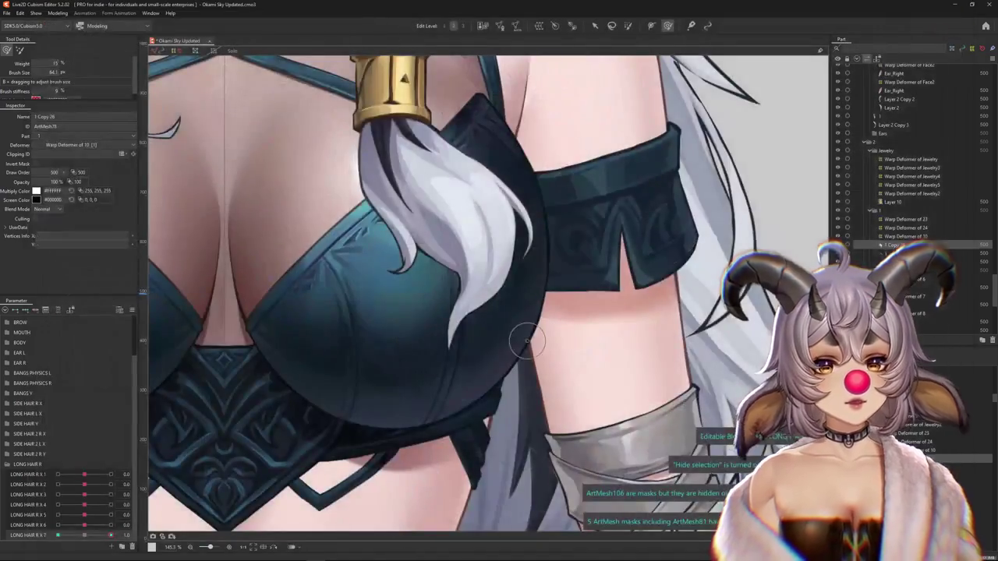
{"action": "scroll", "coordinate": [527, 340], "scroll_direction": "down", "scroll_amount": 5}
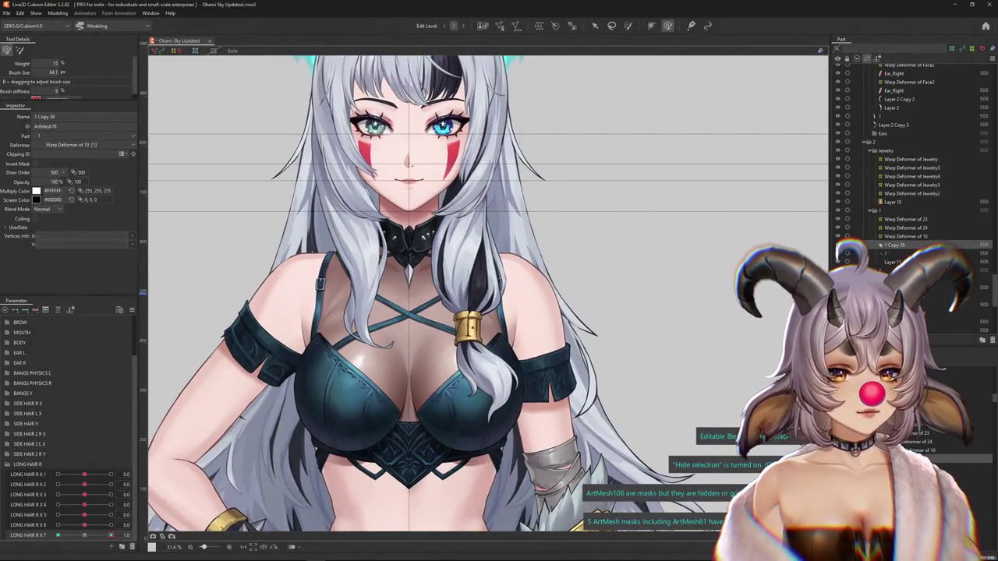
- Select the first long hair part and set its interpolation point count in Extended Interpolation
{"action": "key", "text": "Up"}
{"action": "key", "text": "Up"}
{"action": "key", "text": "Up"}
{"action": "key", "text": "Up"}
{"action": "key", "text": "Up"}
{"action": "key", "text": "Up"}
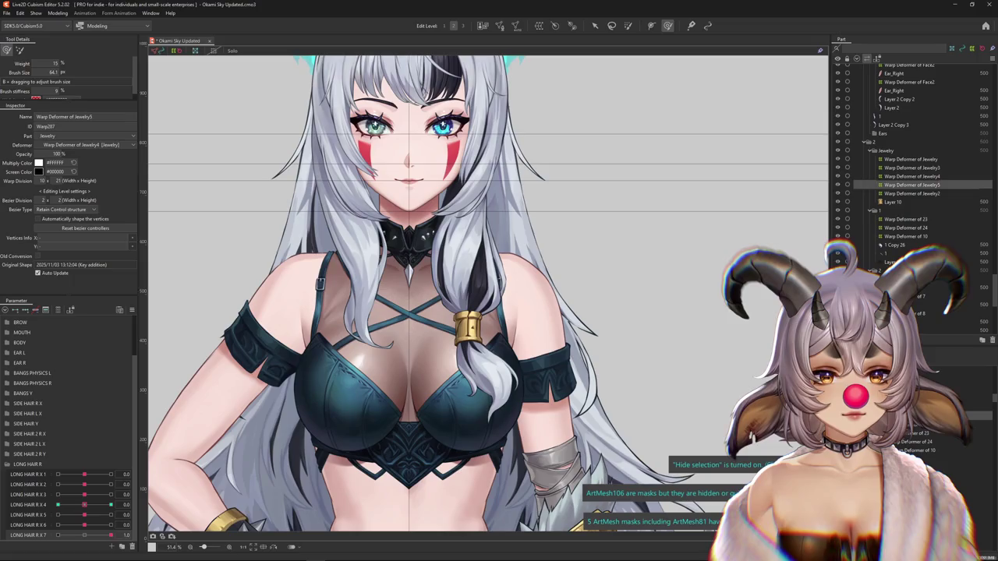
{"action": "key", "text": "Up"}
{"action": "key", "text": "Up"}
{"action": "key", "text": "Up"}
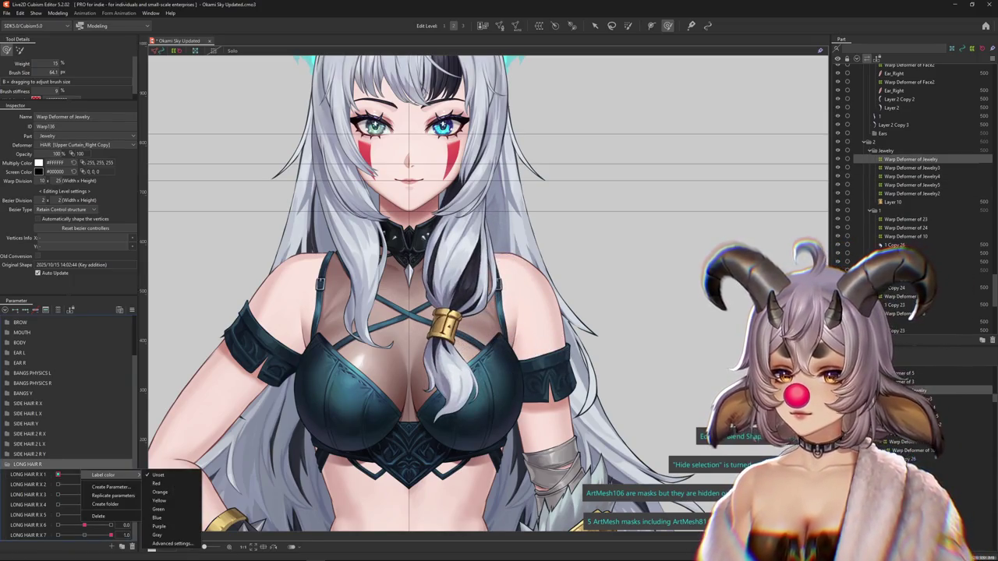
{"action": "right_click", "coordinate": [148, 474]}
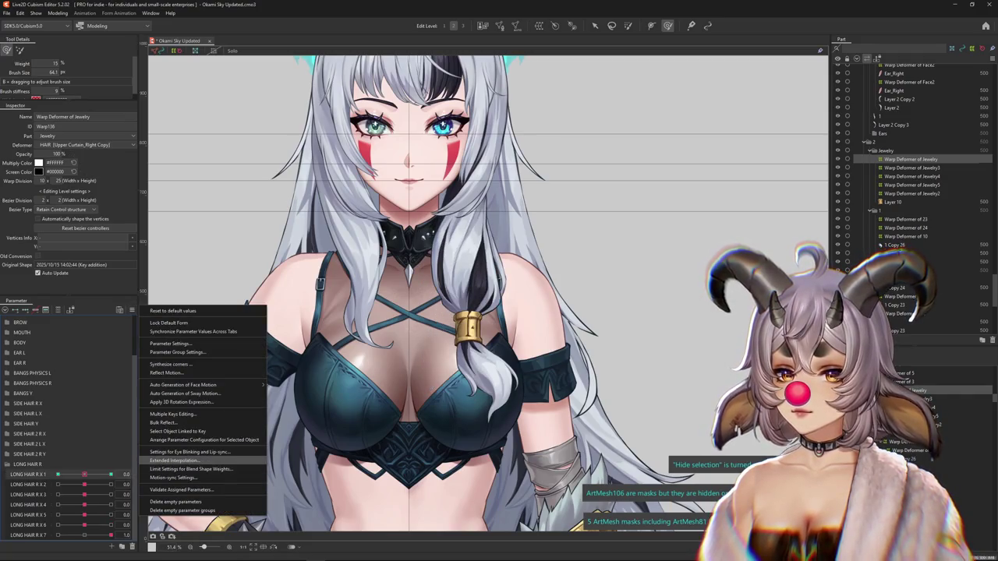
{"action": "left_click", "coordinate": [195, 468]}
{"action": "left_click", "coordinate": [413, 256]}
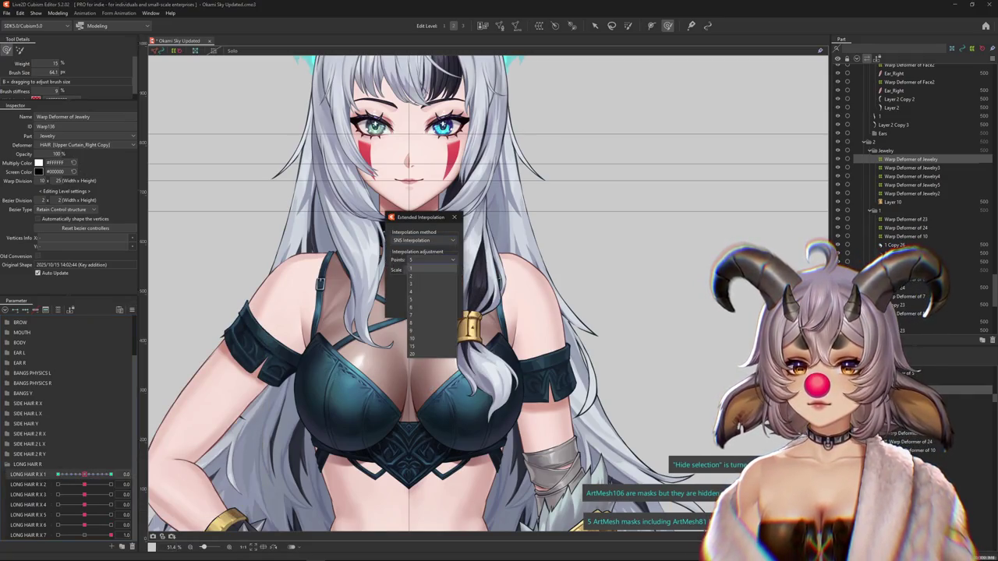
{"action": "left_click", "coordinate": [437, 307]}
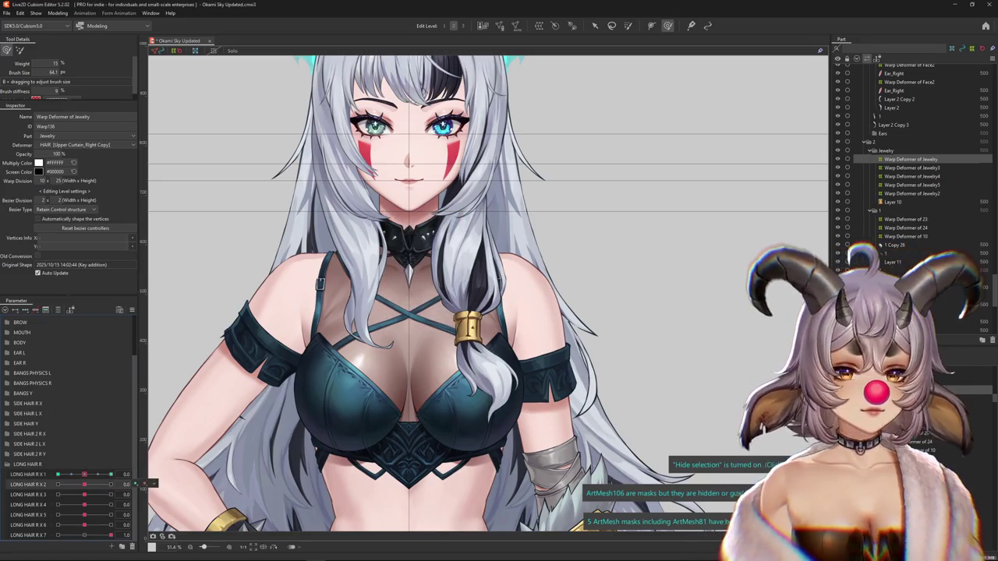
- Preview the LONG HAIR R X 2 swing, apply SNS Interpolation, and return it to neutral
{"action": "left_click", "coordinate": [912, 167]}
{"action": "mouse_move", "coordinate": [84, 484]}
{"action": "left_mouse_down"}
{"action": "mouse_move", "coordinate": [57, 484]}
{"action": "mouse_move", "coordinate": [85, 484]}
{"action": "left_mouse_up"}
{"action": "left_click", "coordinate": [132, 309]}
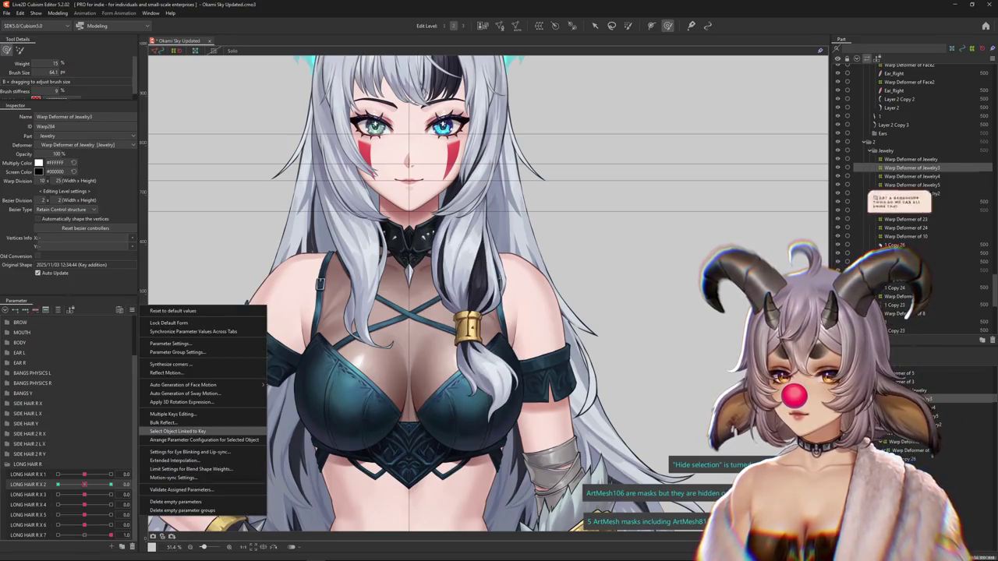
{"action": "left_click", "coordinate": [180, 465]}
{"action": "left_click", "coordinate": [423, 240]}
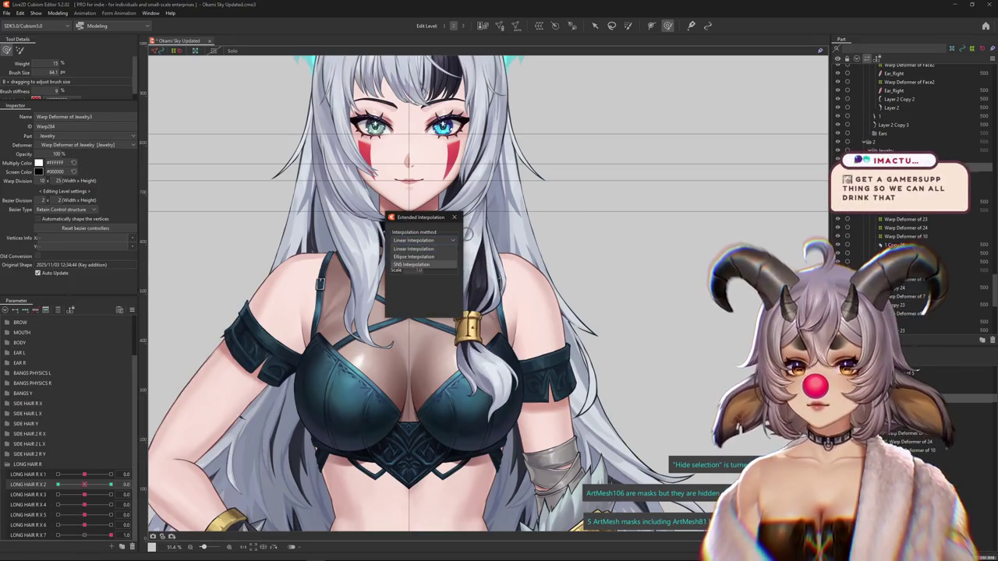
{"action": "left_click", "coordinate": [453, 217]}
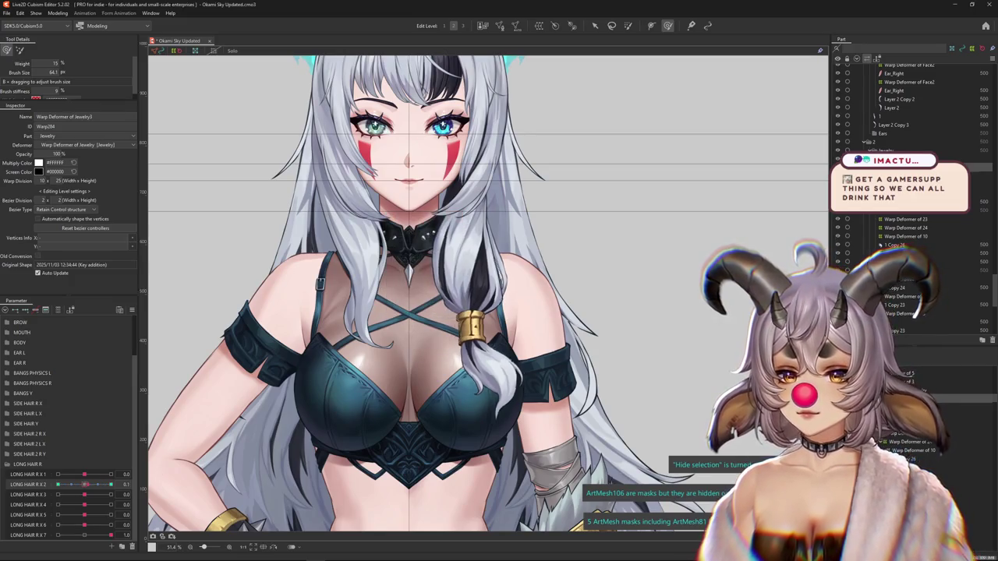
{"action": "mouse_move", "coordinate": [57, 484]}
{"action": "left_mouse_down"}
{"action": "mouse_move", "coordinate": [85, 484]}
{"action": "mouse_move", "coordinate": [92, 494]}
{"action": "mouse_move", "coordinate": [84, 494]}
{"action": "left_mouse_up"}
- Apply SNS Interpolation to the next keys, including LONG HAIR R X 4 reset to neutral
{"action": "left_click", "coordinate": [132, 309]}
{"action": "left_click", "coordinate": [179, 460]}
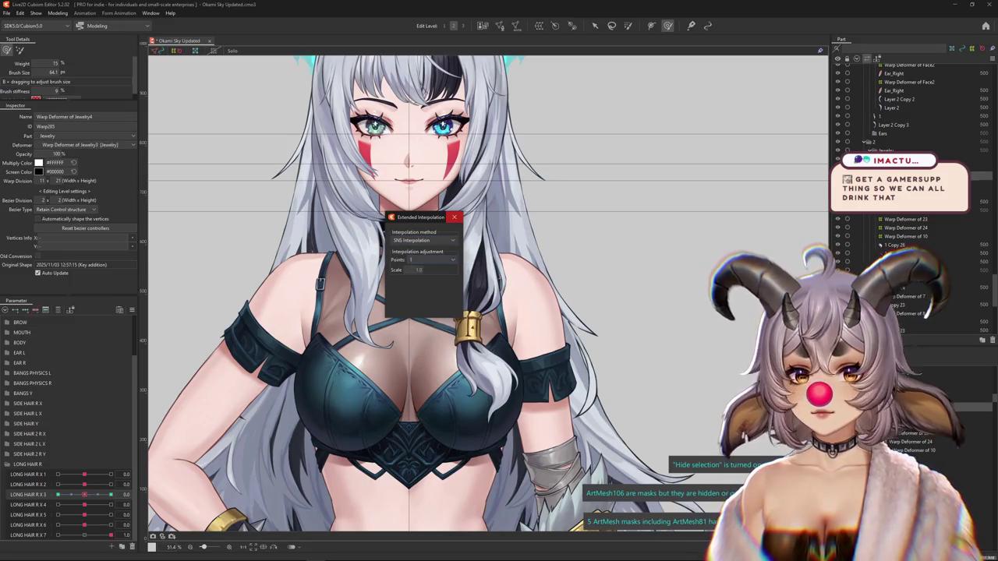
{"action": "left_click", "coordinate": [453, 217]}
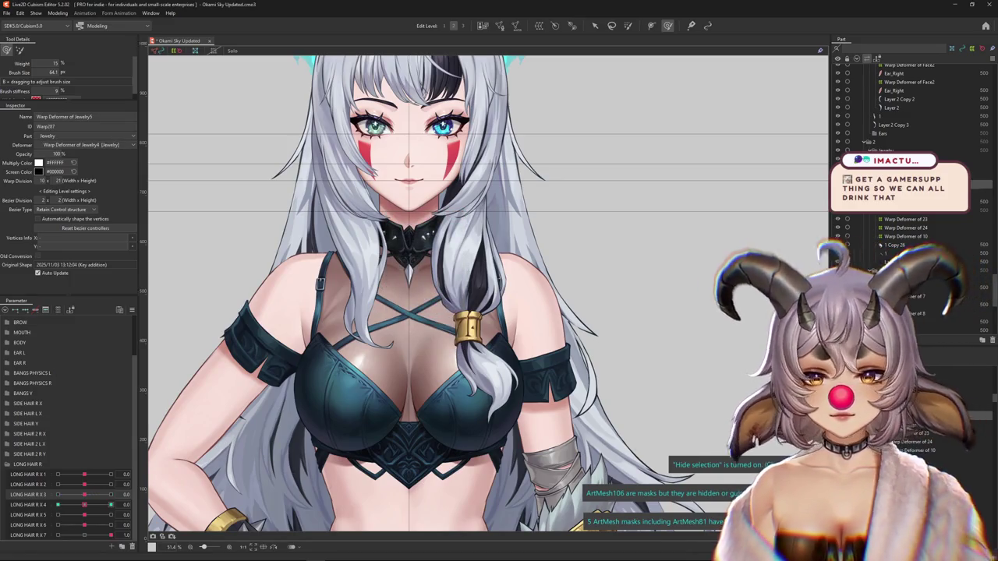
{"action": "left_click", "coordinate": [110, 504]}
{"action": "left_click_drag", "start_coordinate": [110, 504], "coordinate": [85, 504]}
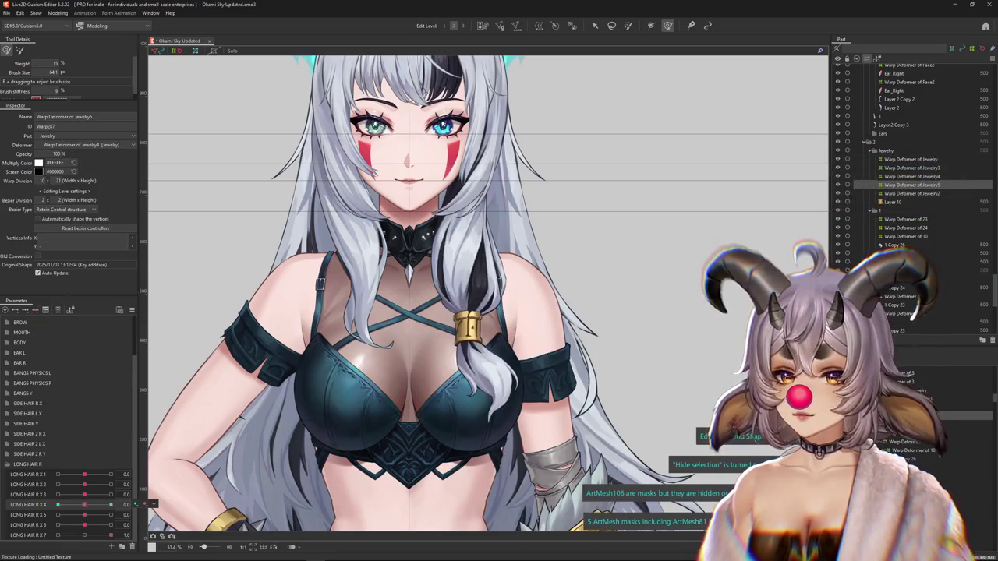
{"action": "left_click", "coordinate": [132, 310]}
{"action": "left_click", "coordinate": [173, 460]}
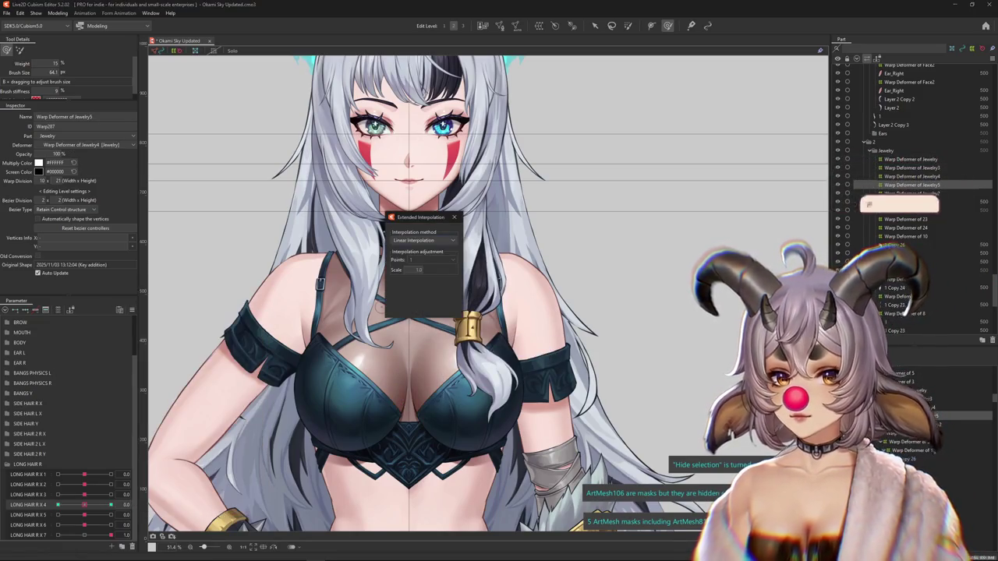
{"action": "left_click", "coordinate": [455, 216]}
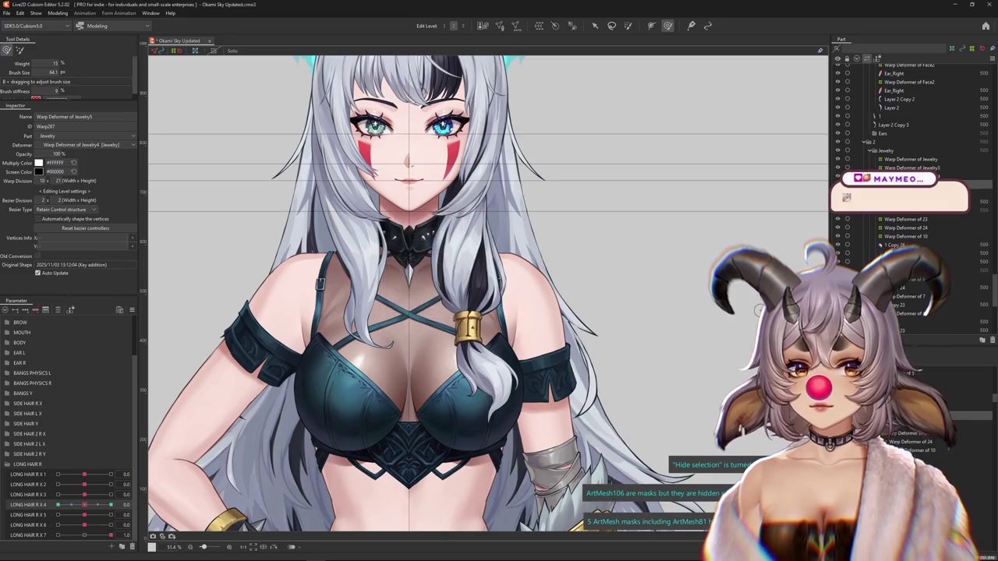
- Select the jewelry deformers and art mesh 1 Copy 26, give LONG HAIR R X 7 SNS Interpolation, and open Physics Settings
{"action": "left_click", "coordinate": [904, 219]}
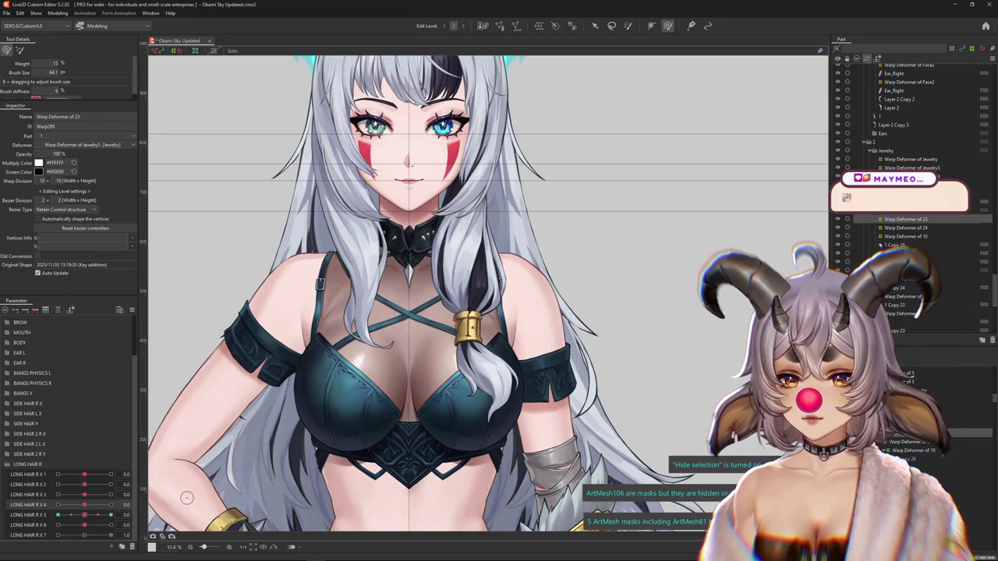
{"action": "left_click", "coordinate": [908, 192]}
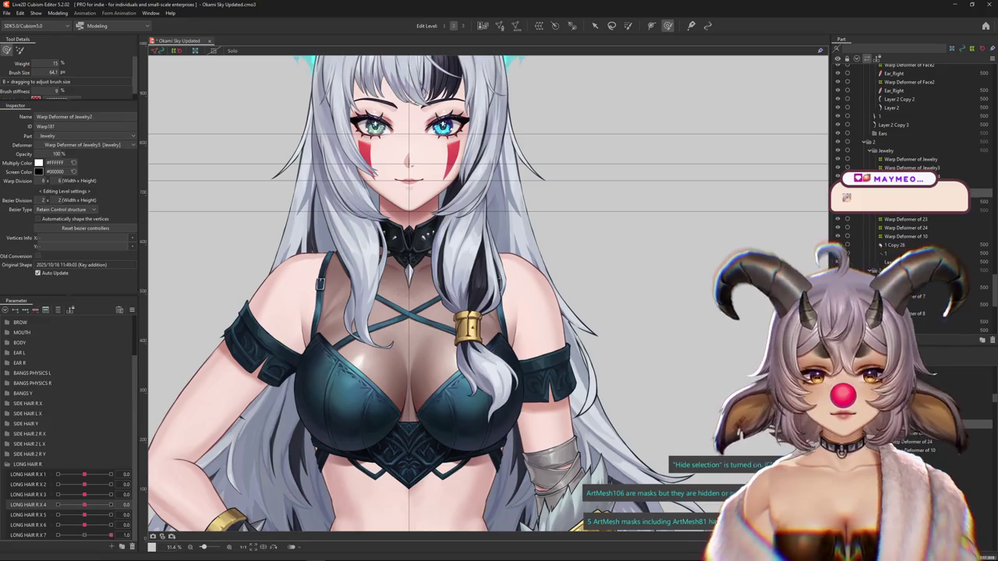
{"action": "left_click", "coordinate": [906, 228]}
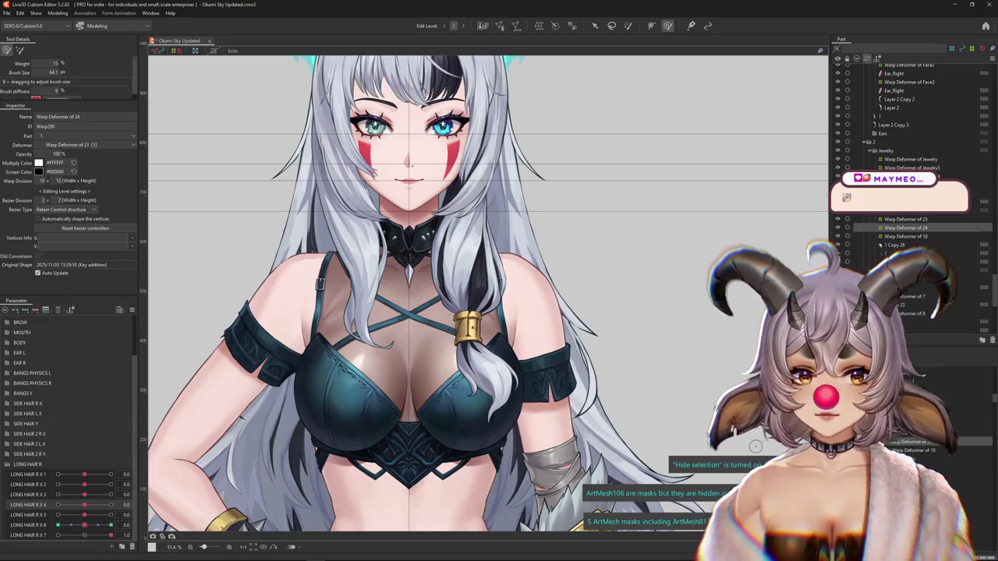
{"action": "left_click", "coordinate": [905, 236]}
{"action": "left_click", "coordinate": [895, 245]}
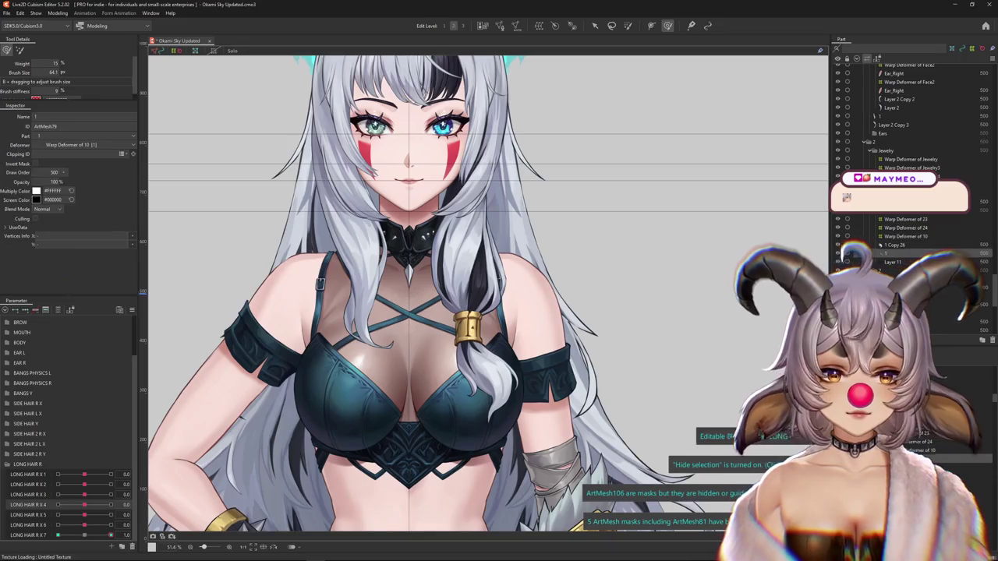
{"action": "left_click", "coordinate": [131, 309]}
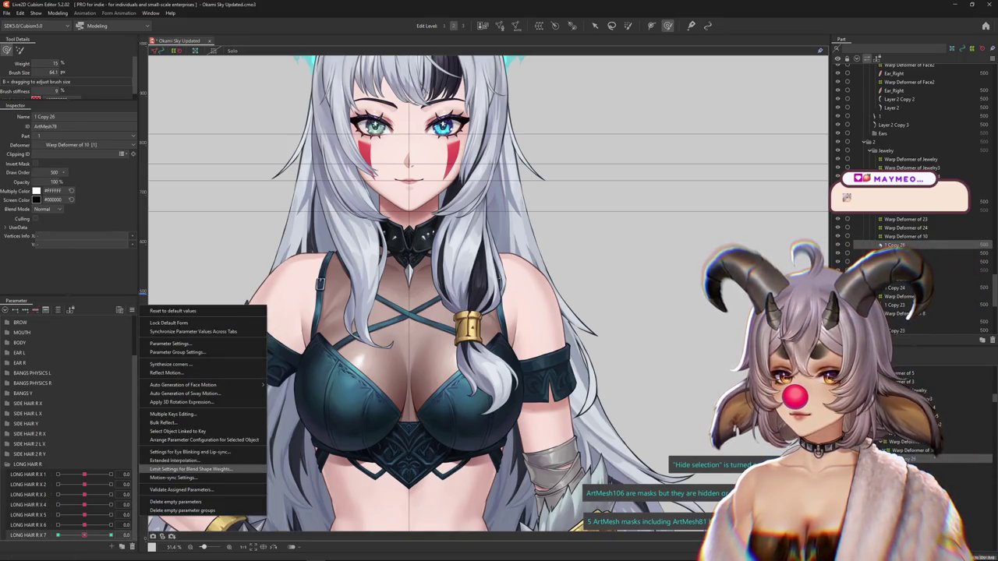
{"action": "left_click", "coordinate": [195, 466]}
{"action": "left_click", "coordinate": [414, 256]}
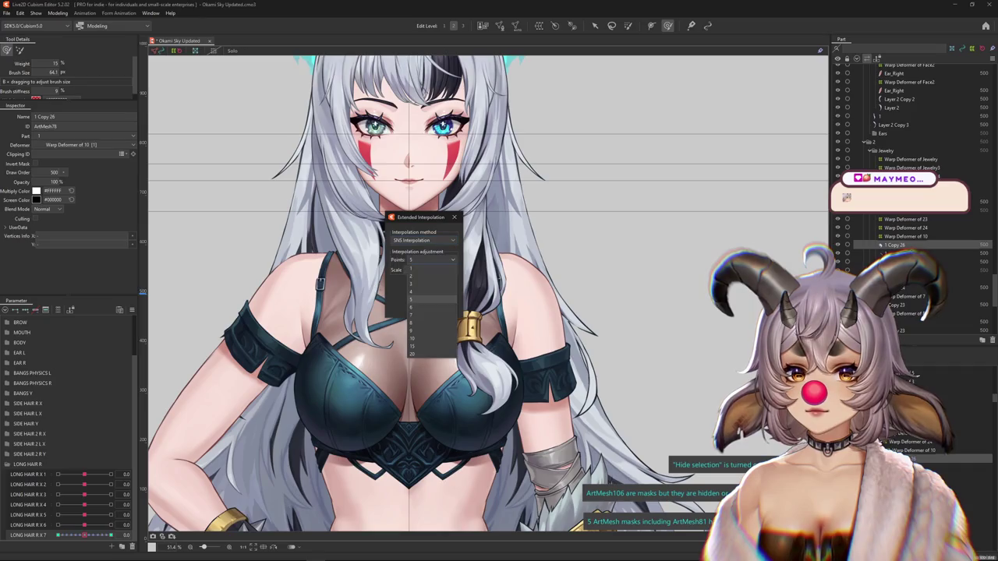
{"action": "left_click", "coordinate": [453, 217]}
{"action": "left_click", "coordinate": [58, 14]}
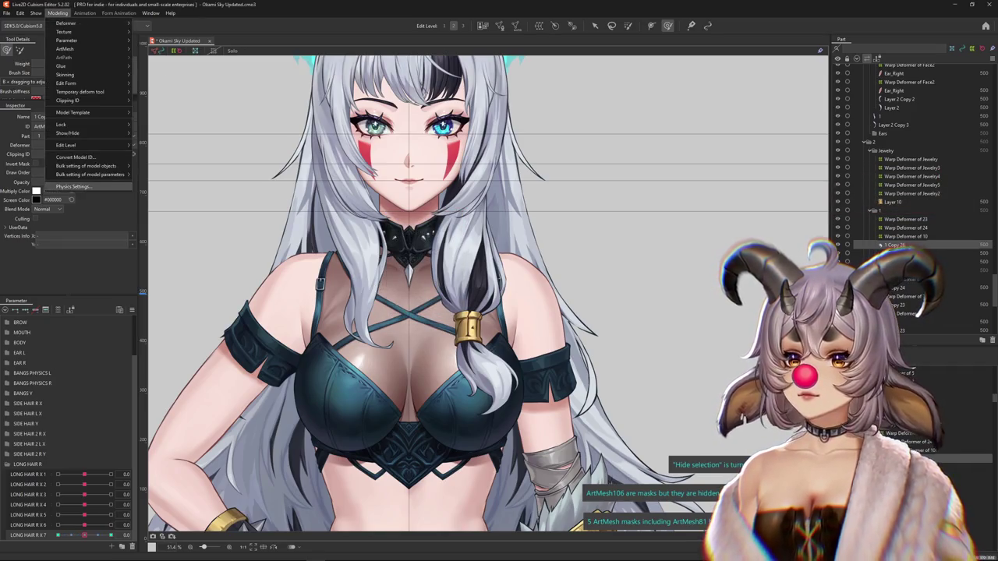
{"action": "left_click", "coordinate": [73, 186]}
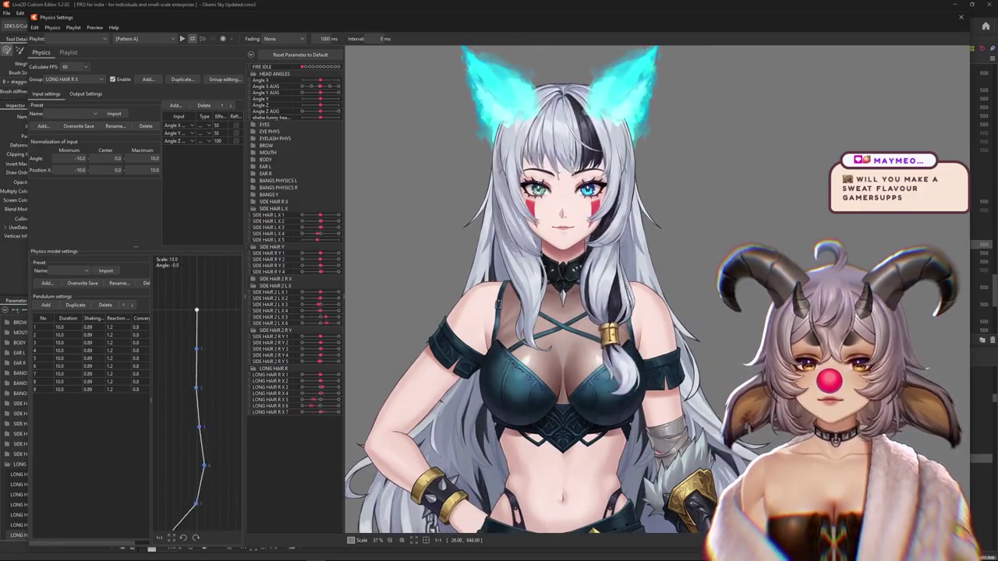
- Refit the LONG HAIR R X output magnification to the parameter range, then return to the input settings
{"action": "left_click", "coordinate": [86, 94]}
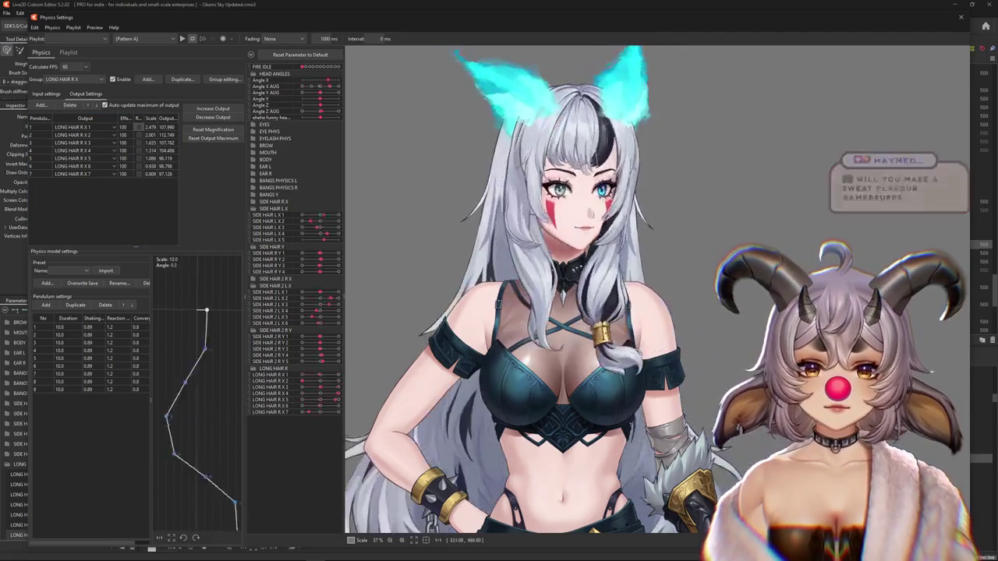
{"action": "left_click", "coordinate": [213, 129]}
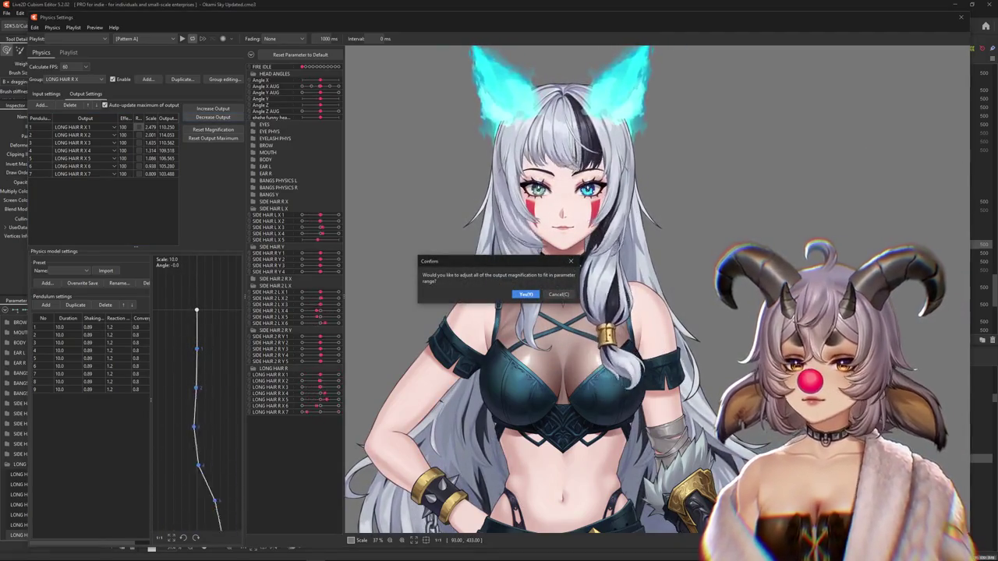
{"action": "left_click", "coordinate": [525, 294]}
{"action": "left_click", "coordinate": [46, 93]}
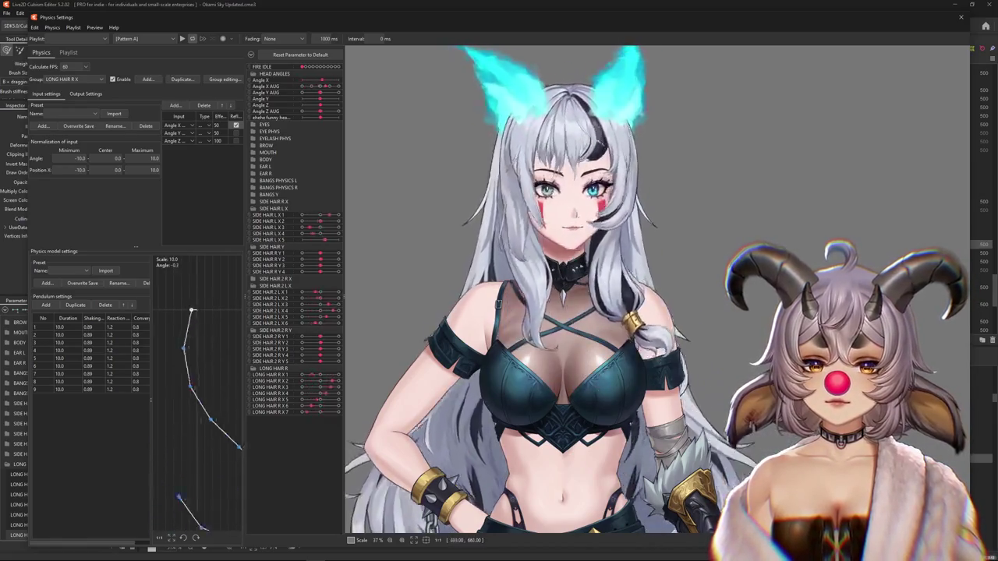
- Set the first pendulum point's reaction to 0.8 and convergence to 0.9
{"action": "type", "text": "0.8"}
{"action": "key", "text": "Return"}
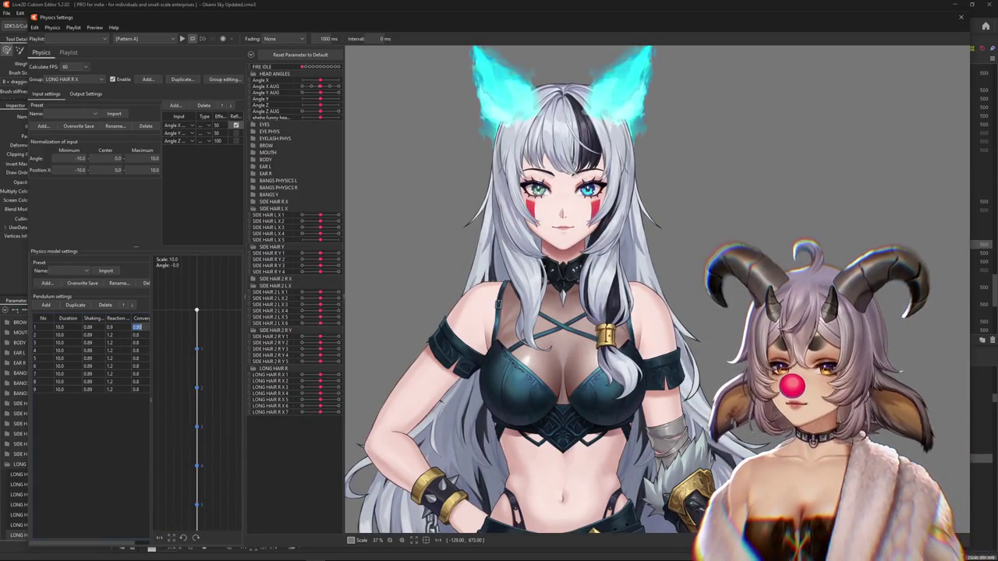
{"action": "type", "text": "0.9"}
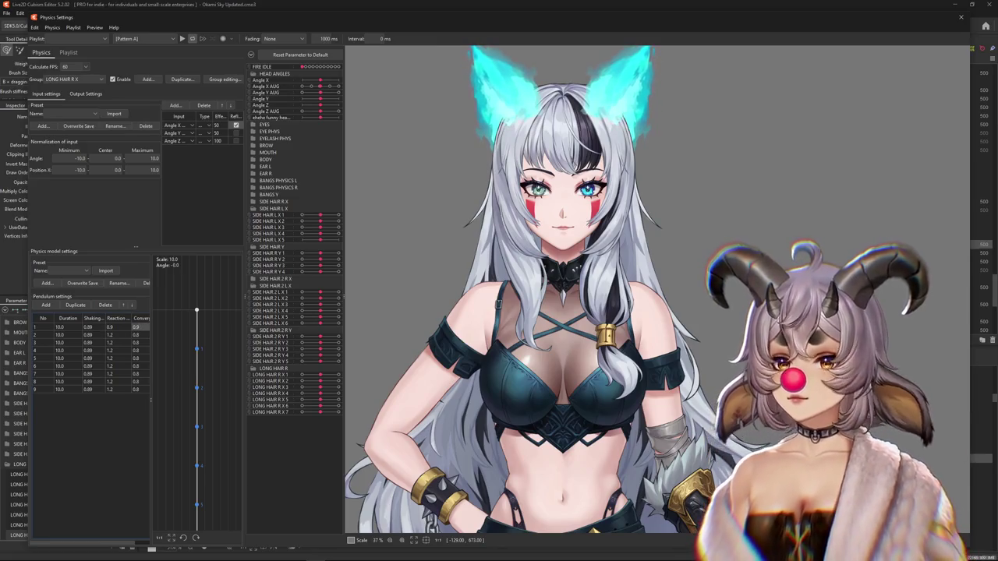
- Refit the LONG HAIR R X output scales to the parameter range twice in Output Settings
{"action": "left_click", "coordinate": [86, 94]}
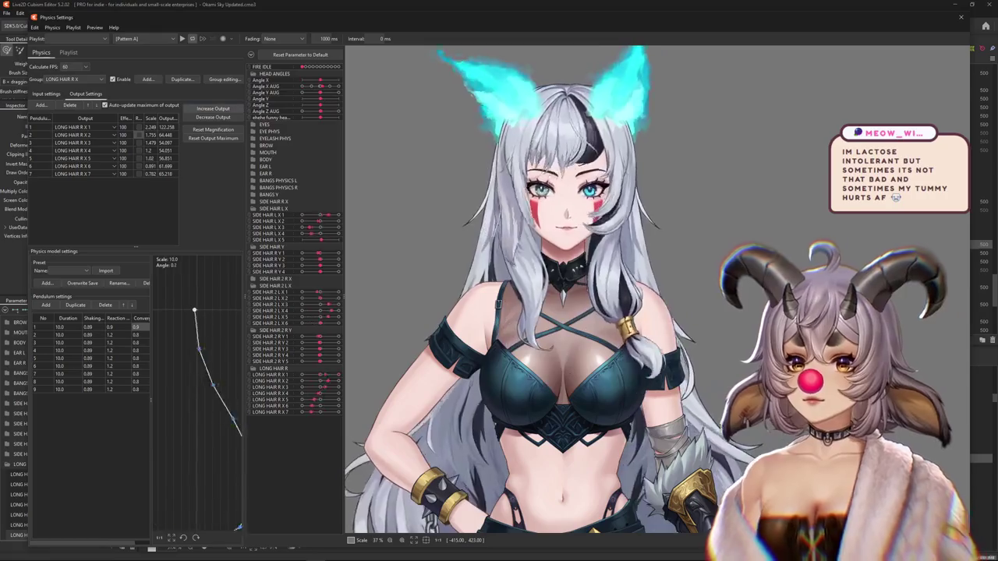
{"action": "left_click", "coordinate": [212, 129]}
{"action": "key", "text": "Return"}
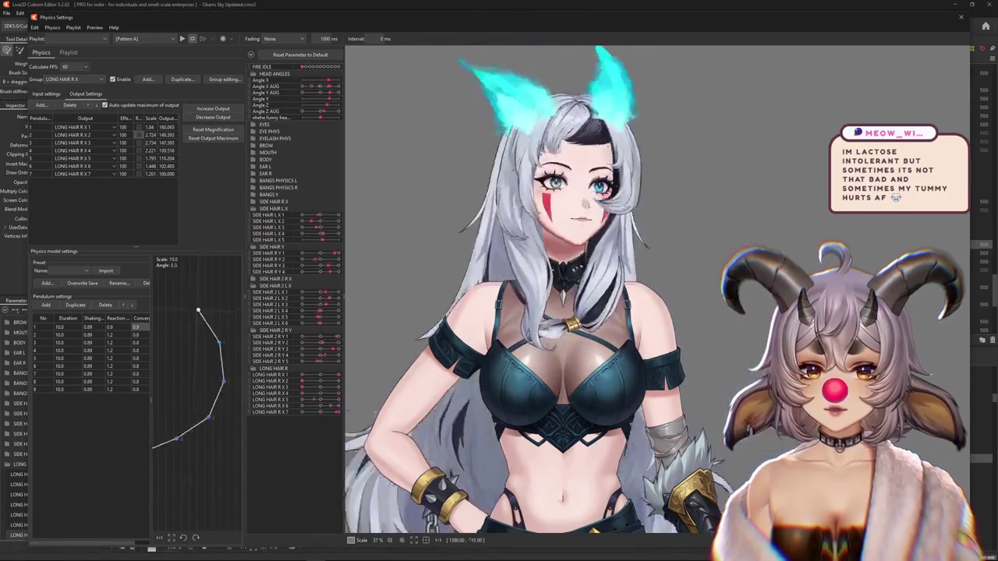
{"action": "left_click", "coordinate": [213, 130]}
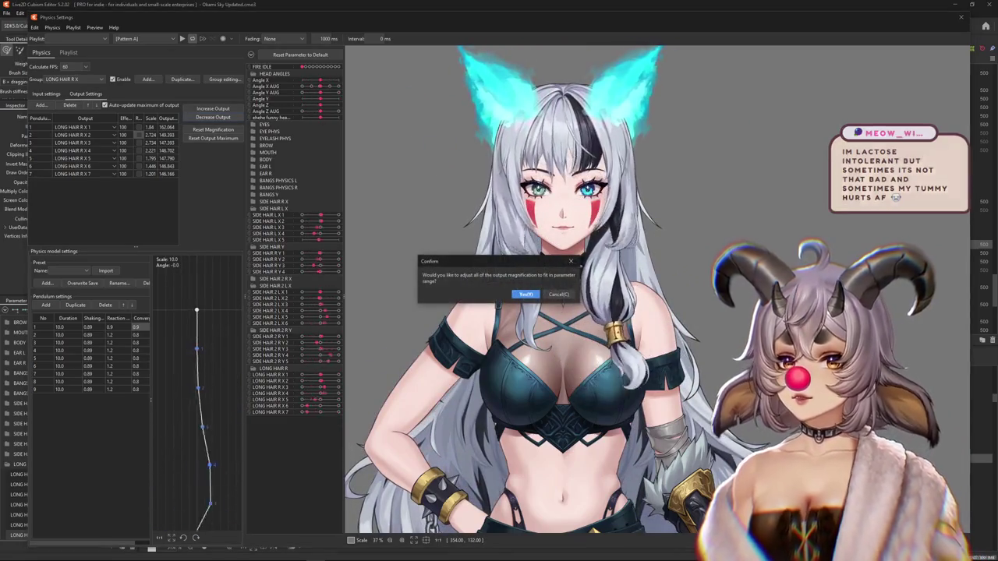
{"action": "key", "text": "Return"}
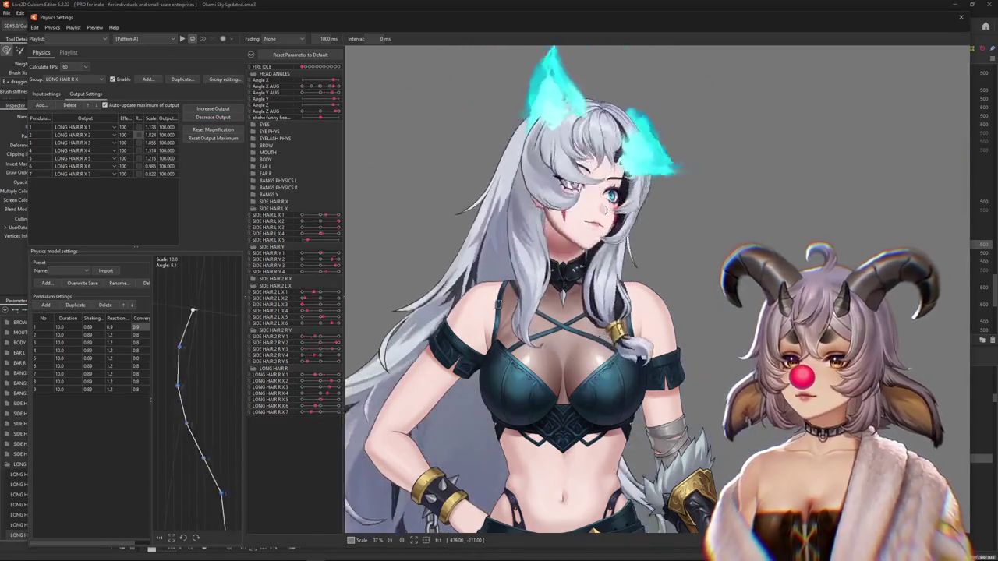